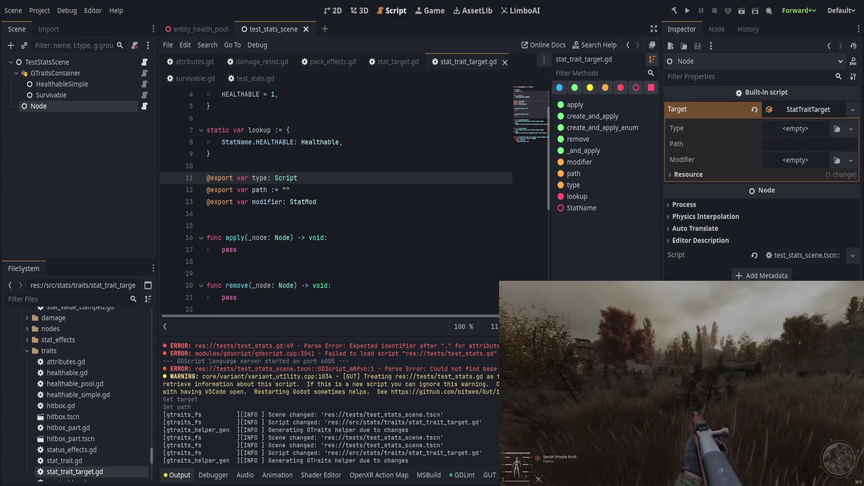
{"action": "left_click", "coordinate": [83, 204]}
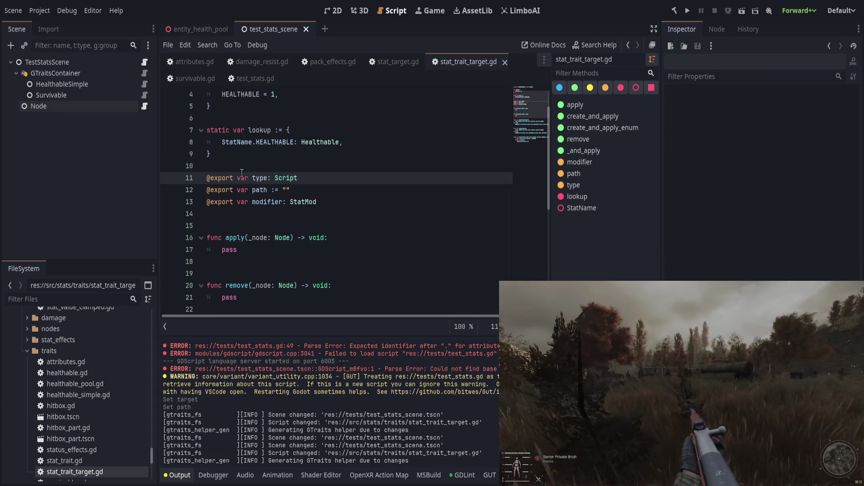
{"action": "type", "text": "("}
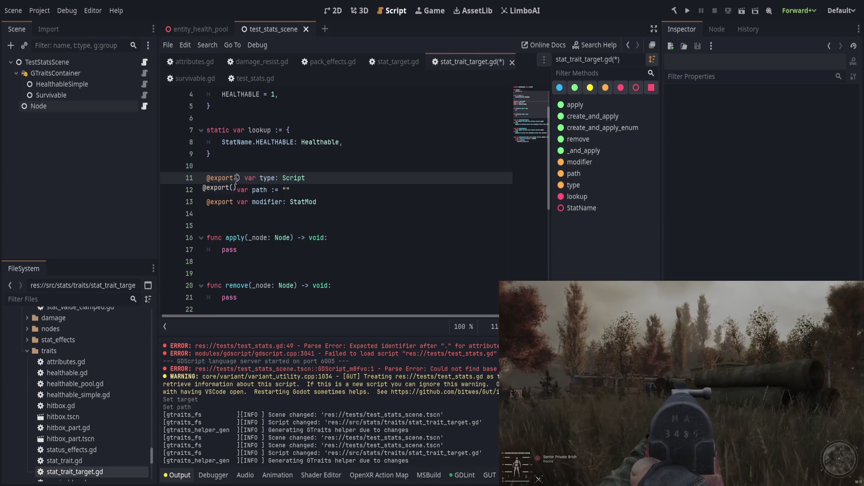
{"action": "type", "text": "StatTrait"}
{"action": "key", "text": "Escape"}
{"action": "key", "text": "End"}
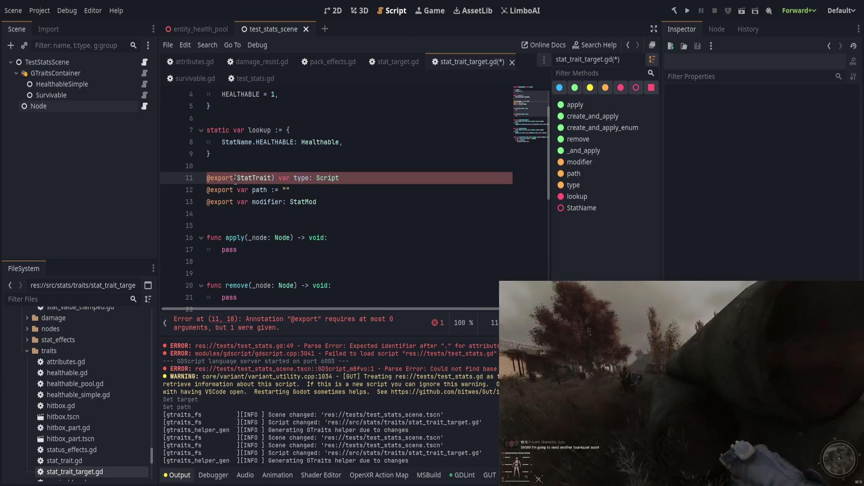
{"action": "double_click", "coordinate": [260, 178]}
{"action": "key", "text": "BackSpace"}
{"action": "key", "text": "BackSpace"}
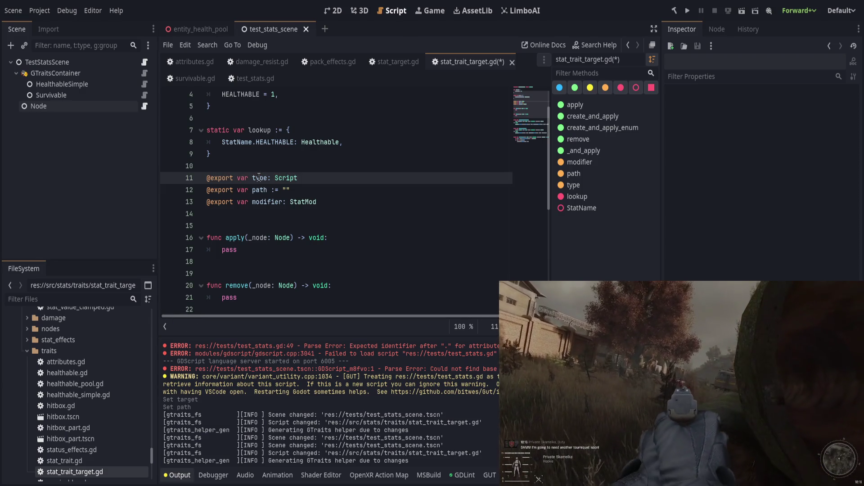
{"action": "key", "text": "ctrl+BackSpace"}
{"action": "type", "text": "StatTrait"}
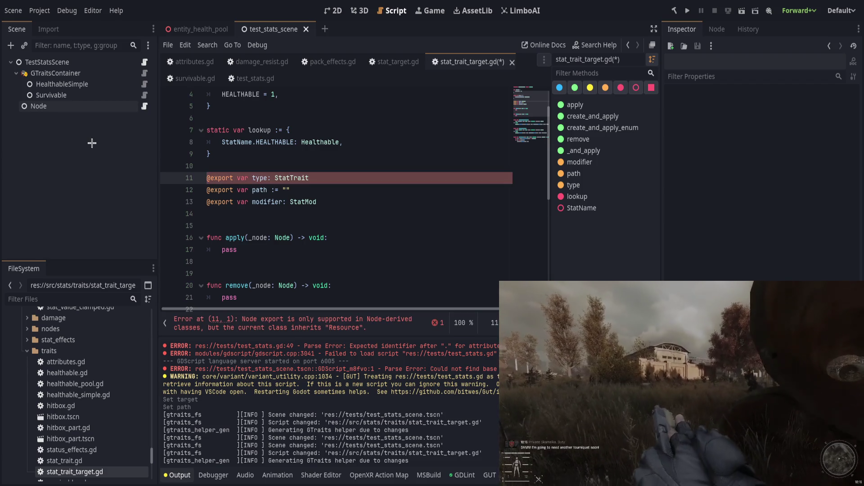
Save the scene and script, then switch to stat_trait.gd
{"action": "left_click", "coordinate": [39, 106]}
{"action": "key", "text": "ctrl+s"}
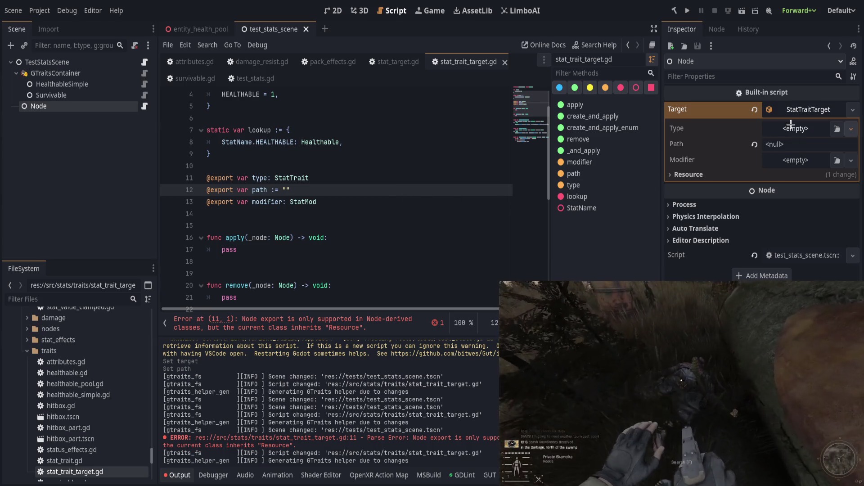
{"action": "left_click", "coordinate": [288, 178]}
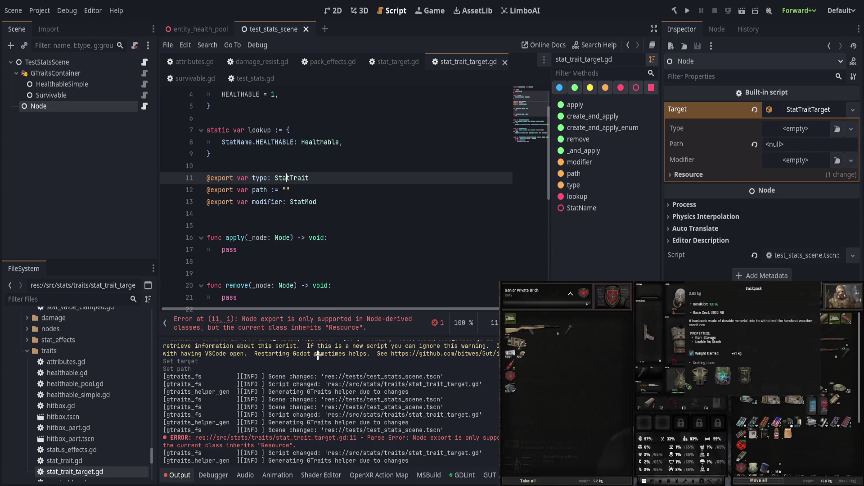
{"action": "left_click", "coordinate": [803, 131]}
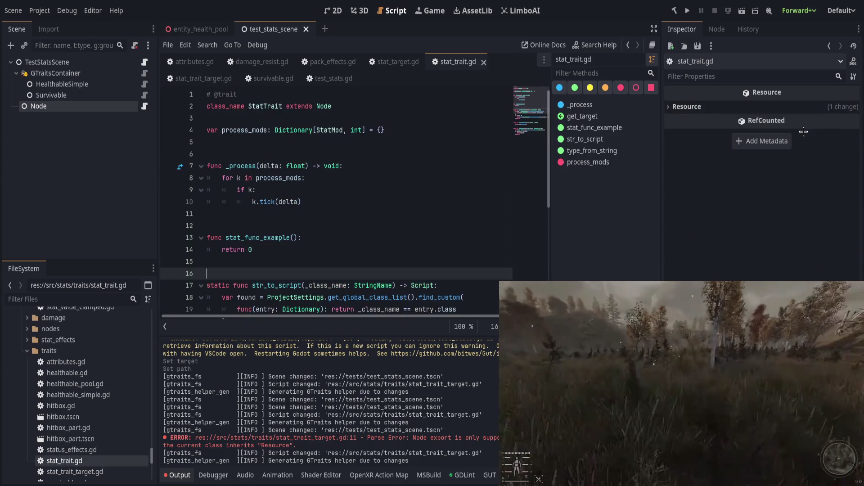
Inspect the StatTrait class declaration and select Node under Survivable in the Scene tree
{"action": "left_click", "coordinate": [268, 118]}
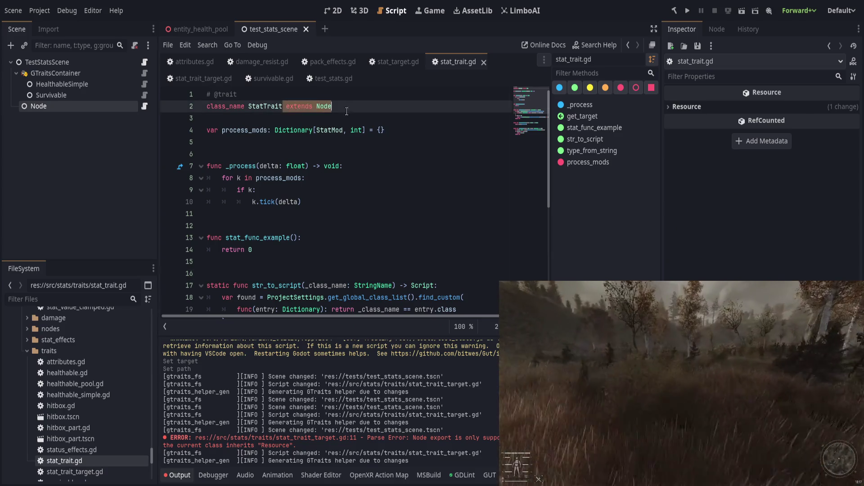
{"action": "left_click", "coordinate": [75, 95]}
{"action": "left_click", "coordinate": [76, 105]}
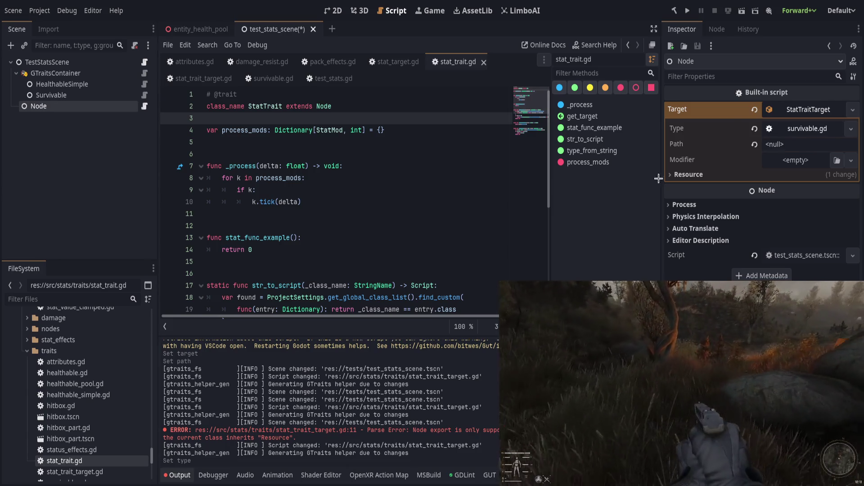
{"action": "left_click", "coordinate": [314, 105]}
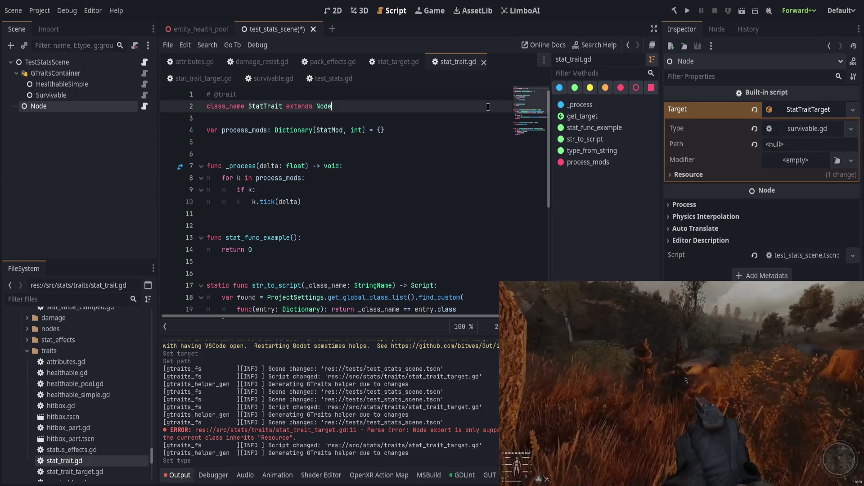
Reset the Node's Target Type property to empty and reselect Node
{"action": "left_click", "coordinate": [754, 129]}
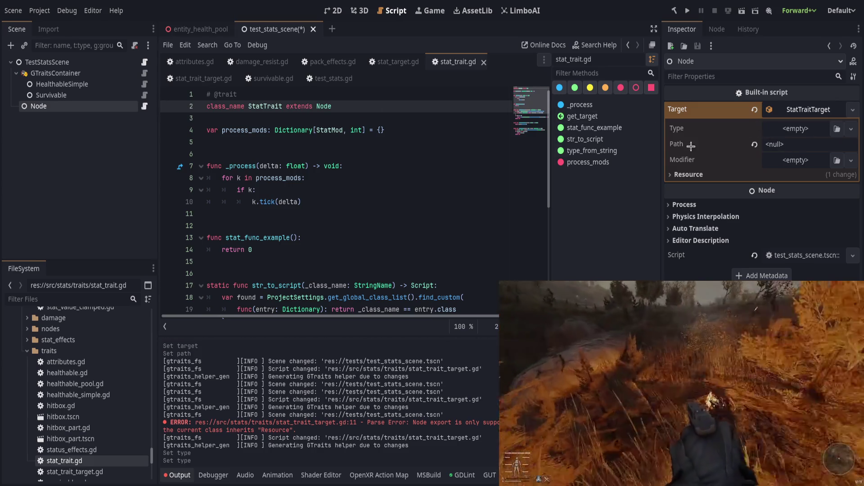
{"action": "left_click", "coordinate": [340, 154]}
{"action": "left_click", "coordinate": [102, 95]}
{"action": "left_click", "coordinate": [102, 106]}
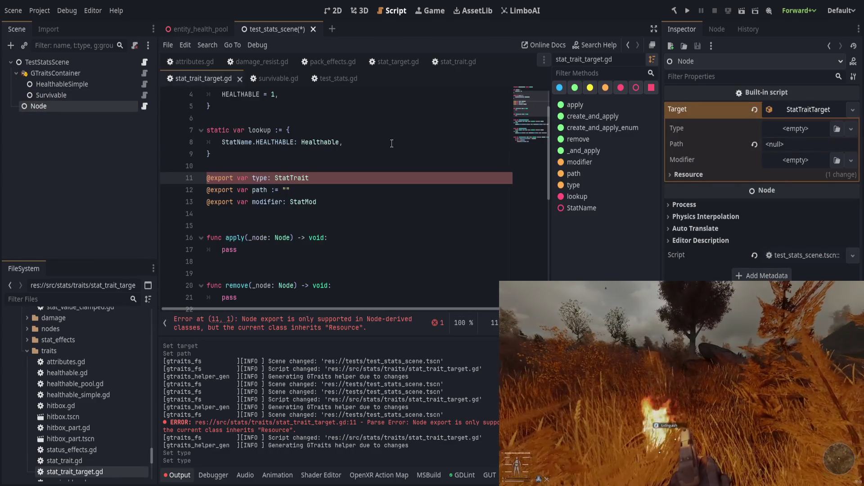
{"action": "key", "text": "ctrl+shift+k"}
{"action": "left_click", "coordinate": [343, 206]}
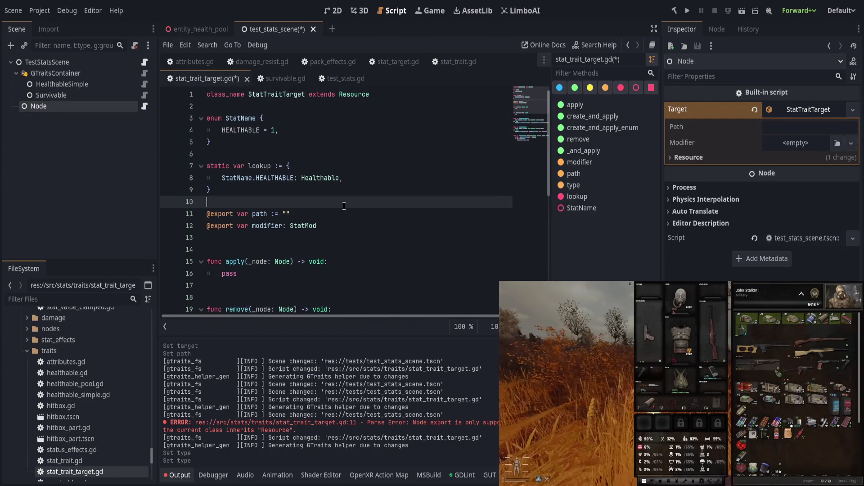
{"action": "key", "text": "Return"}
{"action": "type", "text": "@export var base := S"}
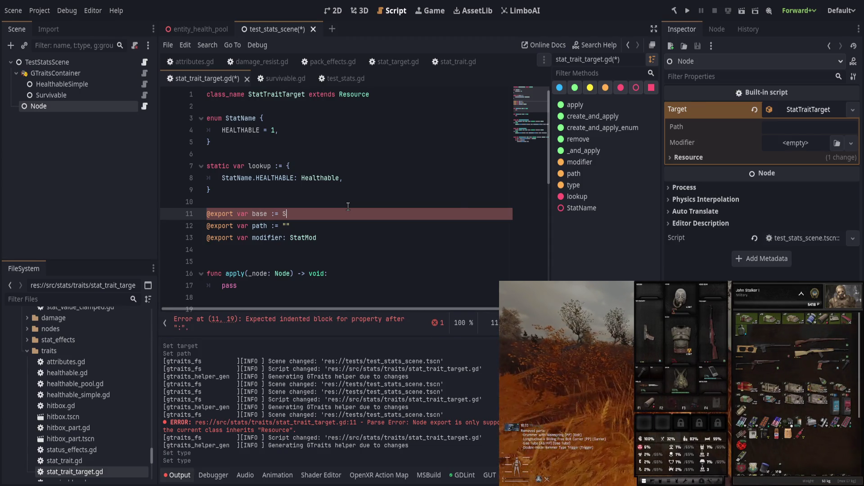
{"action": "type", "text": "tatN"}
{"action": "key", "text": "Return"}
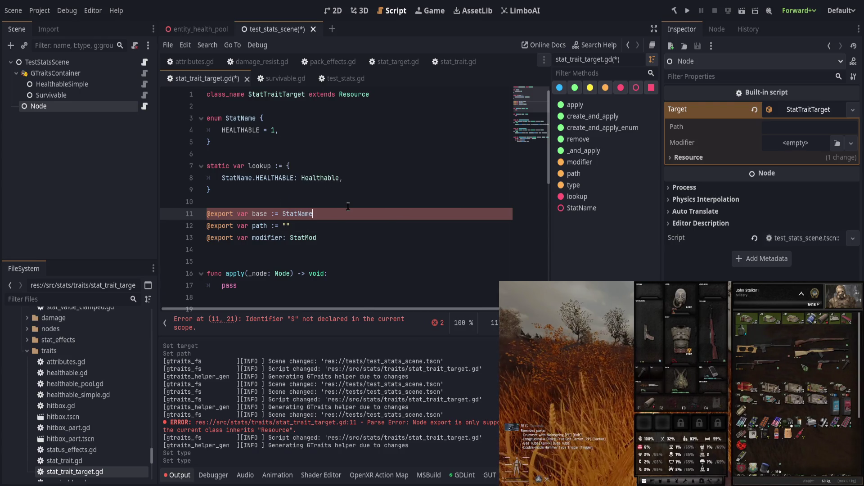
{"action": "type", "text": ".H"}
{"action": "key", "text": "Return"}
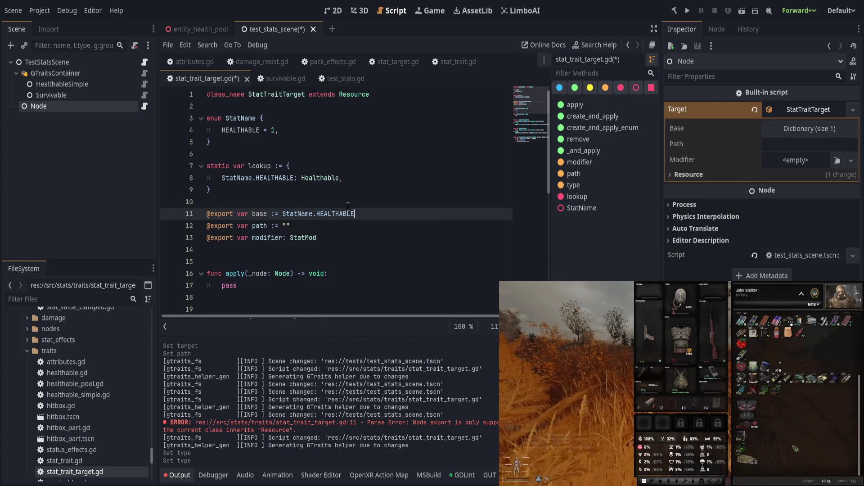
Add SURVIVABLE = 2 to StatName and a StatName.SURVIVABLE: Survivable lookup entry, then save
{"action": "key", "text": "Up"}
{"action": "key", "text": "Up"}
{"action": "key", "text": "Up"}
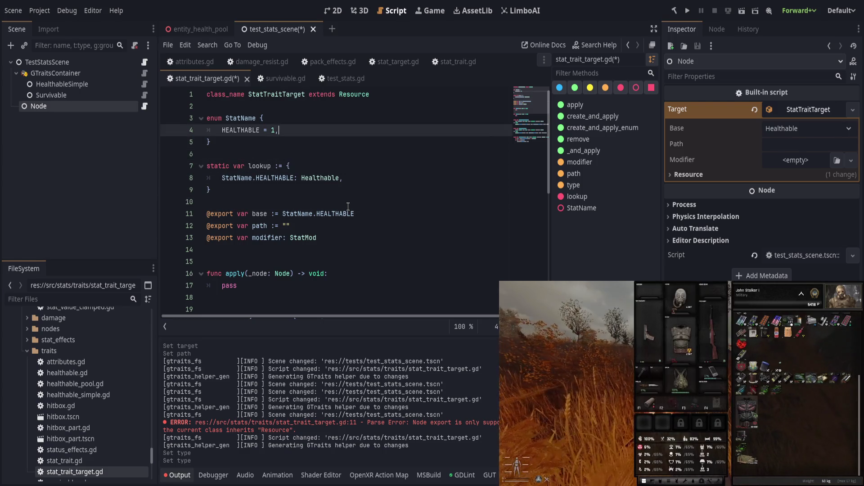
{"action": "key", "text": "Return"}
{"action": "type", "text": "SURVIVAB"}
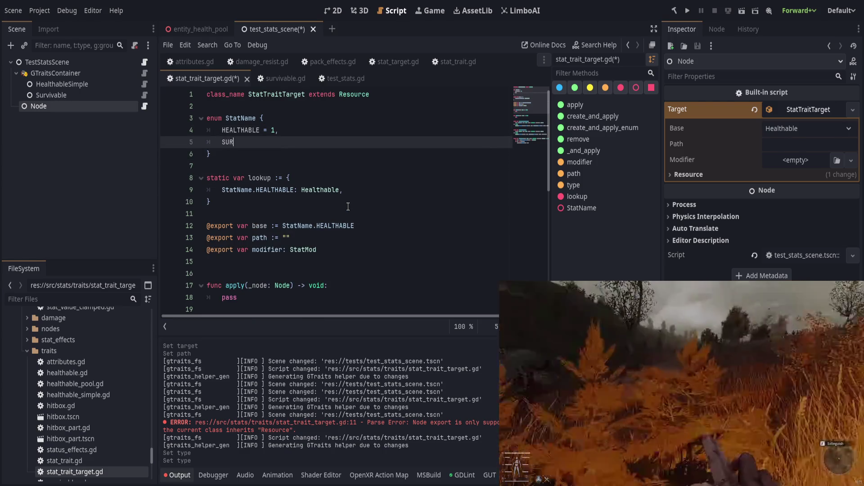
{"action": "type", "text": "LE = 2,"}
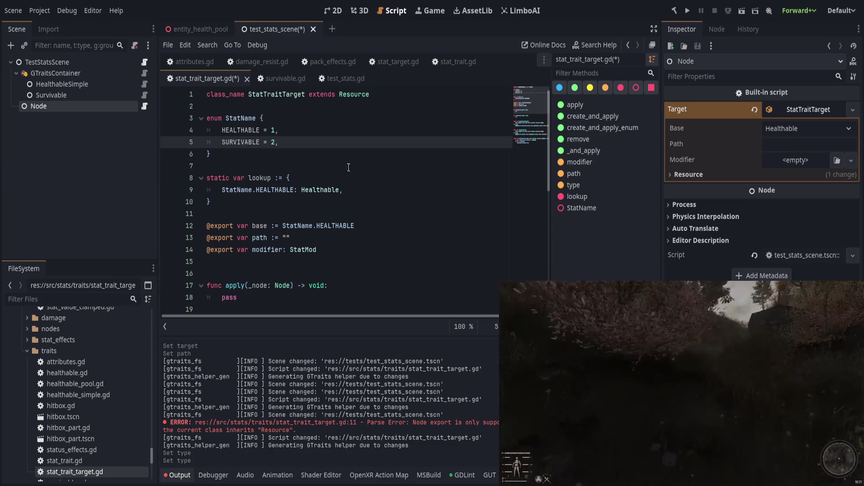
{"action": "left_click", "coordinate": [371, 193]}
{"action": "key", "text": "Return"}
{"action": "type", "text": "StatName."}
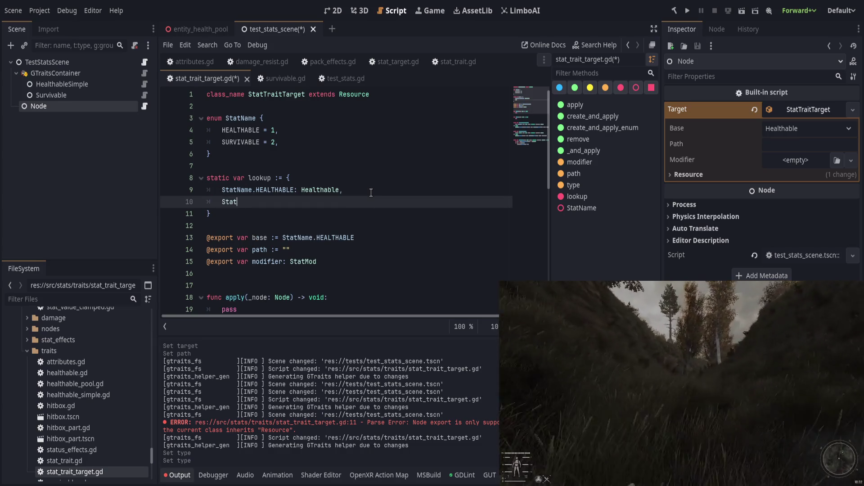
{"action": "type", "text": "Su"}
{"action": "key", "text": "Return"}
{"action": "type", "text": ": Sur"}
{"action": "key", "text": "Return"}
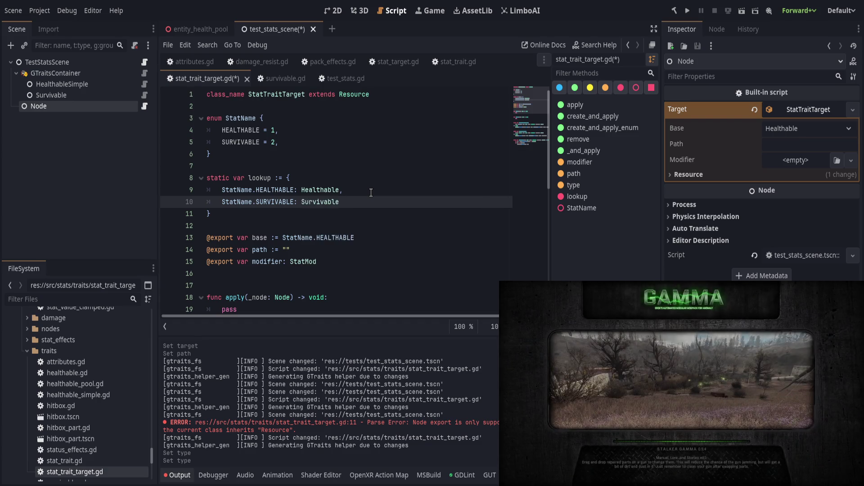
{"action": "type", "text": ","}
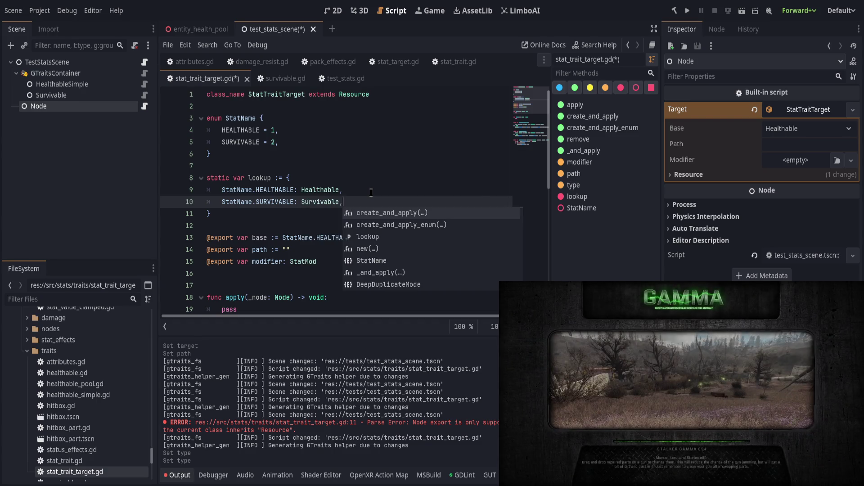
{"action": "key", "text": "BackSpace"}
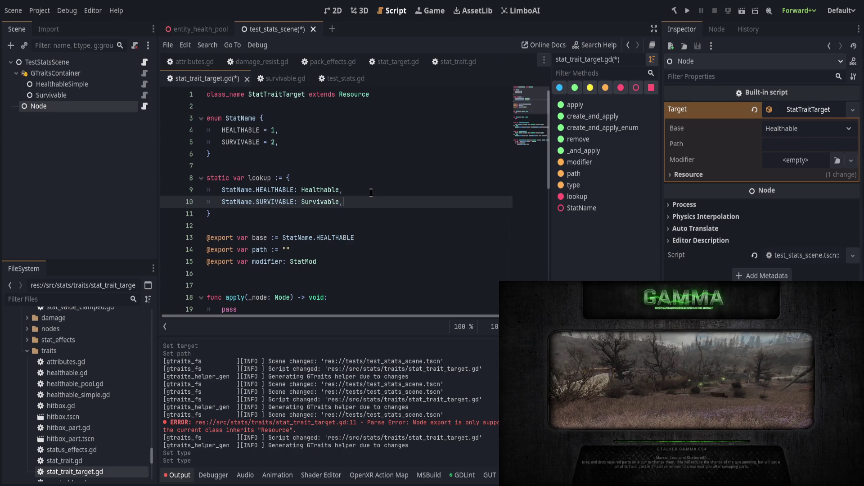
{"action": "key", "text": "ctrl+s"}
{"action": "key", "text": "Up"}
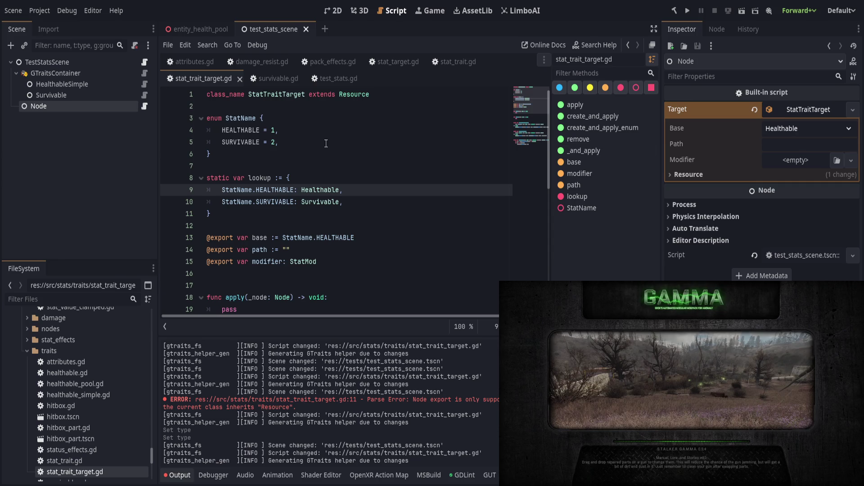
{"action": "left_click", "coordinate": [312, 136]}
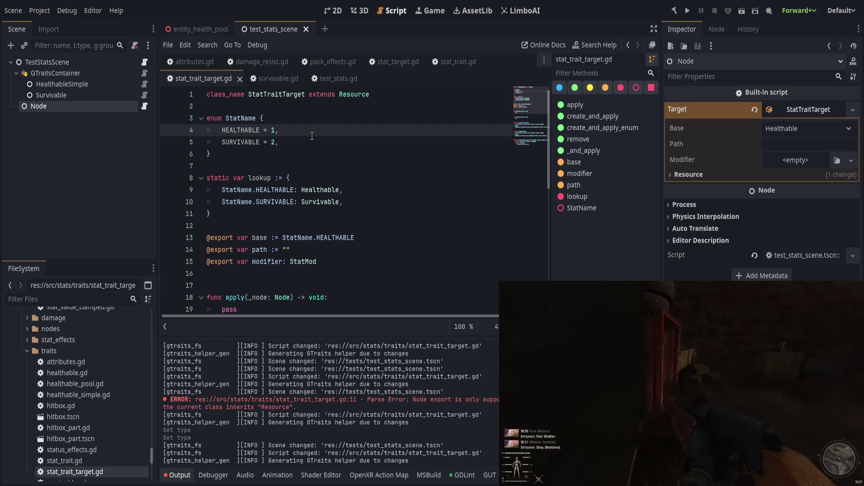
Replace pass in apply() with a GTraits.if_is_a(lookup[base], ...) call
{"action": "scroll", "coordinate": [312, 136], "scroll_direction": "down", "scroll_amount": 2}
{"action": "left_click", "coordinate": [362, 227]}
{"action": "key", "text": "Down"}
{"action": "scroll", "coordinate": [409, 218], "scroll_direction": "down", "scroll_amount": 3}
{"action": "key", "text": "ctrl+BackSpace"}
{"action": "type", "text": "Traits.if"}
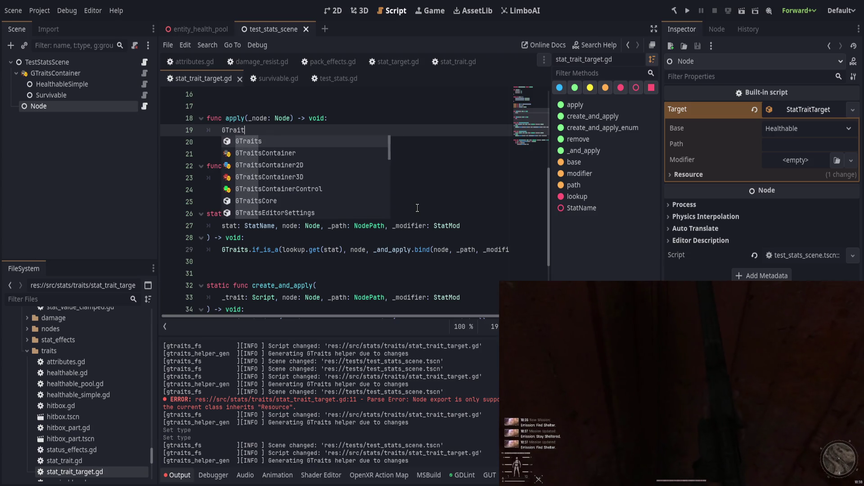
{"action": "key", "text": "Return"}
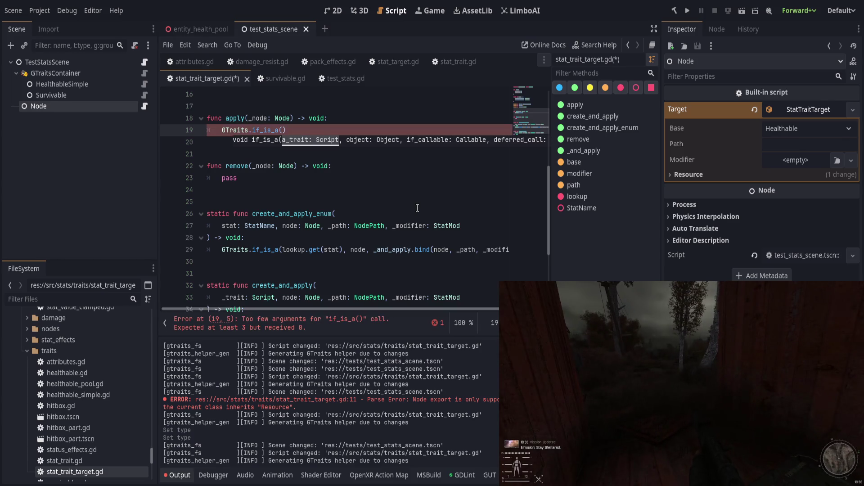
{"action": "scroll", "coordinate": [417, 207], "scroll_direction": "up", "scroll_amount": 4}
{"action": "type", "text": "ookup"}
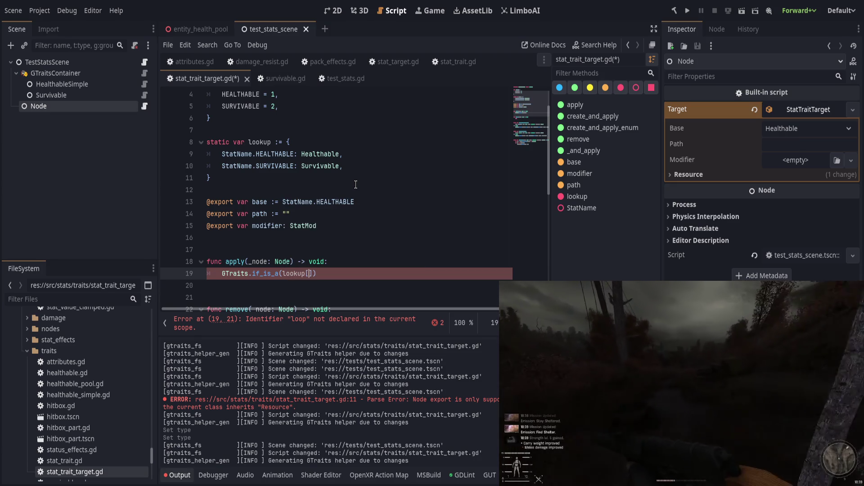
{"action": "type", "text": "[base"}
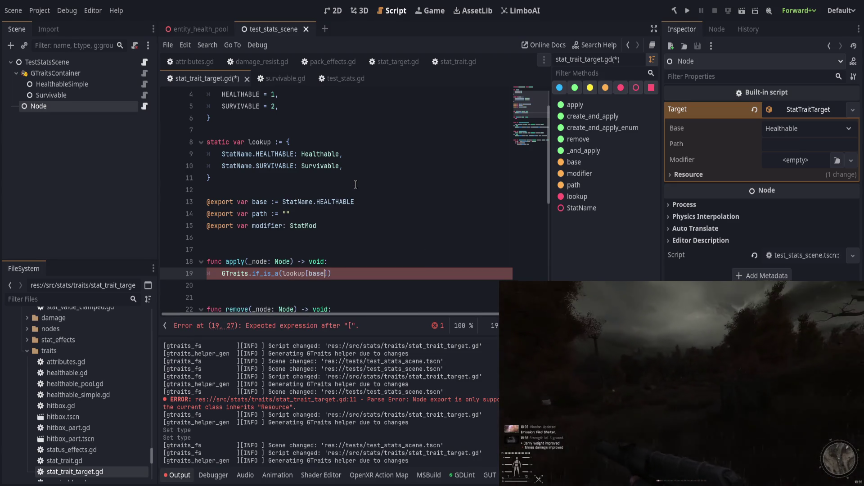
{"action": "key", "text": "Return"}
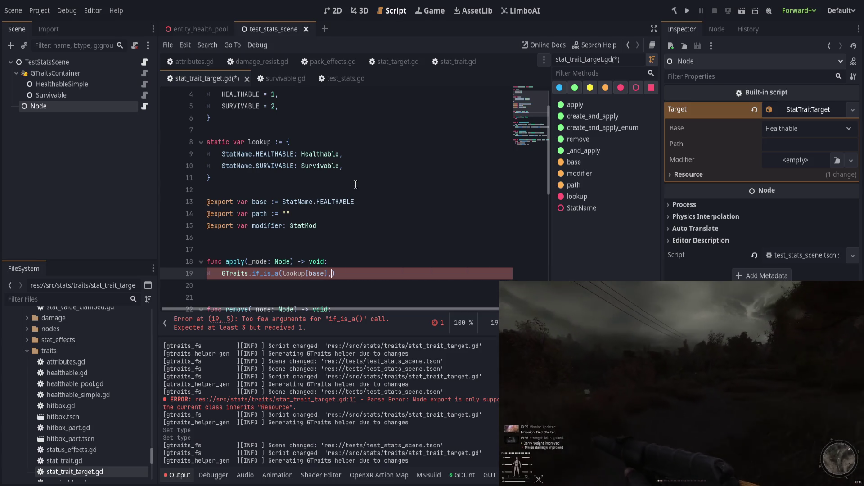
{"action": "type", "text": ","}
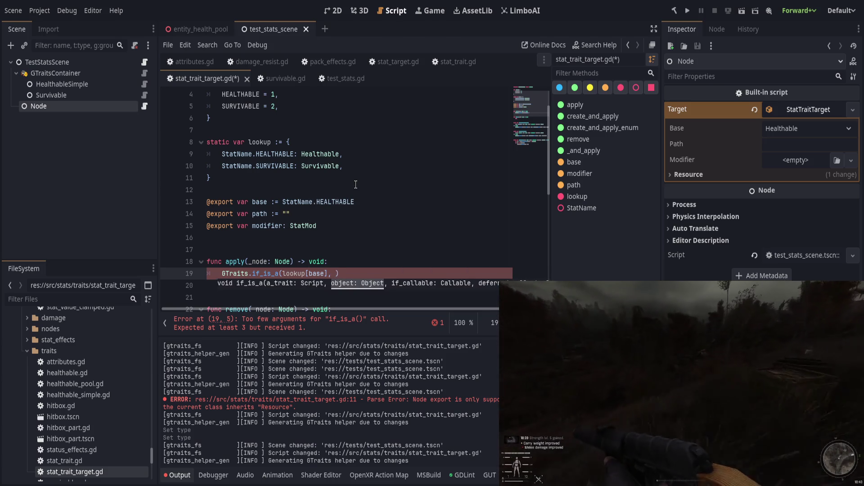
Rename apply's _node parameter to node and pass node, _and_apply.bind(node, path, modifier) to if_is_a
{"action": "key", "text": "Up"}
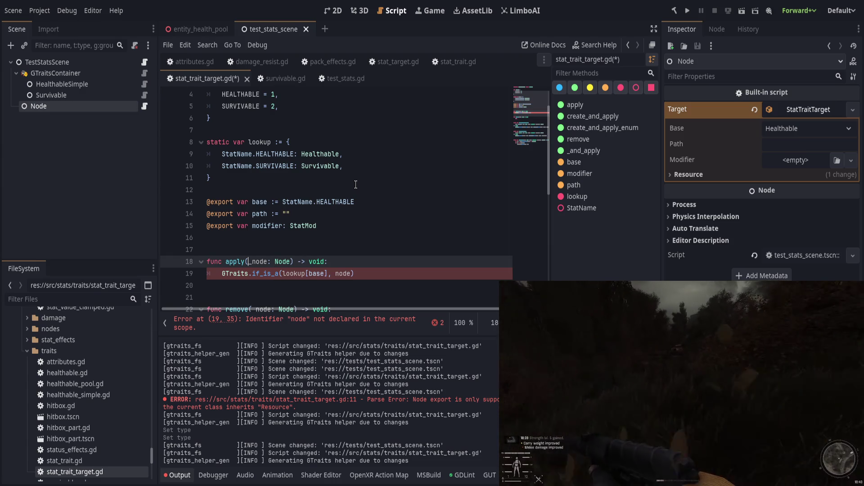
{"action": "key", "text": "Delete"}
{"action": "key", "text": "Down"}
{"action": "type", "text": ", func"}
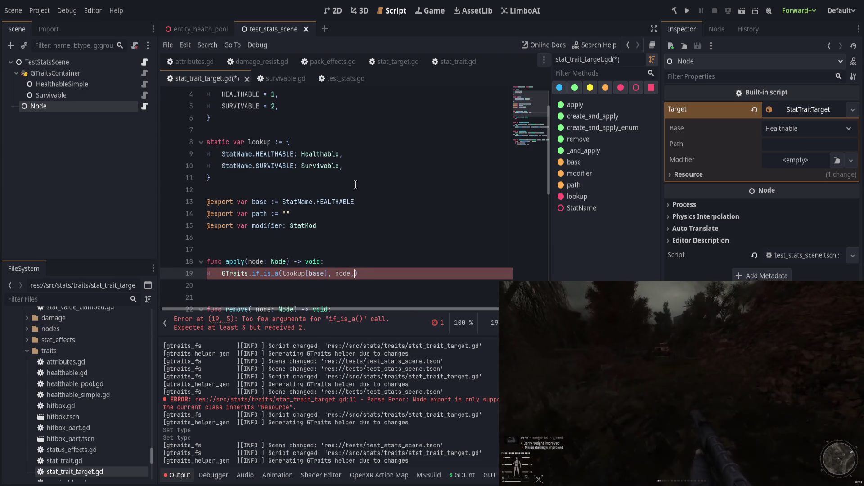
{"action": "scroll", "coordinate": [306, 185], "scroll_direction": "down", "scroll_amount": 3}
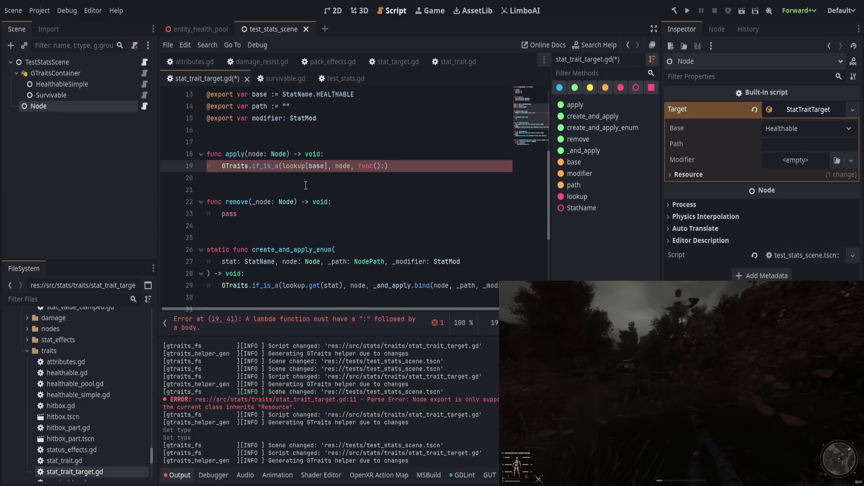
{"action": "key", "text": "BackSpace"}
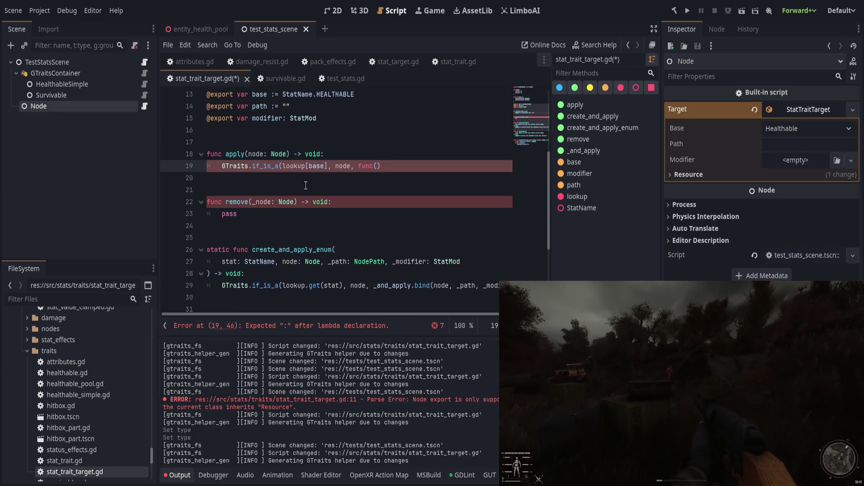
{"action": "type", "text": "j"}
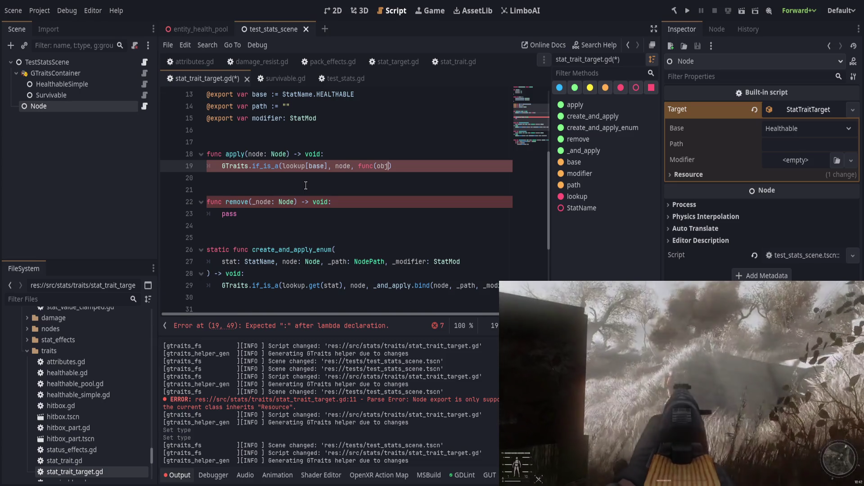
{"action": "type", "text": "_and_appl"}
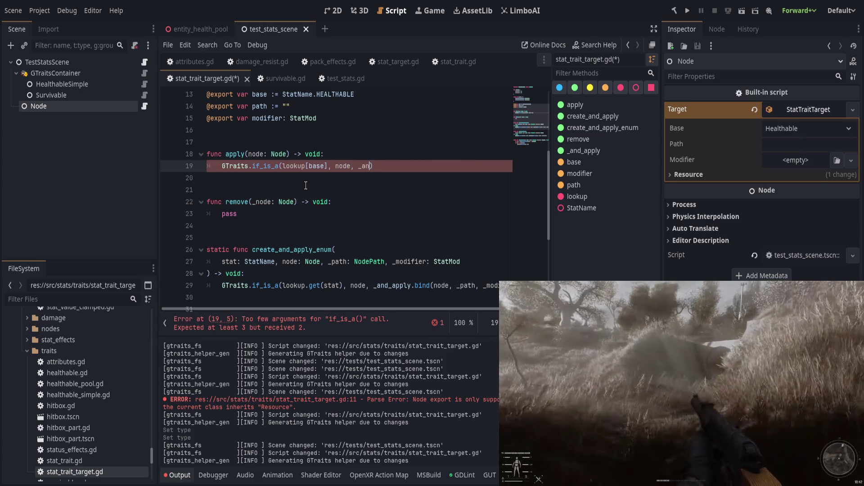
{"action": "type", "text": "y.bind(node"}
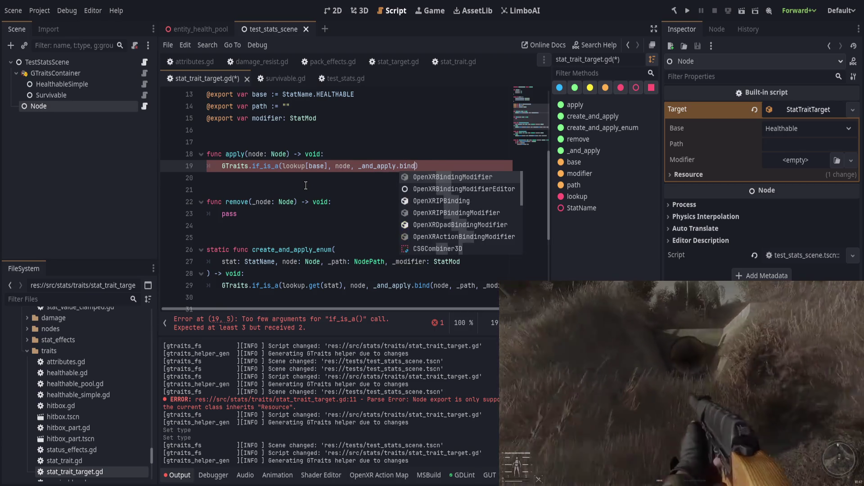
{"action": "type", "text": ", pat"}
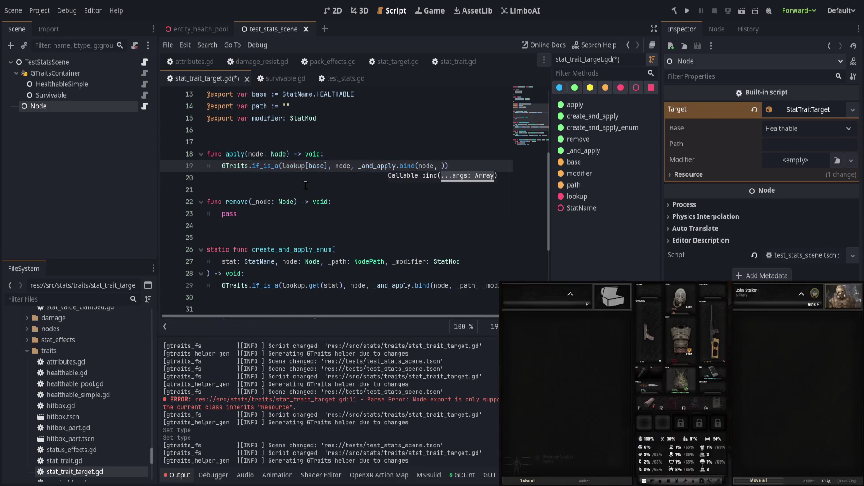
{"action": "type", "text": "modifier"}
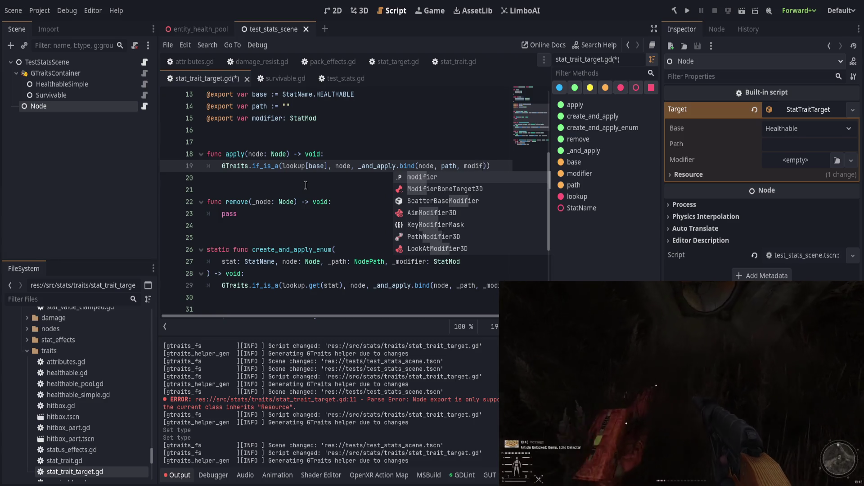
{"action": "key", "text": "End"}
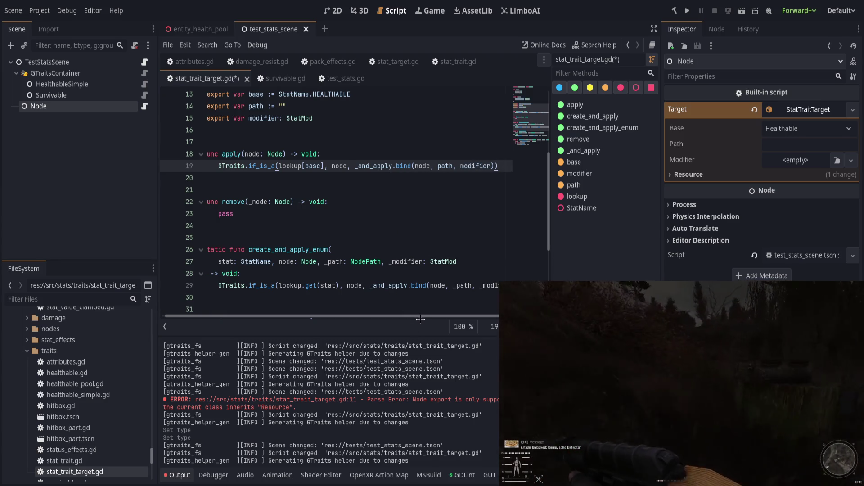
{"action": "key", "text": "ctrl+backslash"}
{"action": "scroll", "coordinate": [368, 306], "scroll_direction": "down", "scroll_amount": 4}
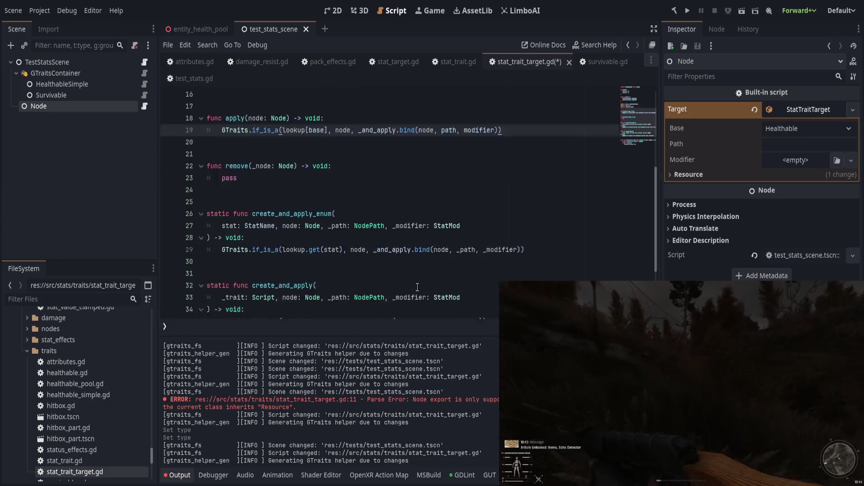
Hide the output panel and review the create_and_apply_enum through _and_apply code
{"action": "key", "text": "ctrl+j"}
{"action": "left_click", "coordinate": [450, 274]}
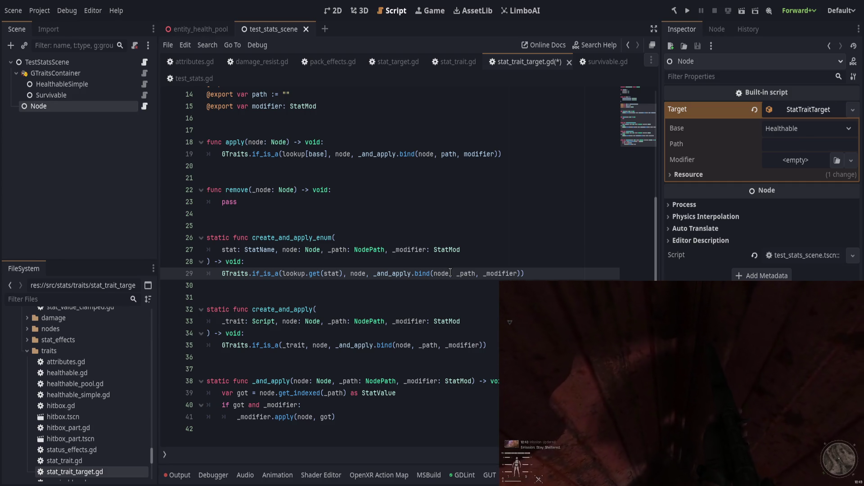
{"action": "left_click", "coordinate": [388, 249]}
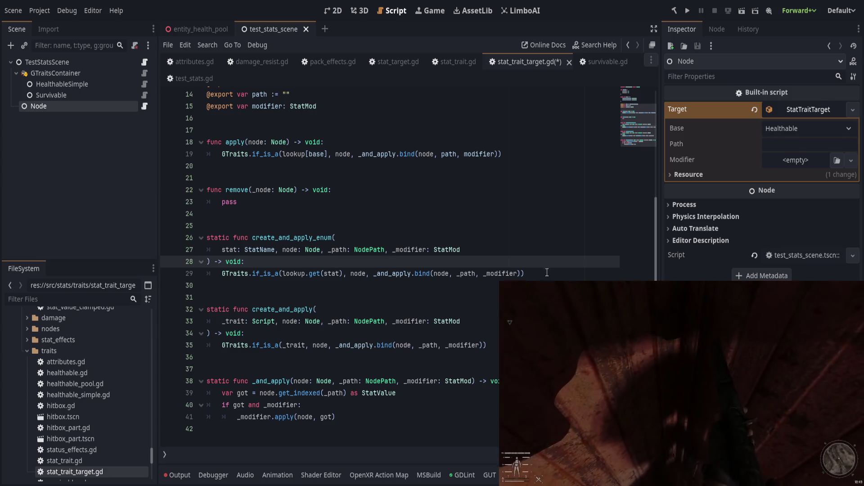
{"action": "left_click", "coordinate": [549, 274]}
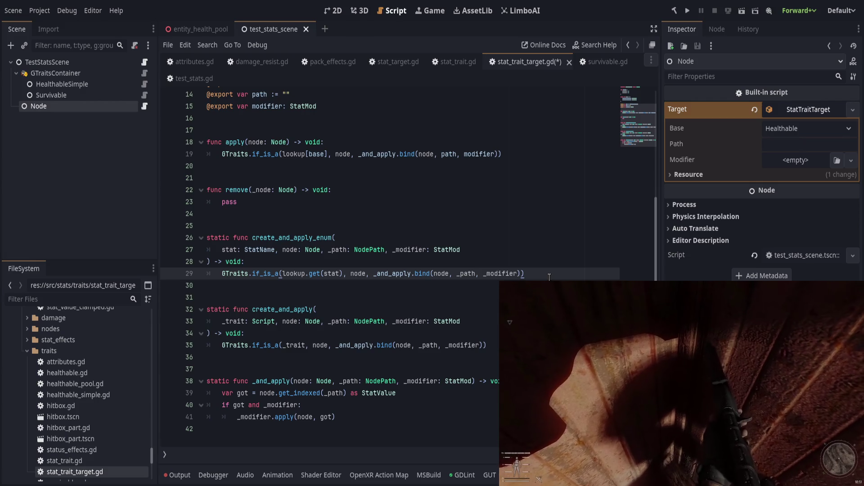
{"action": "scroll", "coordinate": [550, 276], "scroll_direction": "up", "scroll_amount": 3}
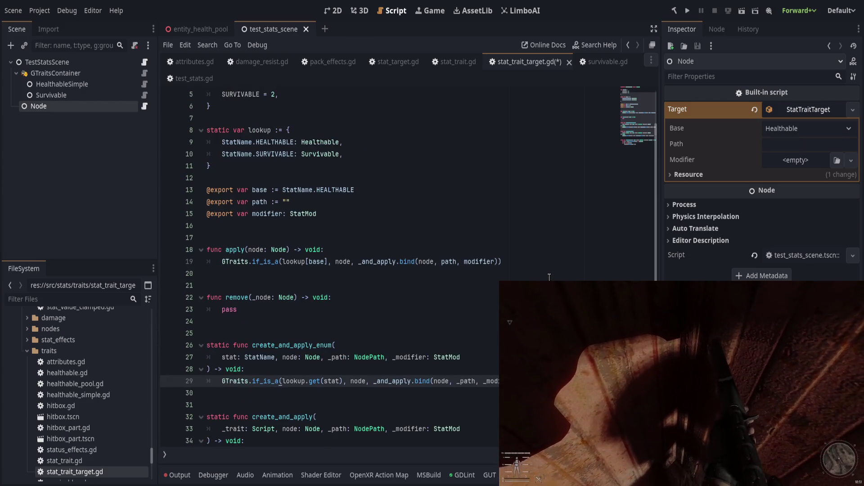
{"action": "scroll", "coordinate": [301, 373], "scroll_direction": "down", "scroll_amount": 3}
{"action": "left_click", "coordinate": [275, 385]}
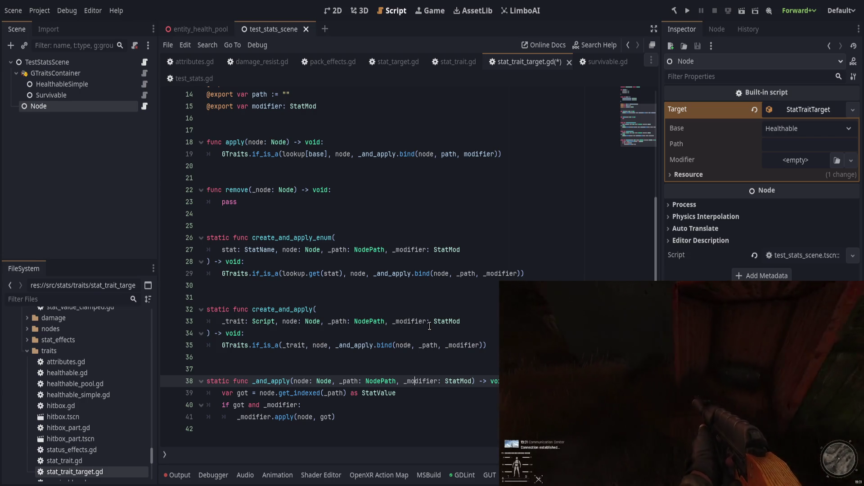
Remove the trial GTraits line from create_and_apply_enum and save stat_trait_target.gd
{"action": "left_click", "coordinate": [279, 262]}
{"action": "key", "text": "Return"}
{"action": "type", "text": "GTraits.as_"}
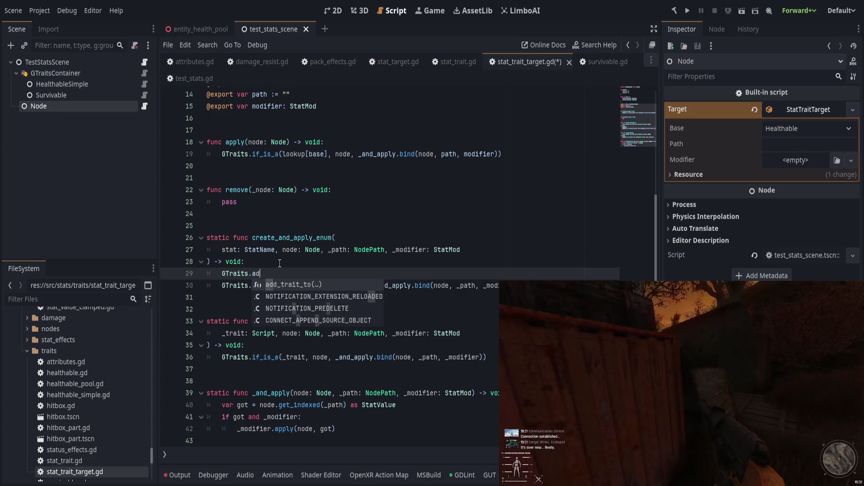
{"action": "type", "text": "a_st"}
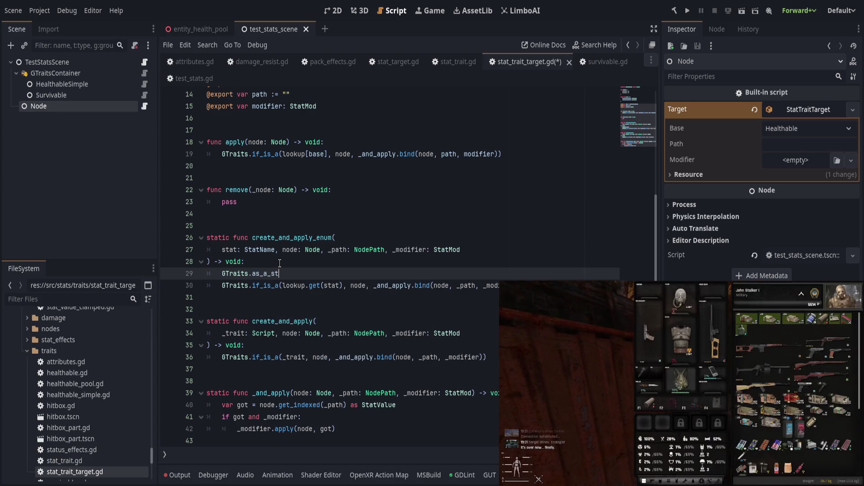
{"action": "type", "text": "a_"}
{"action": "key", "text": "BackSpace"}
{"action": "key", "text": "BackSpace"}
{"action": "key", "text": "BackSpace"}
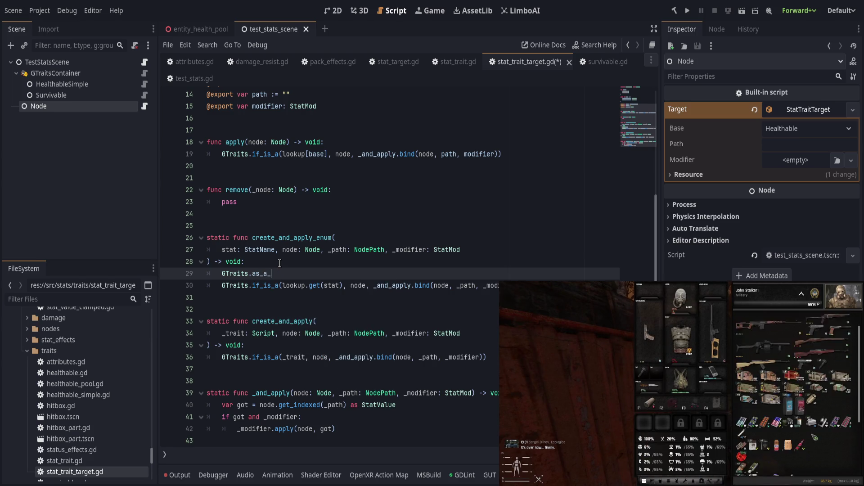
{"action": "key", "text": "BackSpace"}
{"action": "key", "text": "BackSpace"}
{"action": "key", "text": "ctrl+s"}
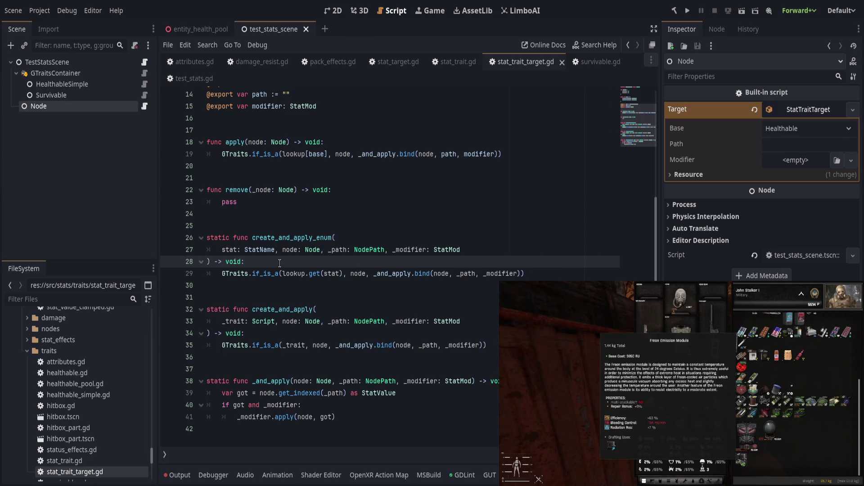
Open the GTraitsCore documentation for if_is_a from apply's code
{"action": "left_click", "coordinate": [270, 381]}
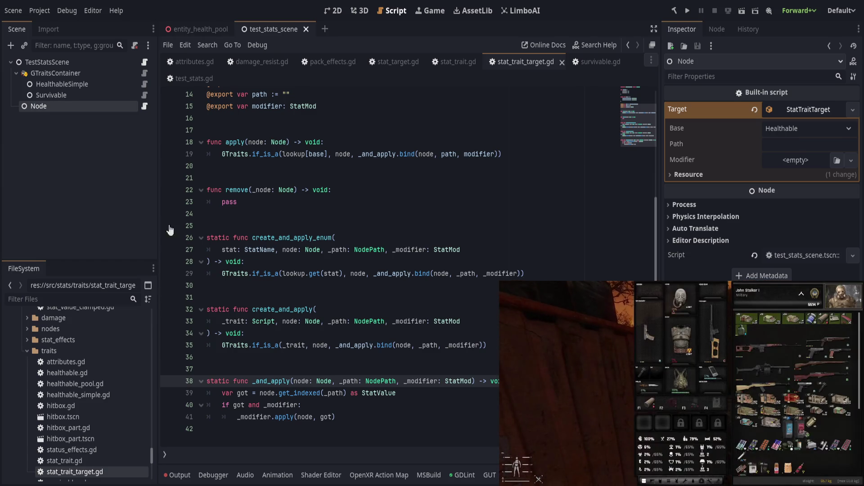
{"action": "scroll", "coordinate": [458, 236], "scroll_direction": "up", "scroll_amount": 3}
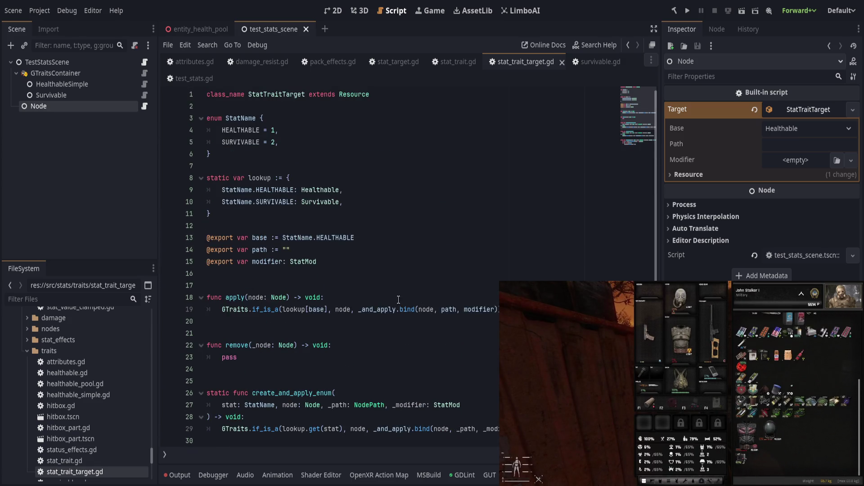
{"action": "left_click", "coordinate": [495, 225]}
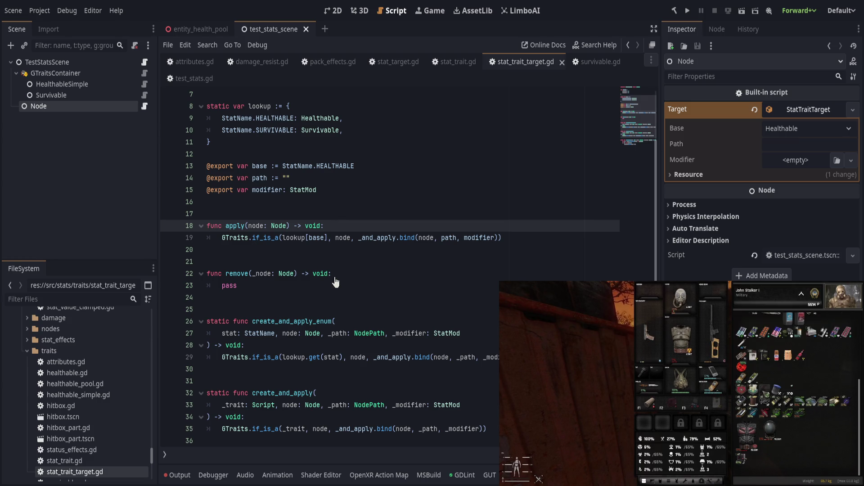
{"action": "key", "text": "alt+F1"}
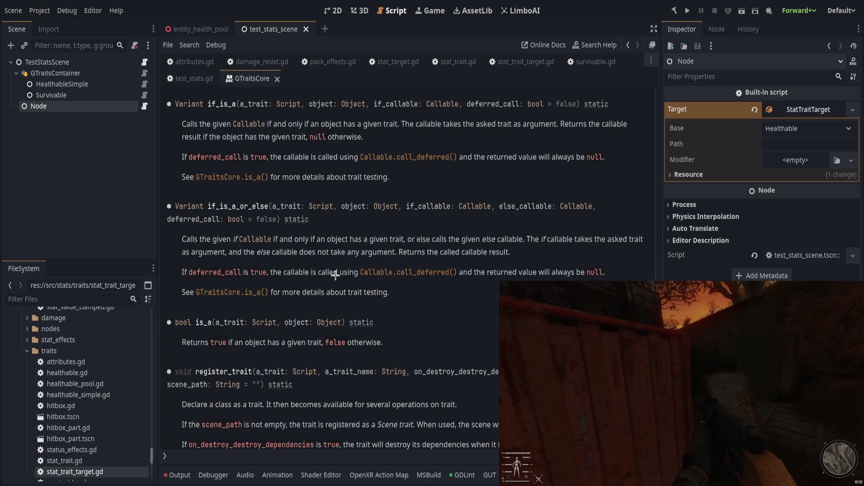
Read the if_is_a note on the callable's argument, then go back to stat_trait_target.gd
{"action": "mouse_move", "coordinate": [416, 124]}
{"action": "left_mouse_down"}
{"action": "mouse_move", "coordinate": [548, 124]}
{"action": "mouse_move", "coordinate": [182, 124]}
{"action": "mouse_move", "coordinate": [575, 124]}
{"action": "left_mouse_up"}
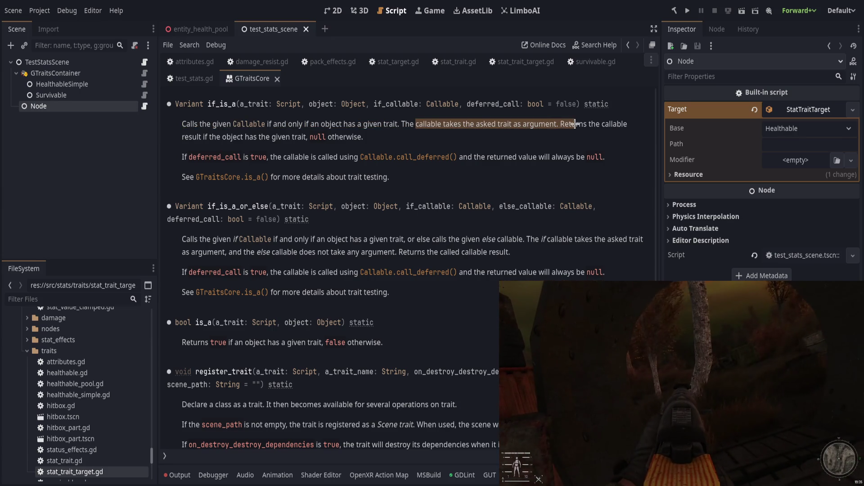
{"action": "left_click", "coordinate": [575, 125]}
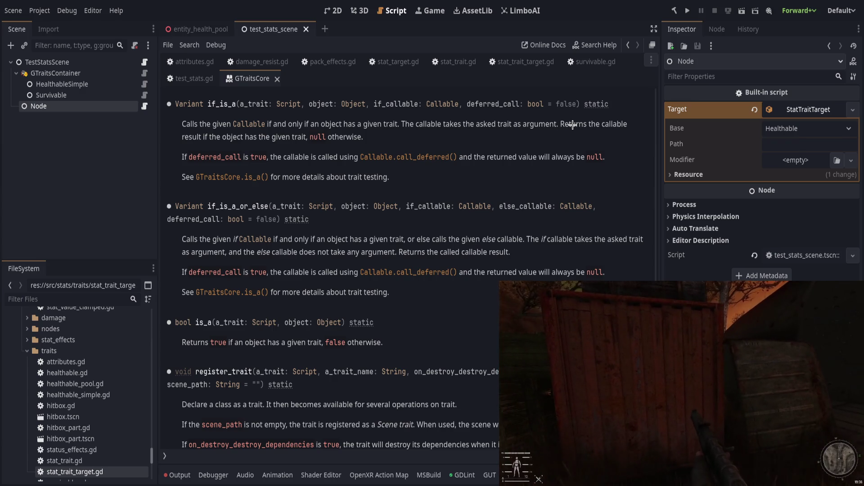
{"action": "key", "text": "alt+Left"}
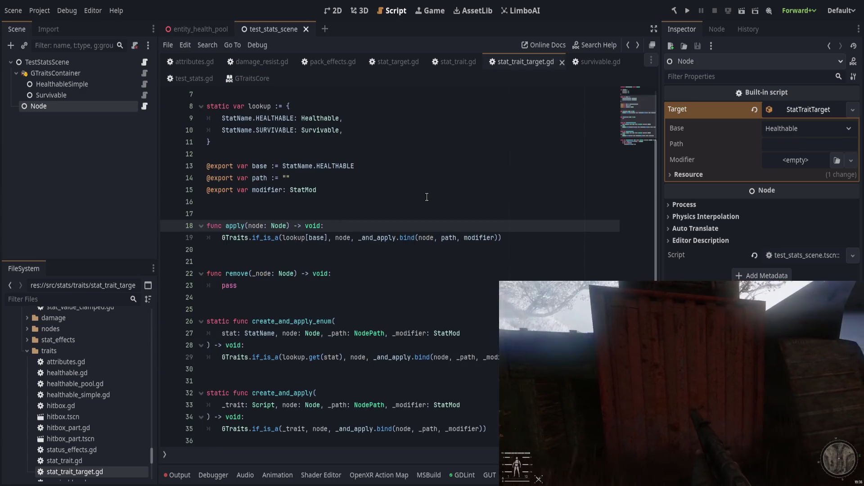
{"action": "double_click", "coordinate": [429, 239]}
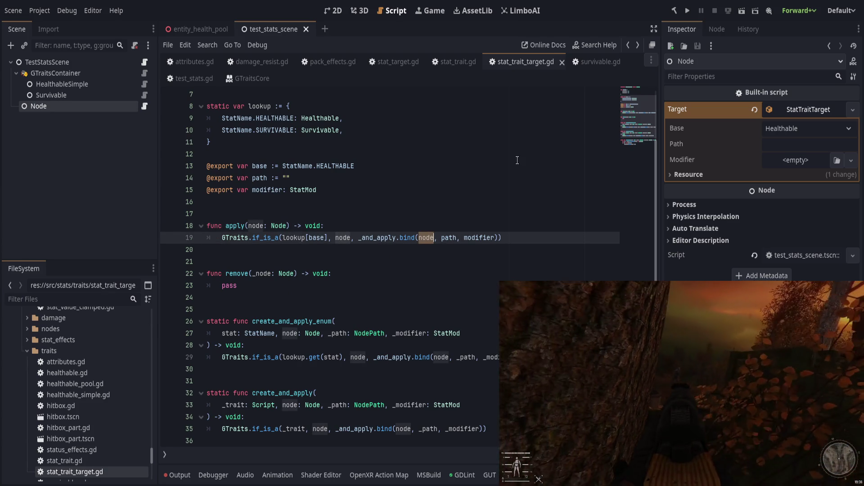
{"action": "scroll", "coordinate": [444, 204], "scroll_direction": "down", "scroll_amount": 2}
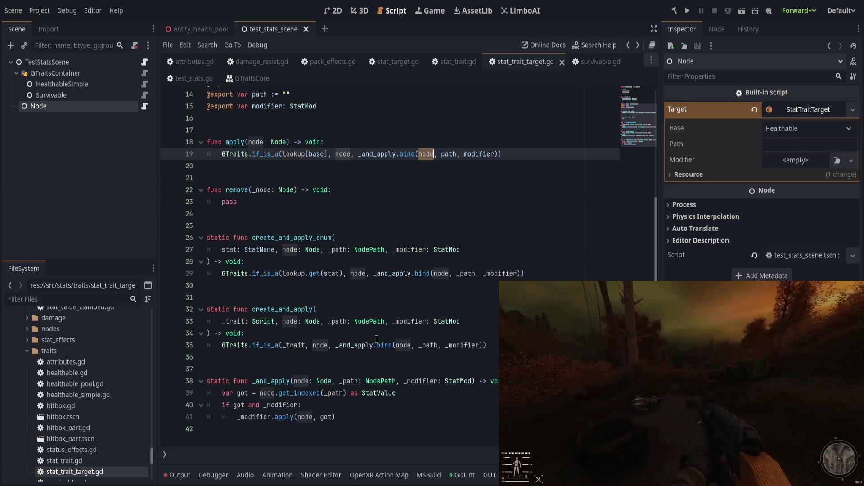
Browse test_stats.gd, then return to stat_trait_target.gd
{"action": "left_click", "coordinate": [181, 78]}
{"action": "scroll", "coordinate": [320, 227], "scroll_direction": "up", "scroll_amount": 2}
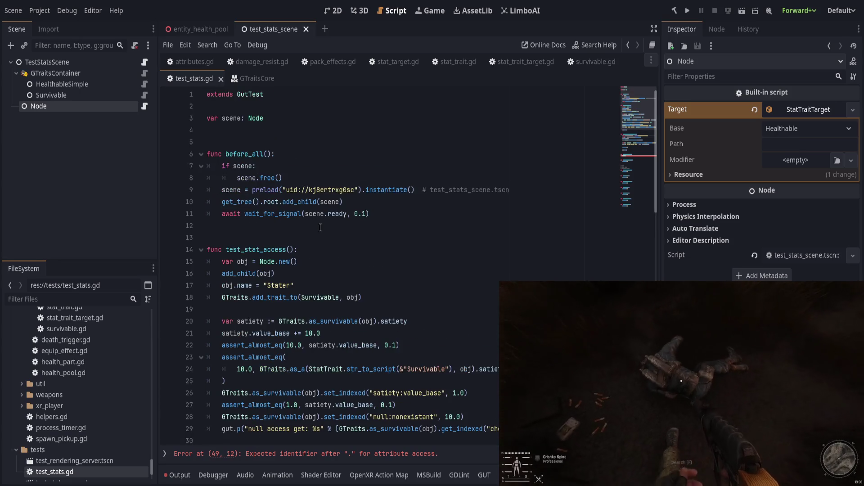
{"action": "scroll", "coordinate": [320, 228], "scroll_direction": "down", "scroll_amount": 5}
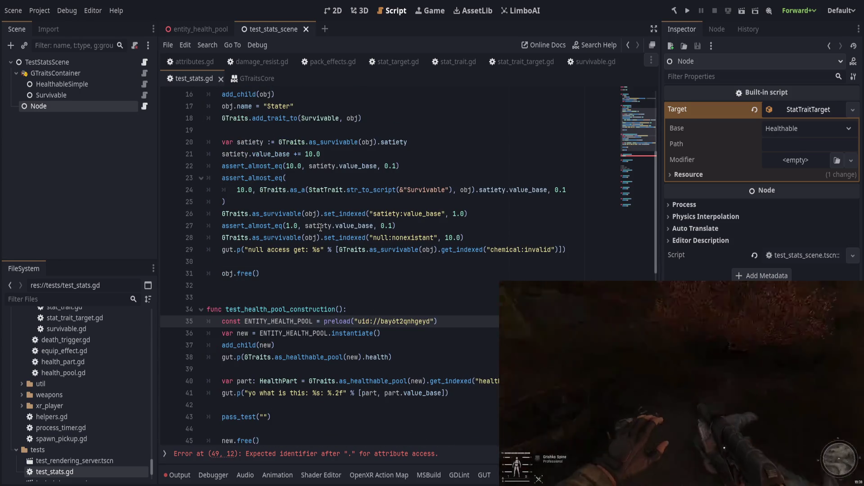
{"action": "scroll", "coordinate": [320, 227], "scroll_direction": "down", "scroll_amount": 1}
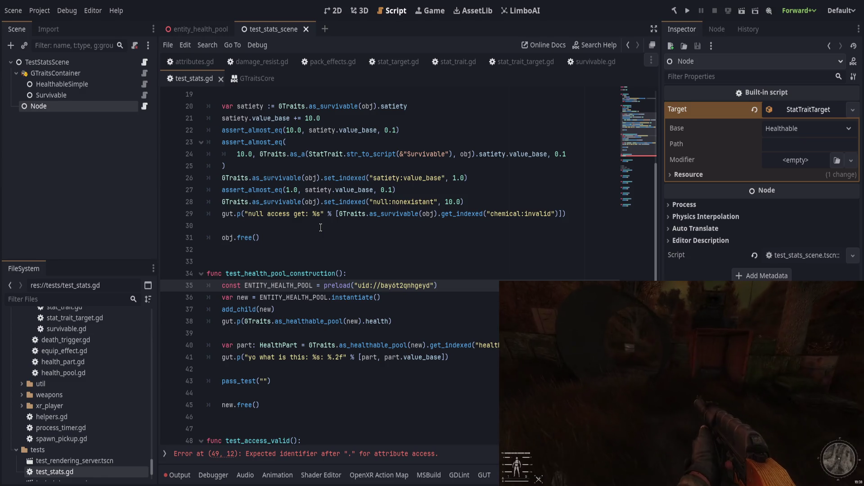
{"action": "scroll", "coordinate": [321, 227], "scroll_direction": "down", "scroll_amount": 6}
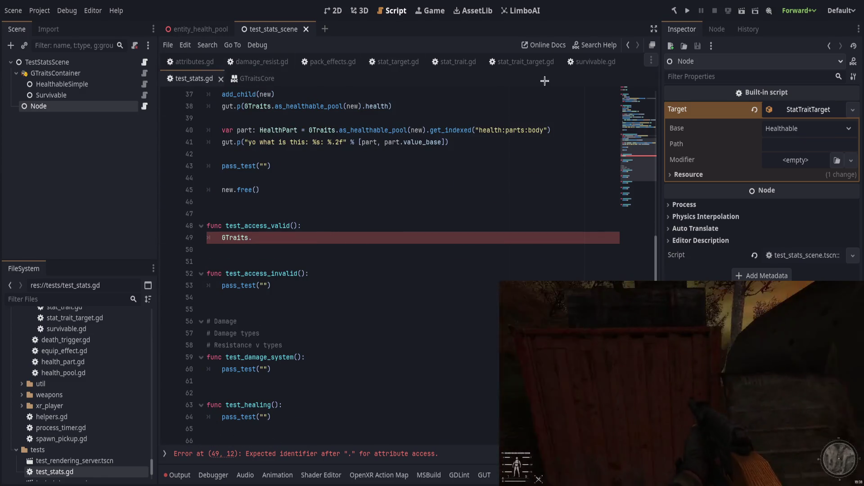
{"action": "left_click", "coordinate": [526, 61]}
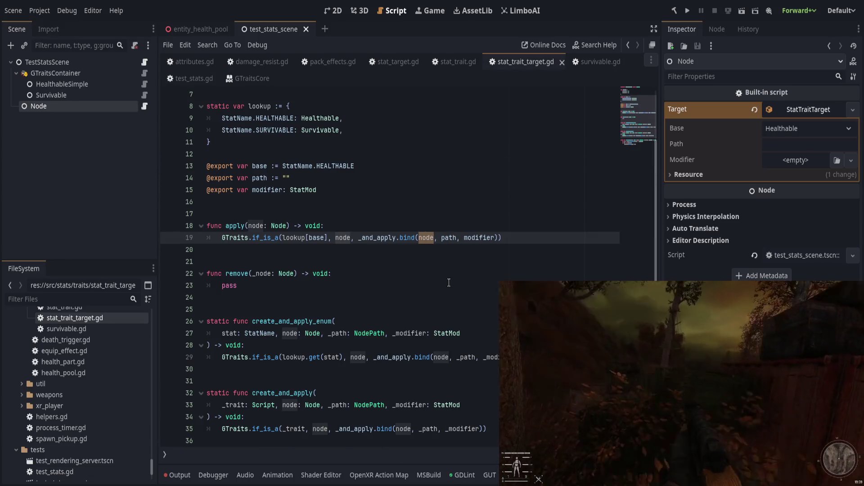
Drop node from line 19's bind call and rename _and_apply's node parameter to object_trait
{"action": "key", "text": "Delete"}
{"action": "key", "text": "Delete"}
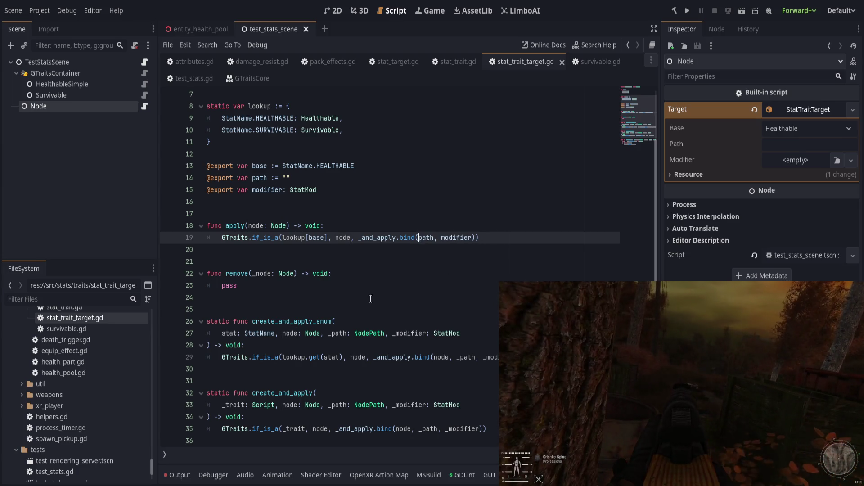
{"action": "scroll", "coordinate": [370, 299], "scroll_direction": "down", "scroll_amount": 3}
{"action": "double_click", "coordinate": [301, 381]}
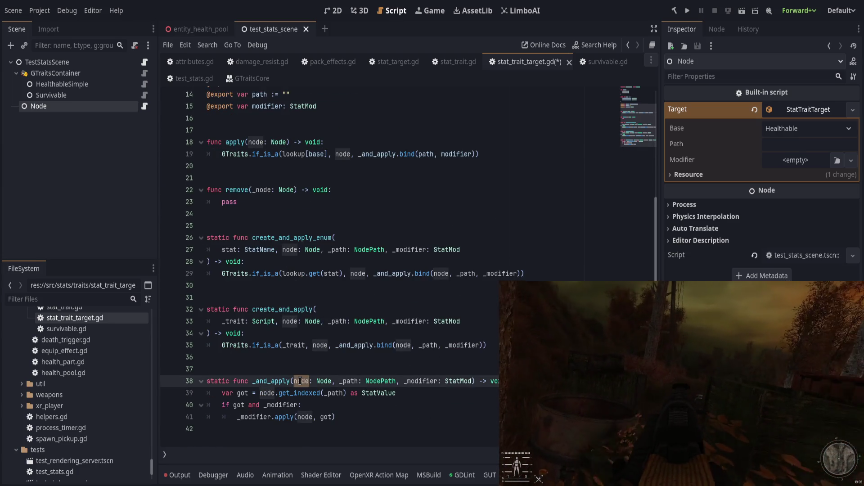
{"action": "type", "text": "object"}
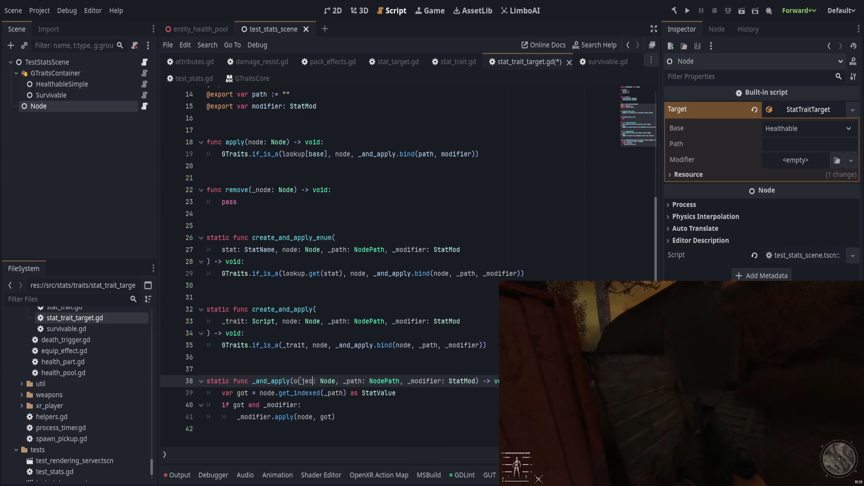
{"action": "type", "text": "t_trait"}
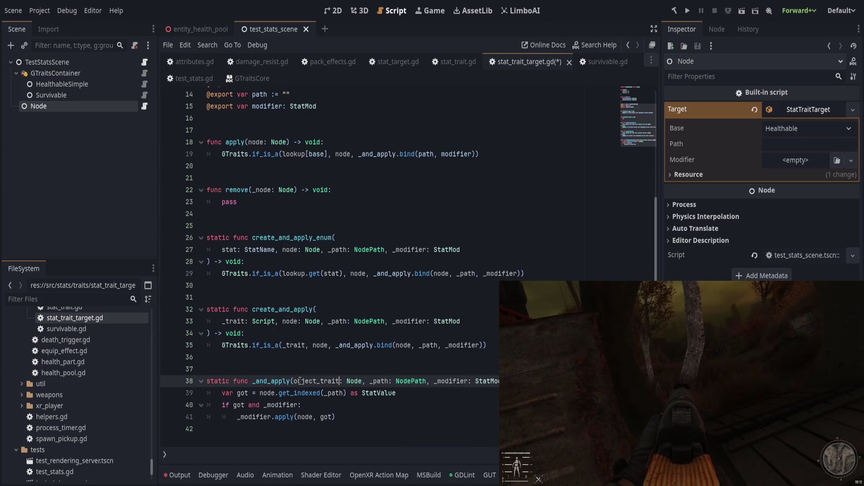
Replace node with object_trait on lines 39 and 41 and save the script
{"action": "scroll", "coordinate": [300, 381], "scroll_direction": "up", "scroll_amount": 1}
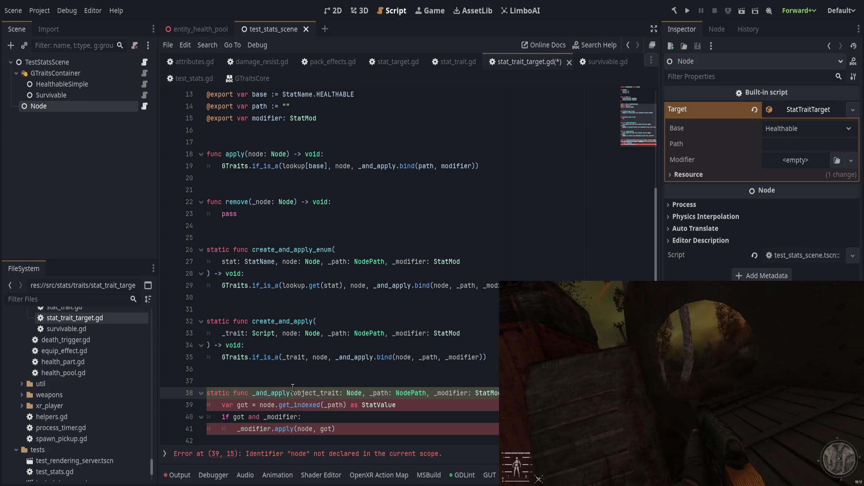
{"action": "double_click", "coordinate": [301, 393]}
{"action": "key", "text": "ctrl+c"}
{"action": "double_click", "coordinate": [267, 405]}
{"action": "key", "text": "ctrl+v"}
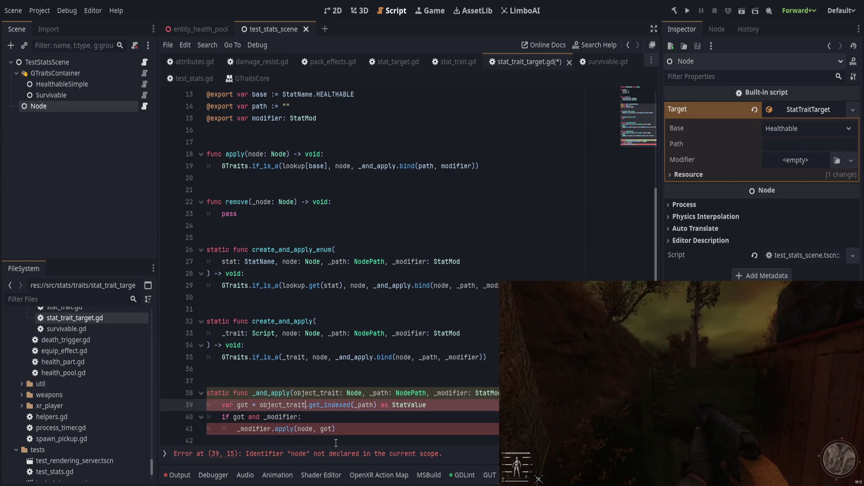
{"action": "double_click", "coordinate": [303, 428]}
{"action": "key", "text": "ctrl+v"}
{"action": "left_click", "coordinate": [408, 425]}
{"action": "key", "text": "ctrl+s"}
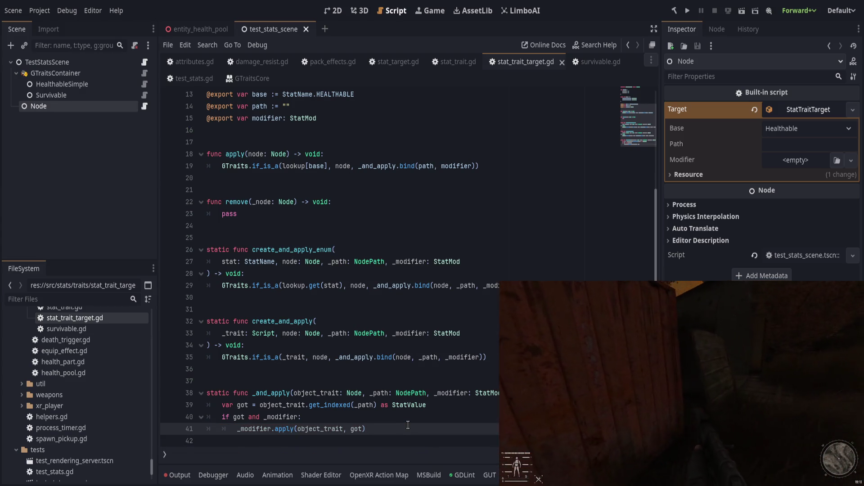
{"action": "scroll", "coordinate": [409, 426], "scroll_direction": "up", "scroll_amount": 4}
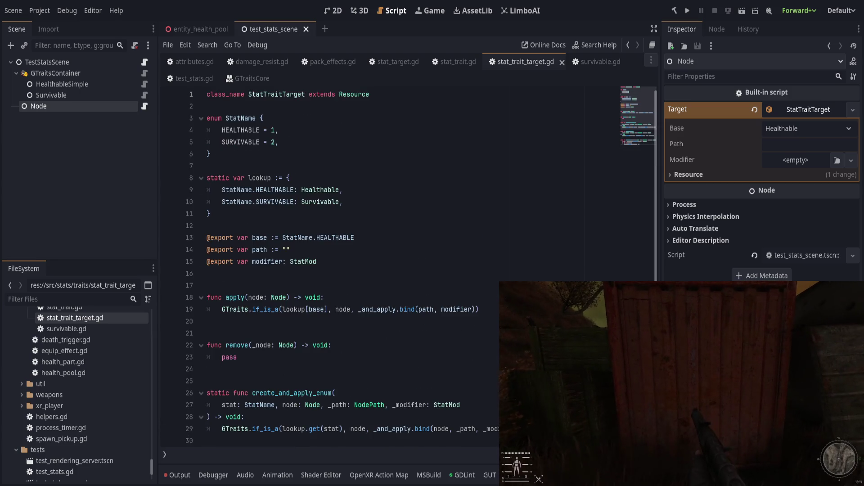
Replace pass in remove() with GTraits.if_is_a(lookup[base], node, _and_remove.bind(path, modifier))
{"action": "left_click", "coordinate": [480, 309]}
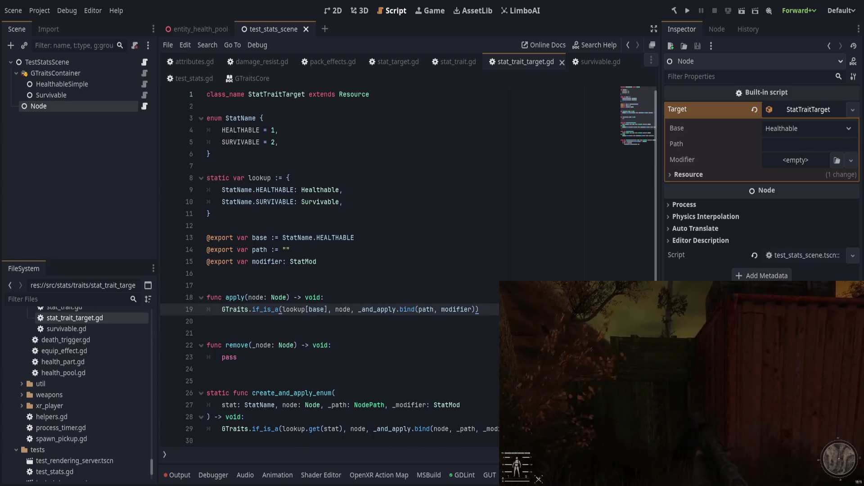
{"action": "left_click", "coordinate": [458, 341]}
{"action": "left_click", "coordinate": [429, 352]}
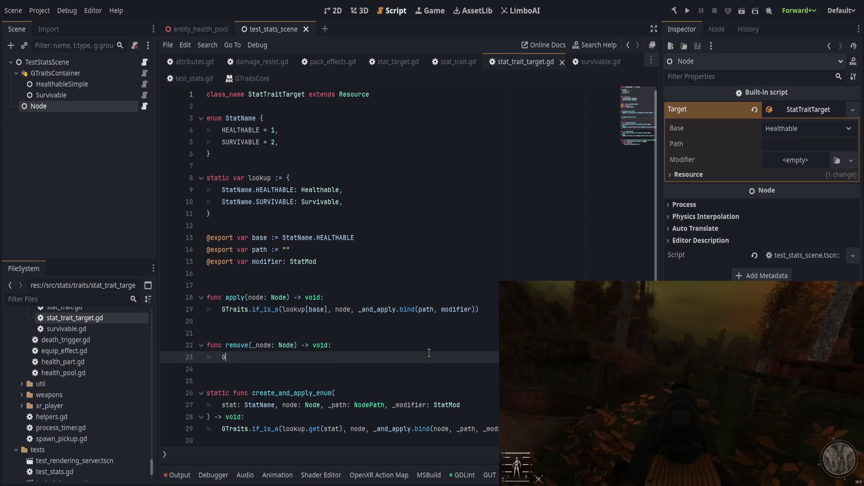
{"action": "type", "text": "Traits"}
{"action": "key", "text": "Escape"}
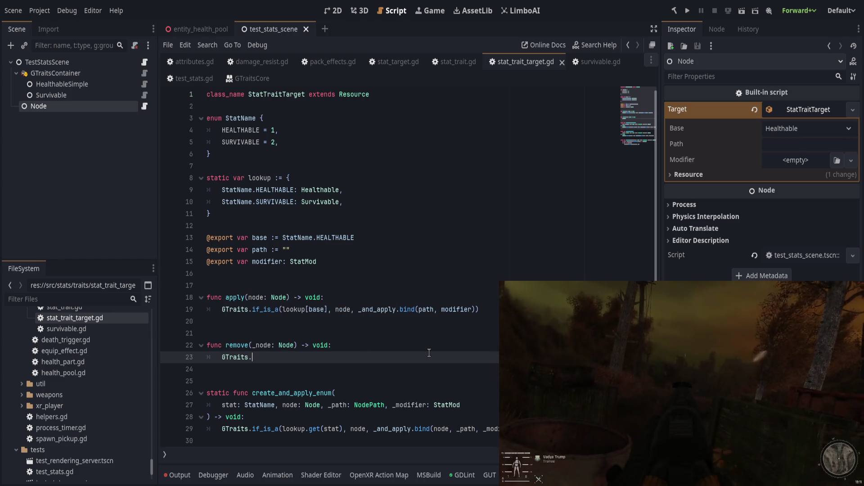
{"action": "type", "text": "if_is_a("}
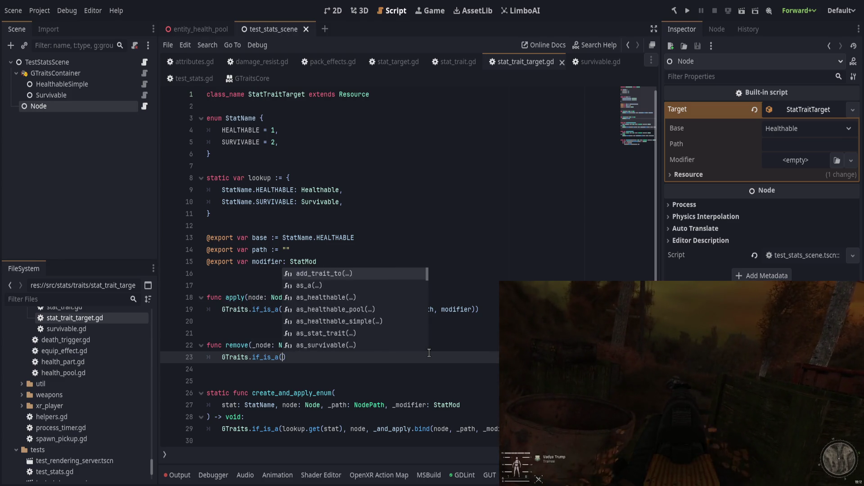
{"action": "key", "text": "Escape"}
{"action": "type", "text": "up[base],"}
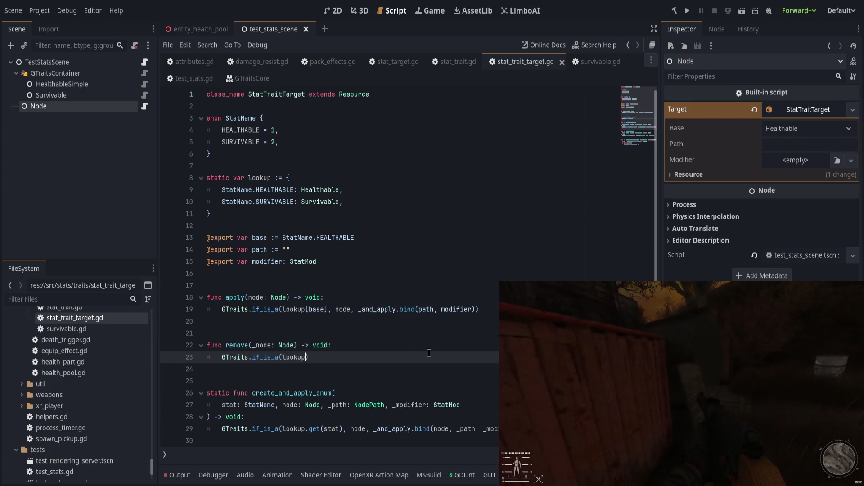
{"action": "type", "text": " node, "}
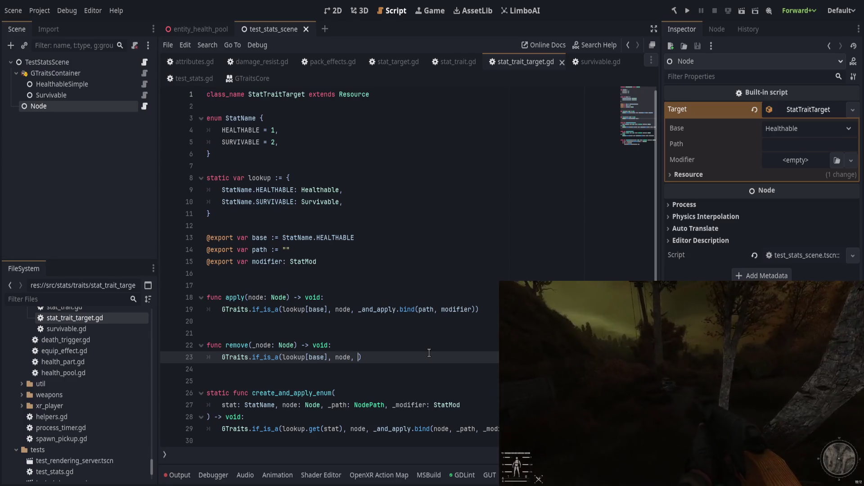
{"action": "type", "text": "_an"}
{"action": "type", "text": "d_remov"}
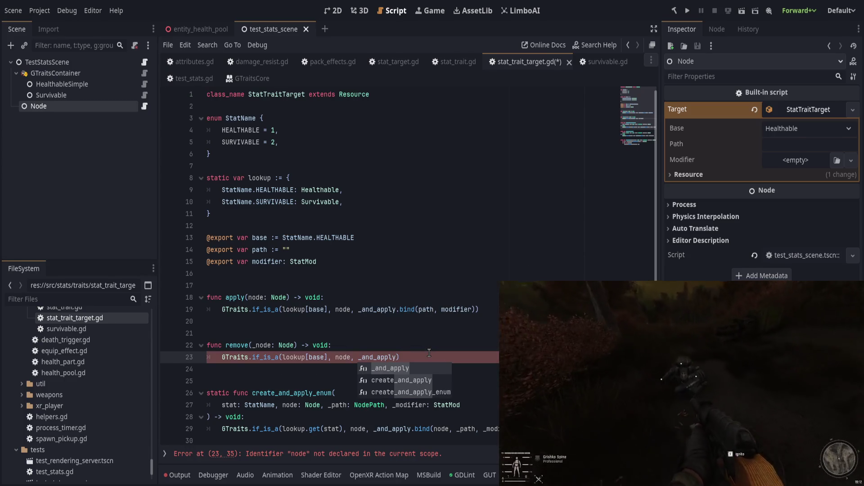
{"action": "type", "text": "e.bind(pa"}
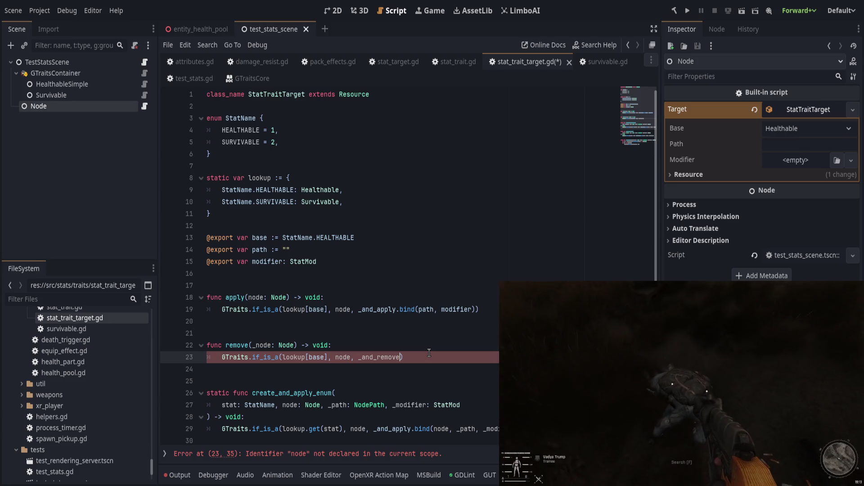
{"action": "type", "text": "th, modifier"}
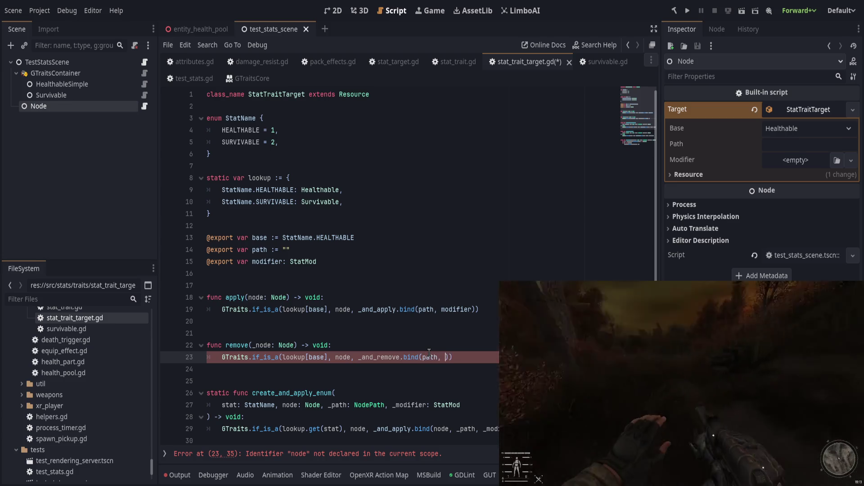
{"action": "key", "text": "Escape"}
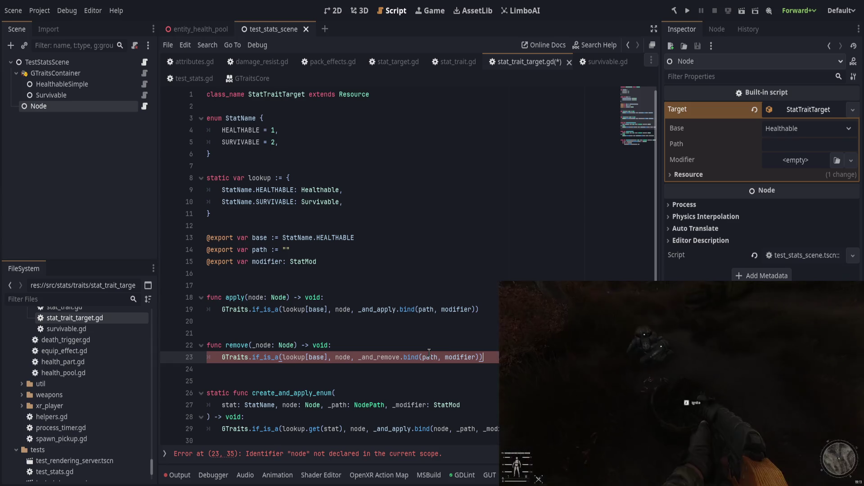
Rename remove's _node parameter to node and go to the script's last line
{"action": "left_click", "coordinate": [255, 345]}
{"action": "key", "text": "BackSpace"}
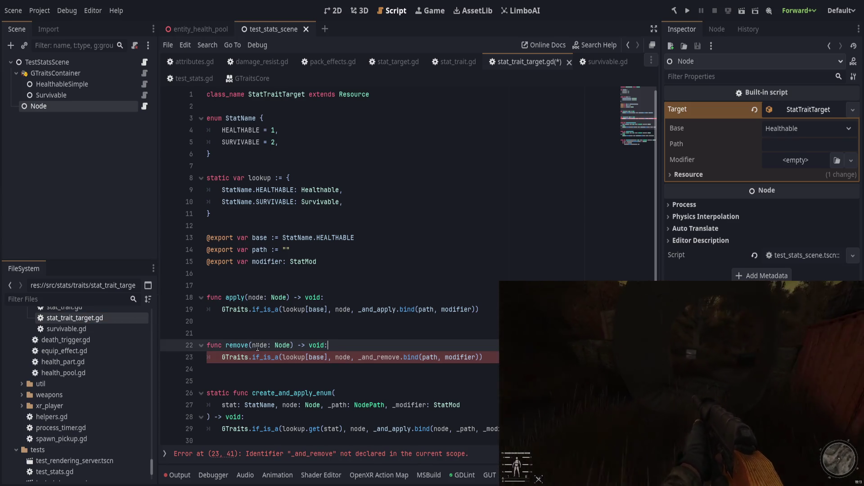
{"action": "scroll", "coordinate": [460, 337], "scroll_direction": "down", "scroll_amount": 4}
{"action": "left_click", "coordinate": [400, 429]}
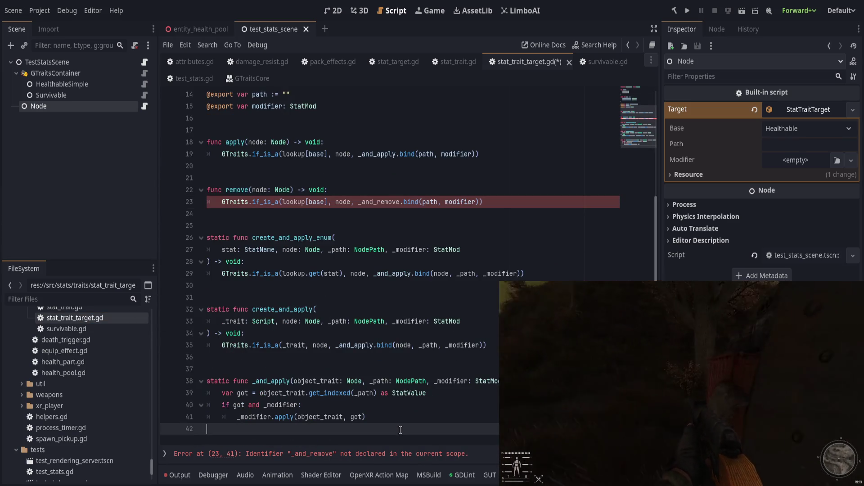
Declare static func _and_remove with the same parameter list as _and_apply
{"action": "key", "text": "Return"}
{"action": "type", "text": "c func _and_r"}
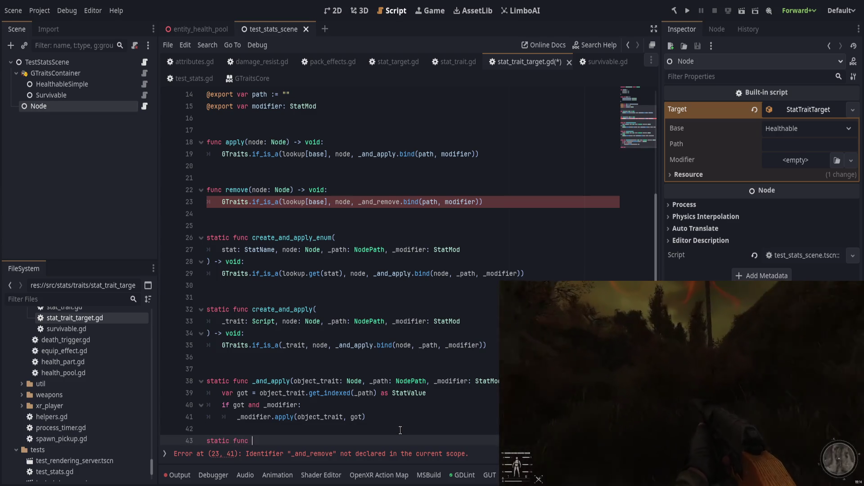
{"action": "type", "text": "emove(object"}
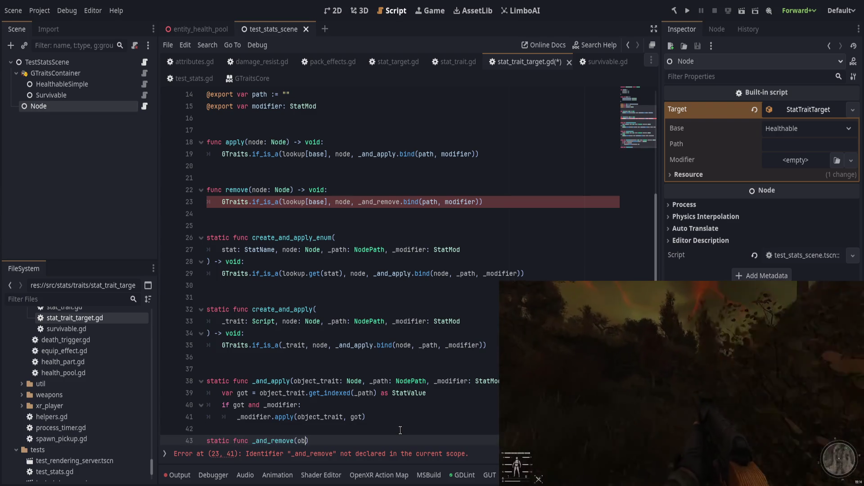
{"action": "type", "text": "_trai"}
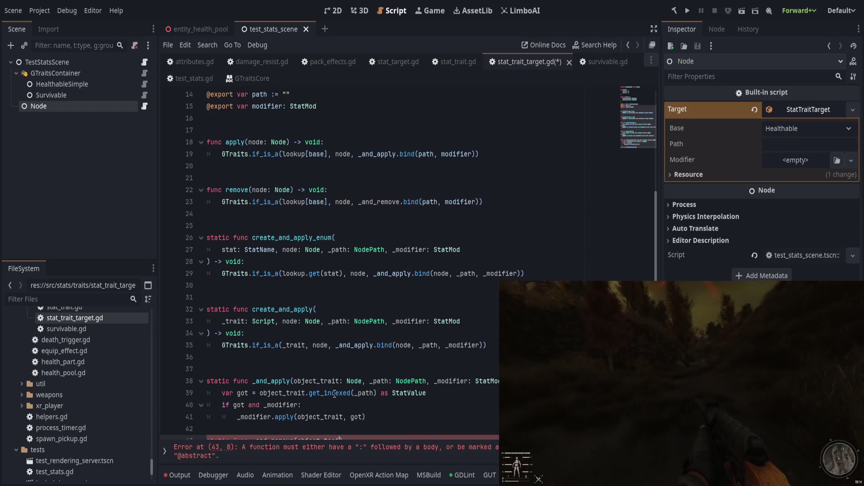
{"action": "left_click_drag", "start_coordinate": [294, 381], "coordinate": [498, 381]}
{"action": "key", "text": "ctrl+c"}
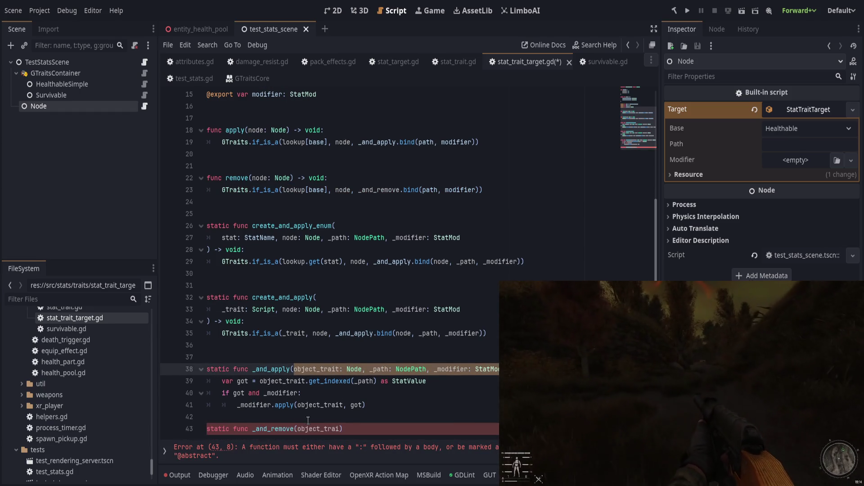
{"action": "double_click", "coordinate": [316, 429]}
{"action": "key", "text": "ctrl+v"}
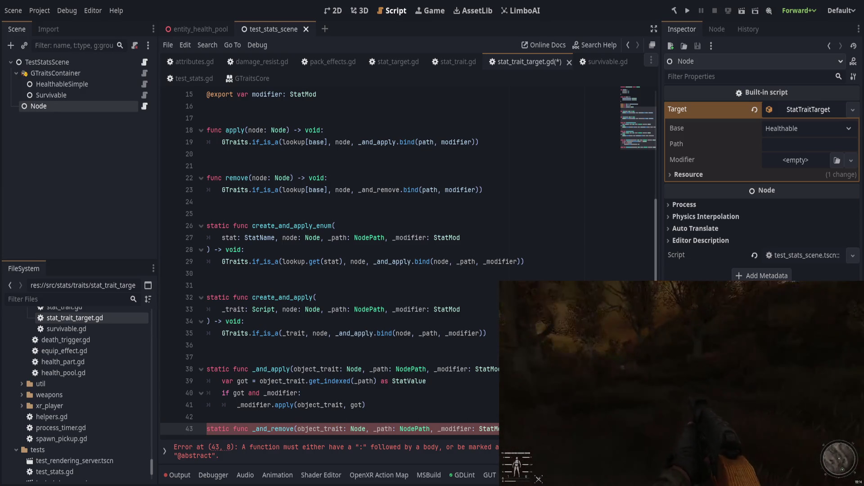
{"action": "key", "text": "Return"}
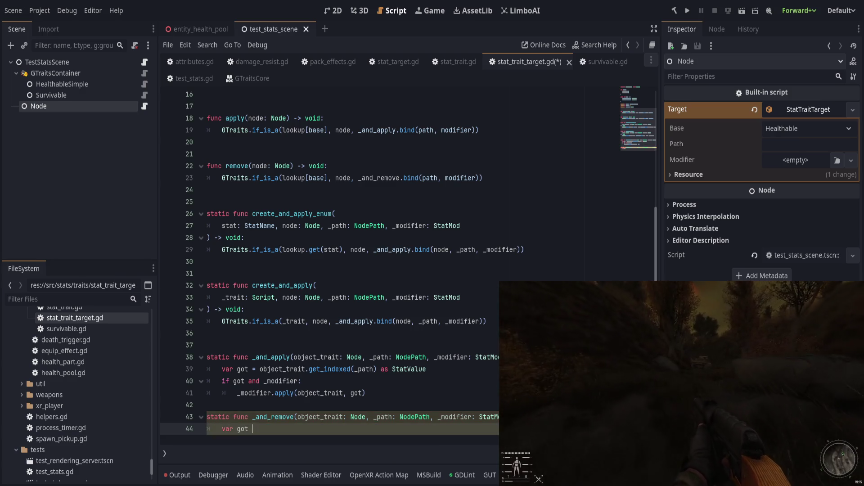
Give _and_remove _and_apply's body calling _modifier.remove instead of apply, and save
{"action": "mouse_move", "coordinate": [395, 394]}
{"action": "left_mouse_down"}
{"action": "mouse_move", "coordinate": [112, 372]}
{"action": "mouse_move", "coordinate": [115, 422]}
{"action": "left_mouse_up"}
{"action": "key", "text": "ctrl+v"}
{"action": "double_click", "coordinate": [287, 428]}
{"action": "type", "text": "re"}
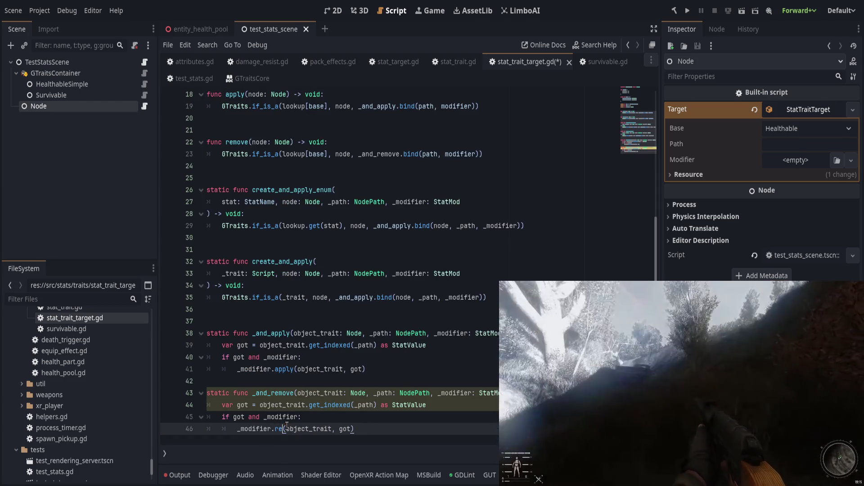
{"action": "type", "text": "m"}
{"action": "key", "text": "Return"}
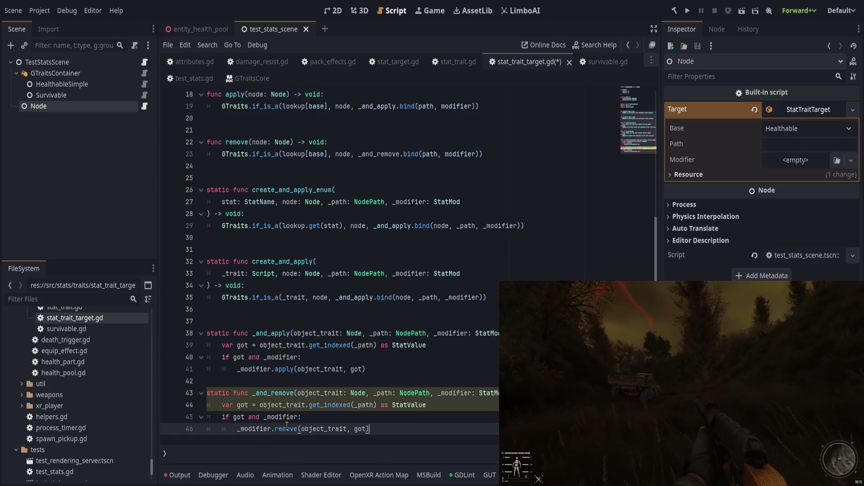
{"action": "left_click", "coordinate": [364, 369]}
{"action": "key", "text": "ctrl+s"}
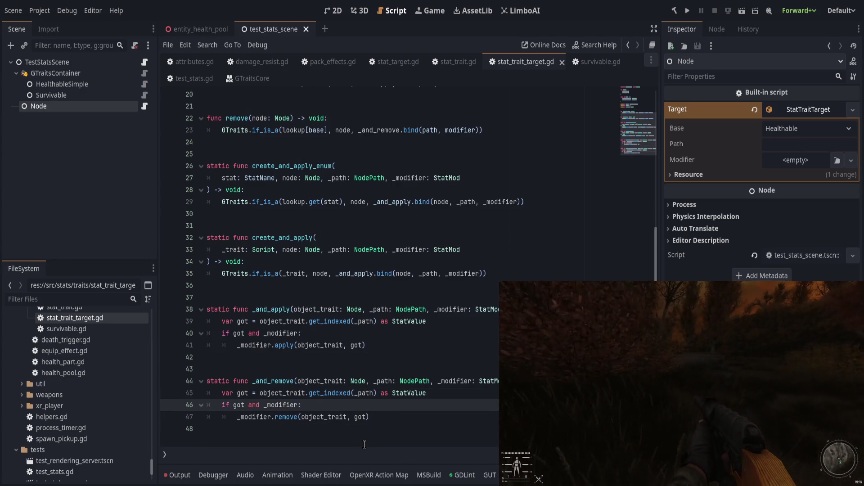
Check the Output log for errors after placing the caret after the remove call
{"action": "left_click", "coordinate": [404, 415]}
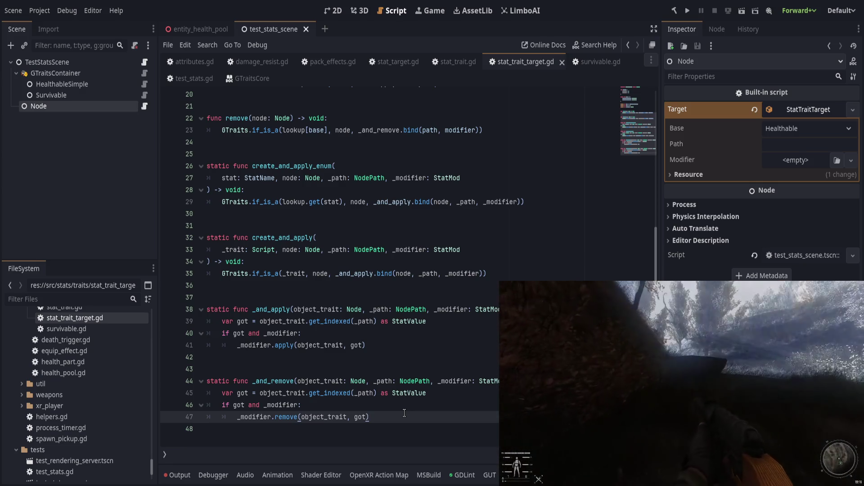
{"action": "left_click", "coordinate": [176, 474]}
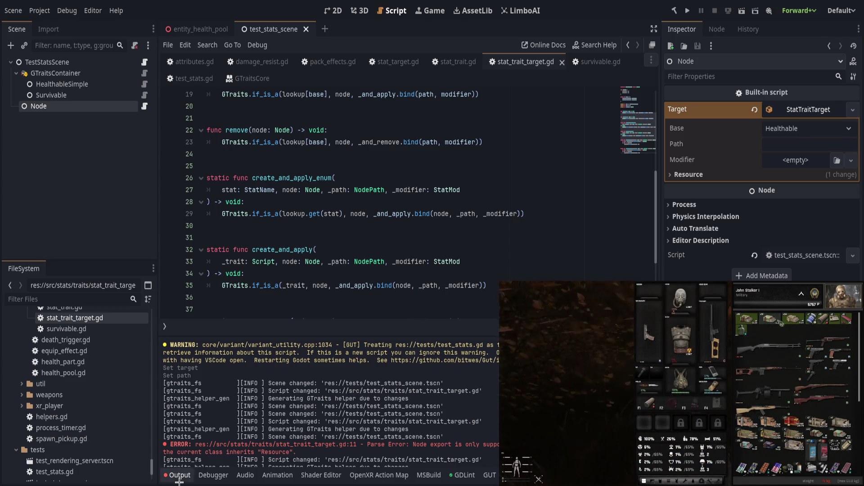
{"action": "left_click", "coordinate": [176, 477]}
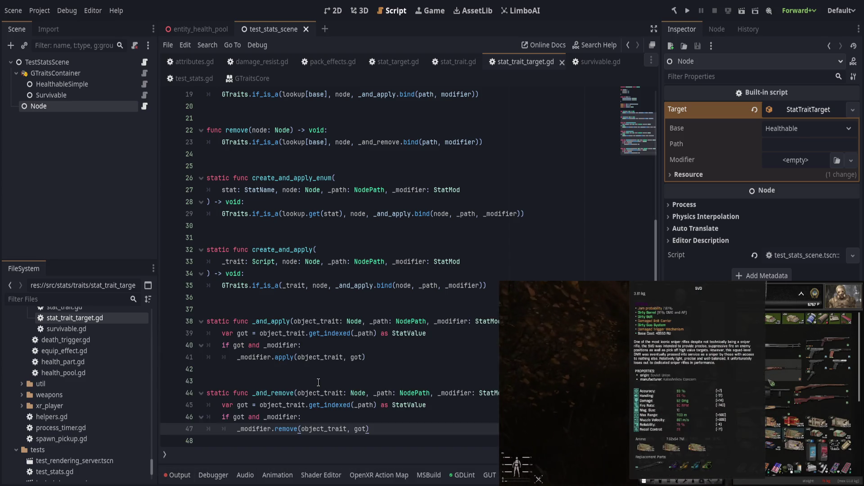
{"action": "left_click", "coordinate": [174, 477]}
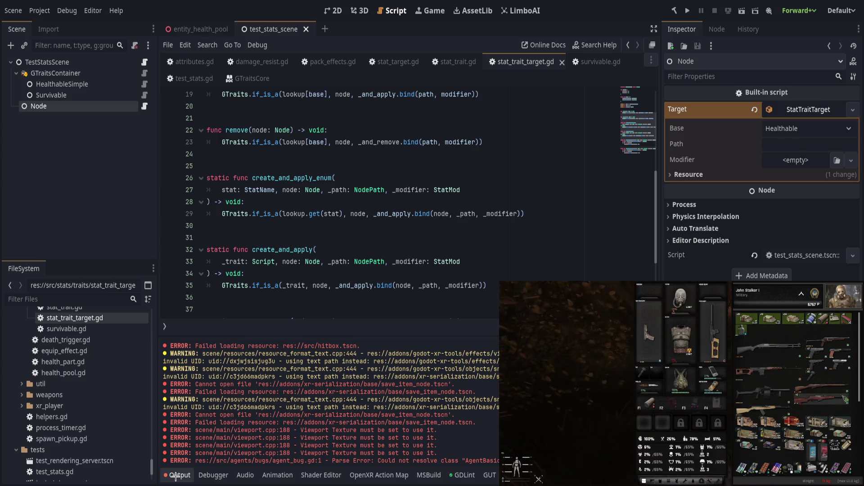
{"action": "left_click", "coordinate": [175, 476]}
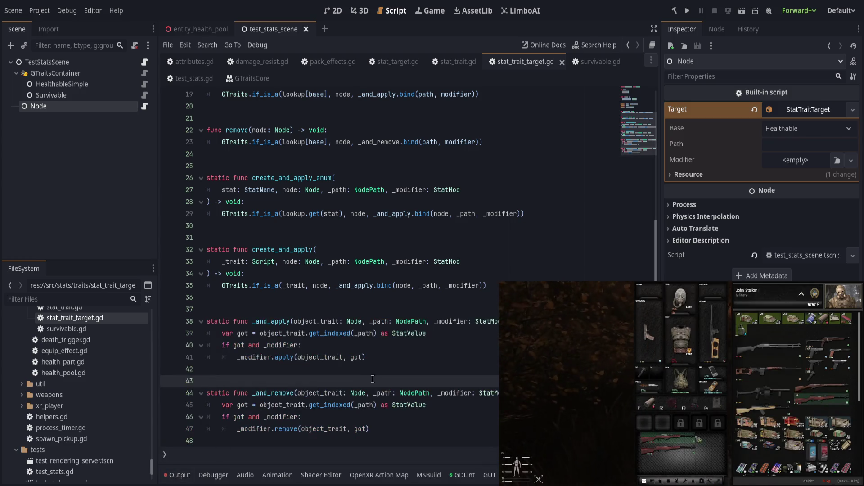
Scroll to the top and switch to the test_stats.gd script
{"action": "scroll", "coordinate": [384, 391], "scroll_direction": "up", "scroll_amount": 5}
{"action": "scroll", "coordinate": [384, 383], "scroll_direction": "up", "scroll_amount": 2}
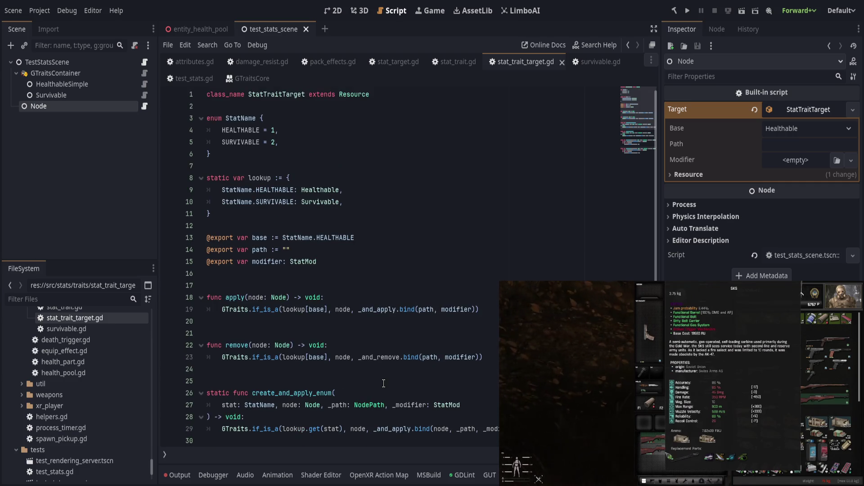
{"action": "left_click", "coordinate": [188, 80]}
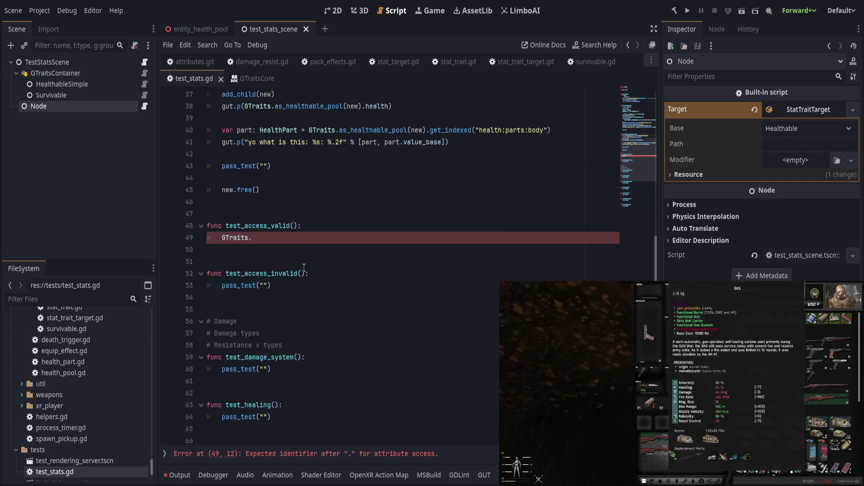
Replace the unfinished GTraits. line with a StatTraitTarget.create_and_apply call
{"action": "key", "text": "ctrl+BackSpace"}
{"action": "key", "text": "ctrl+BackSpace"}
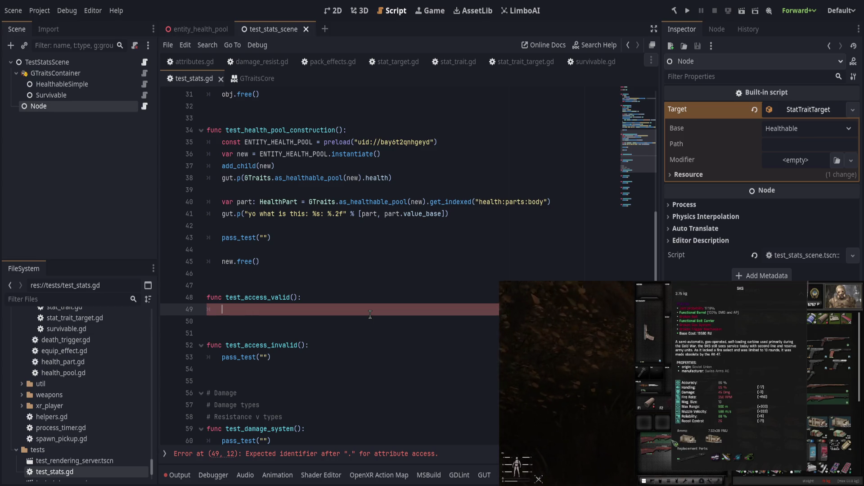
{"action": "type", "text": "G"}
{"action": "key", "text": "BackSpace"}
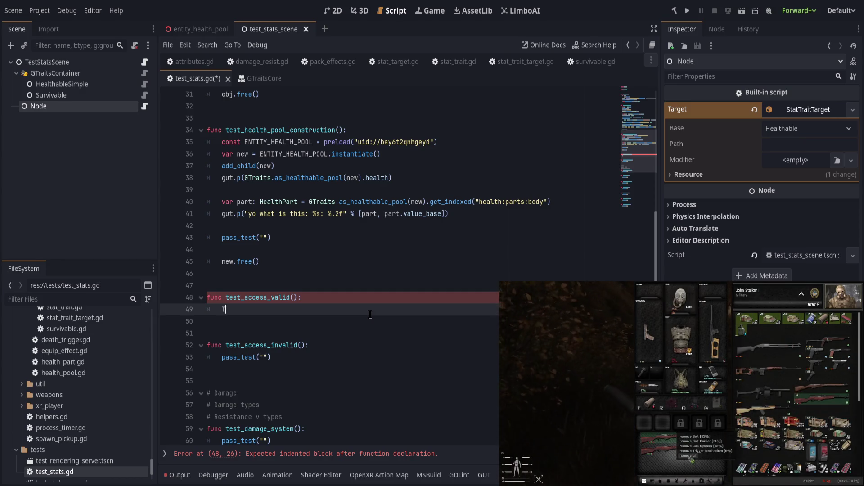
{"action": "type", "text": "raitTarget.create("}
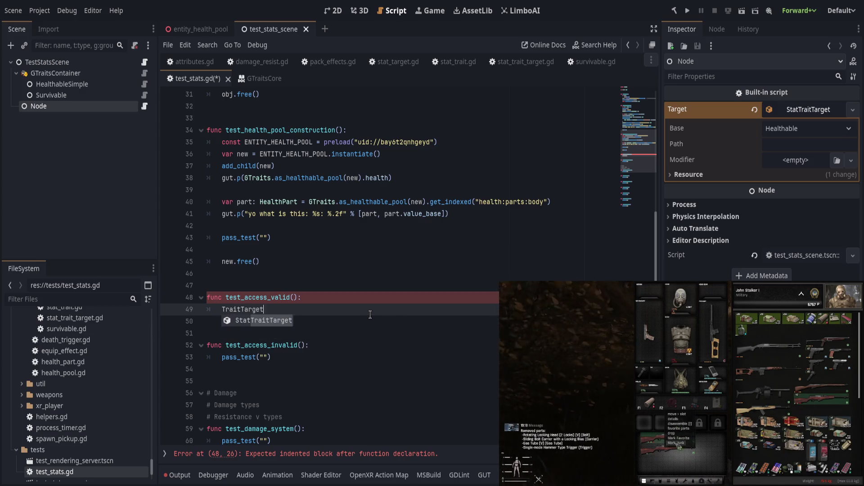
{"action": "key", "text": "Return"}
{"action": "type", "text": ".create("}
{"action": "key", "text": "BackSpace"}
{"action": "type", "text": "_and"}
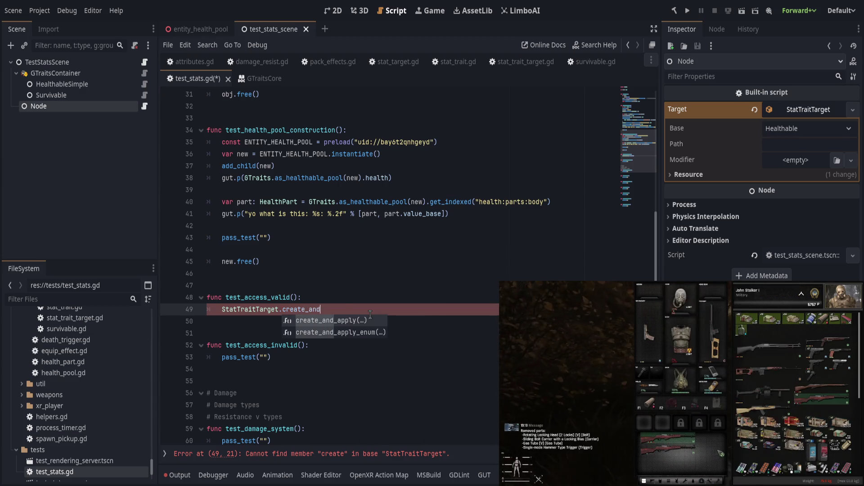
{"action": "key", "text": "Return"}
Pass Survivable, scene, "radiation" and a ModOperation modifier as the arguments
{"action": "type", "text": "S"}
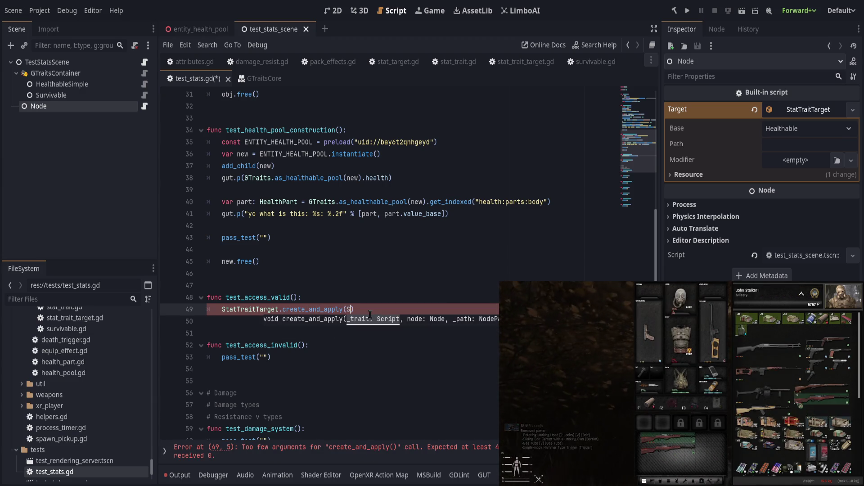
{"action": "type", "text": "ur"}
{"action": "key", "text": "Return"}
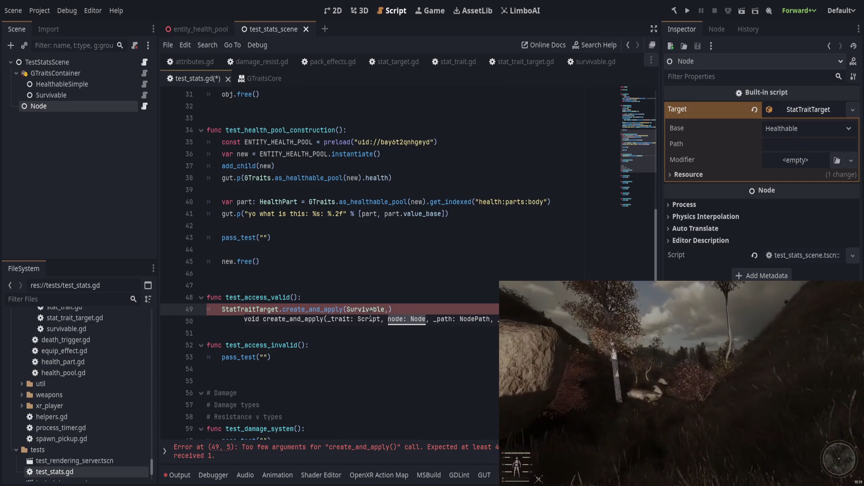
{"action": "type", "text": "scene, \""}
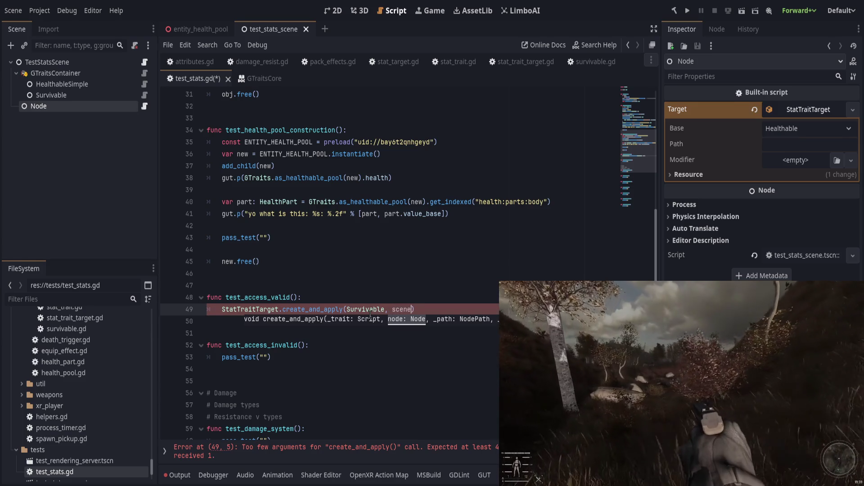
{"action": "type", "text": "radiation"}
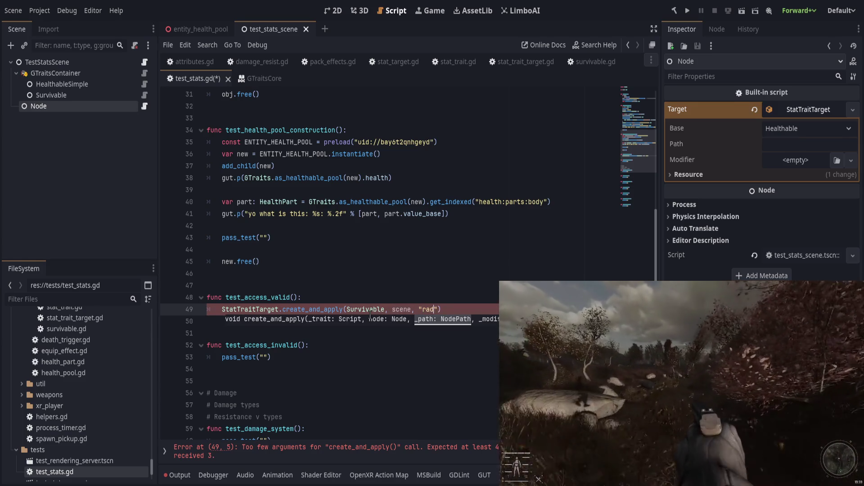
{"action": "key", "text": "ctrl+BackSpace"}
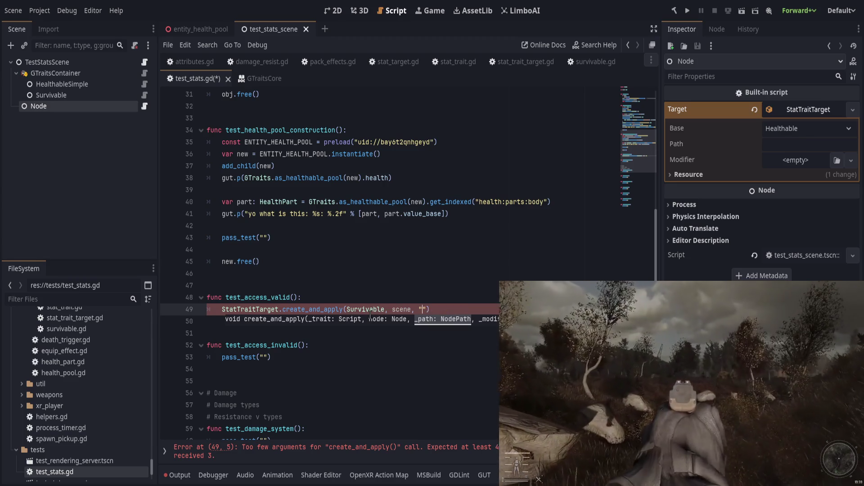
{"action": "type", "text": "radiation\""}
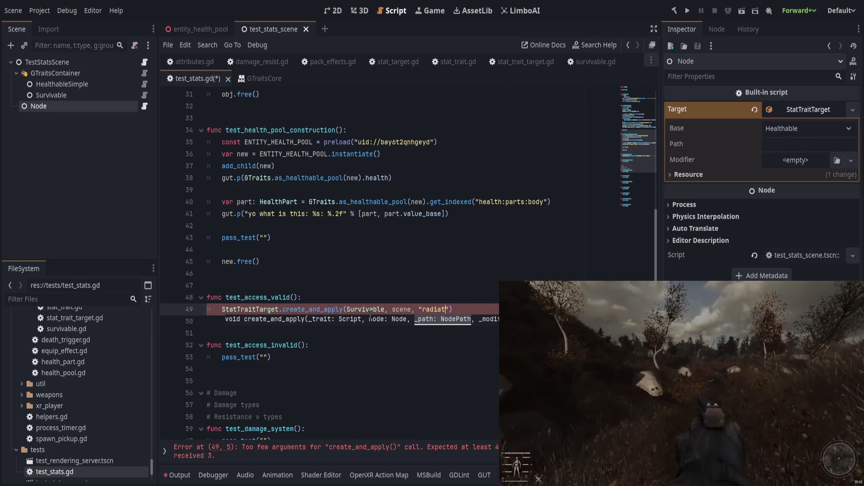
{"action": "type", "text": ", StatMo"}
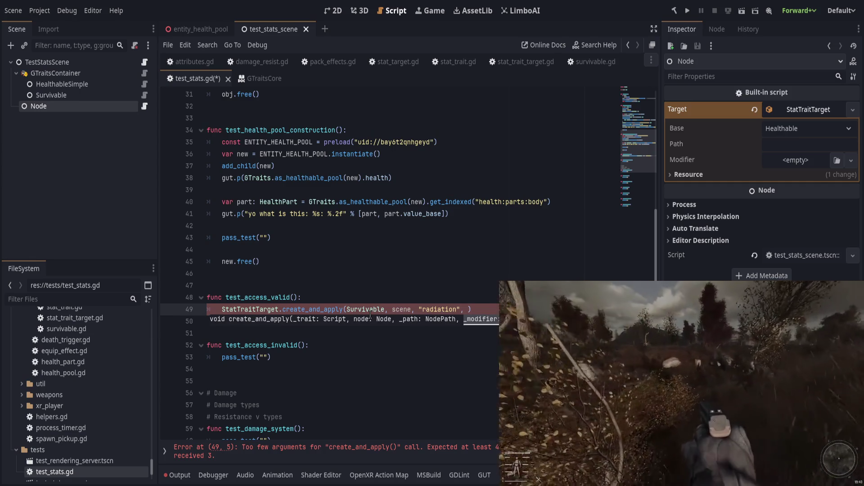
{"action": "type", "text": "d."}
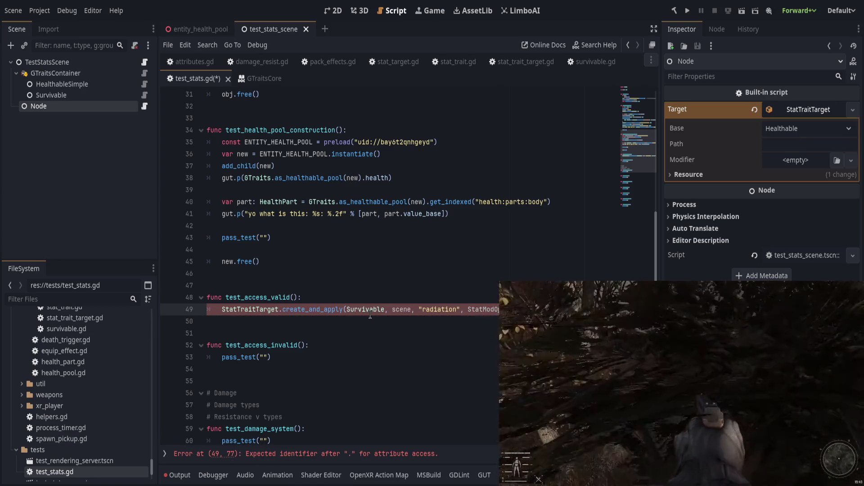
{"action": "key", "text": "BackSpace"}
{"action": "key", "text": "BackSpace"}
{"action": "key", "text": "BackSpace"}
{"action": "type", "text": "Mod"}
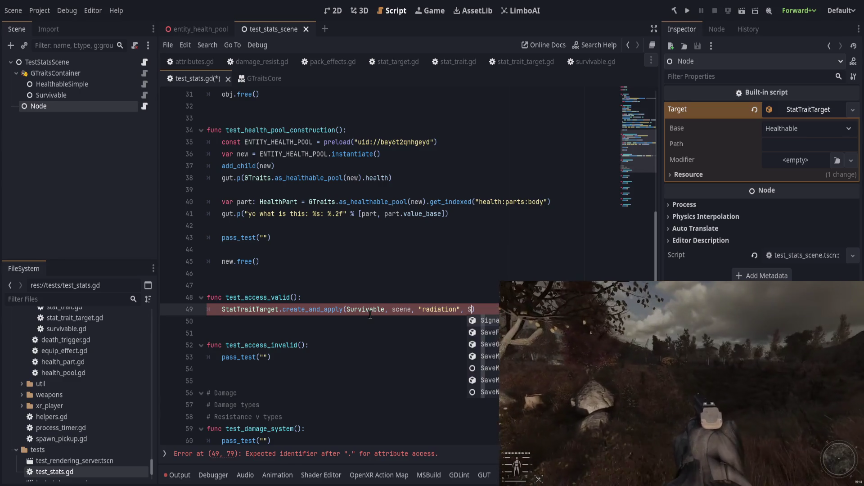
{"action": "type", "text": "Operation."}
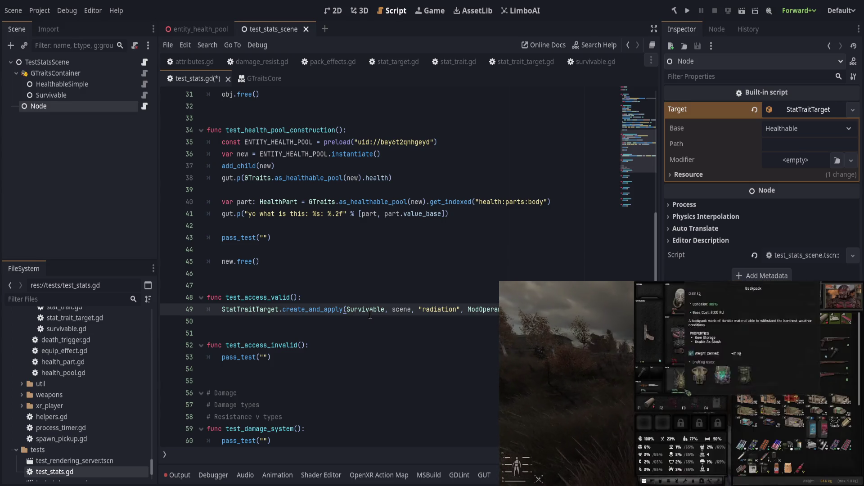
{"action": "key", "text": "Up"}
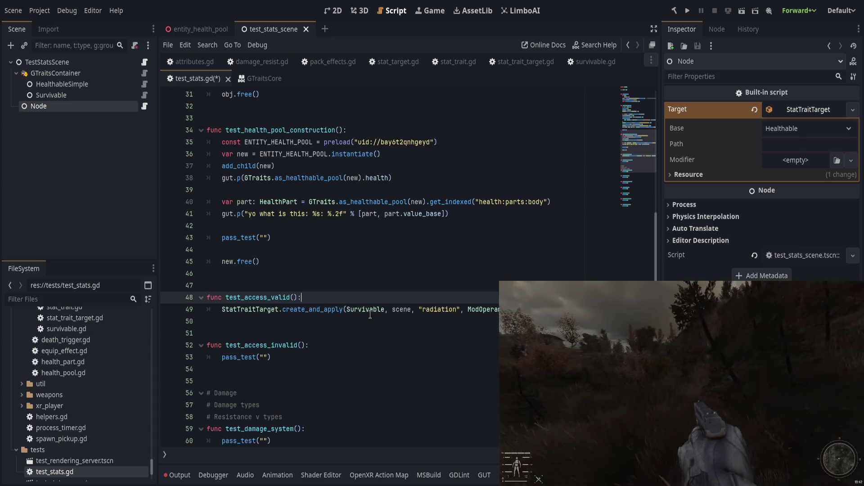
Add a line asserting assert_gte on GTraits.as_survivable(scene).radiation
{"action": "key", "text": "Down"}
{"action": "key", "text": "End"}
{"action": "key", "text": "Return"}
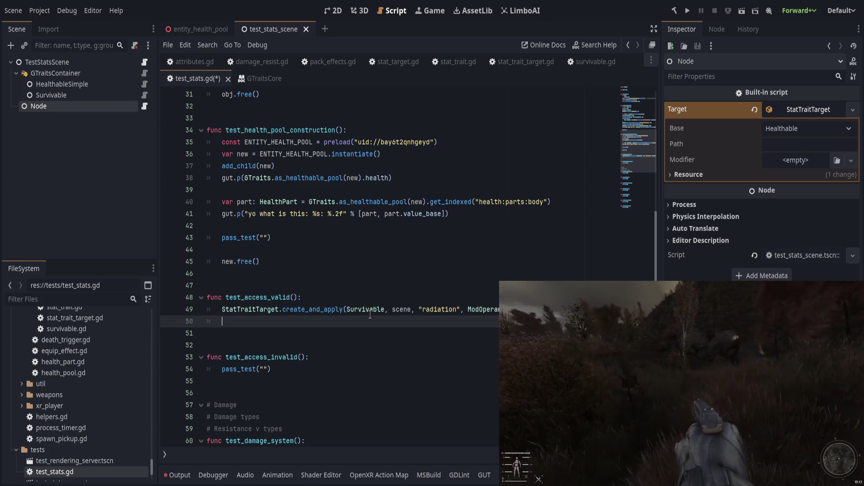
{"action": "type", "text": "assert_"}
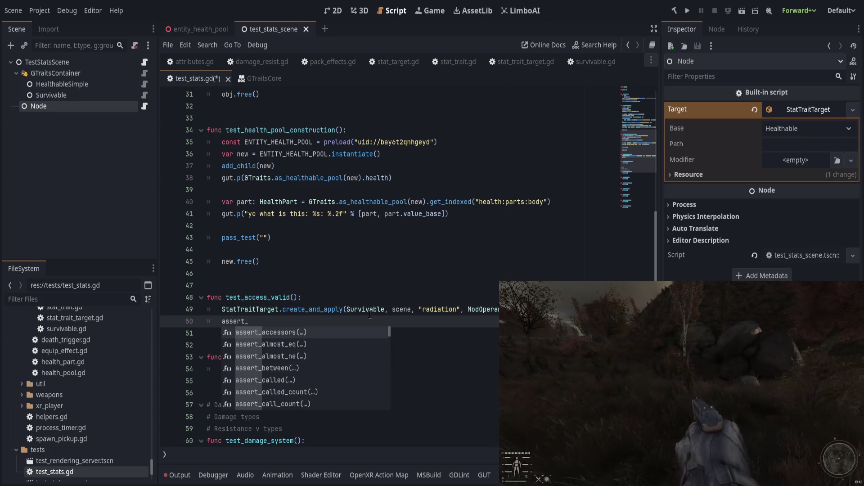
{"action": "type", "text": "al"}
{"action": "key", "text": "Return"}
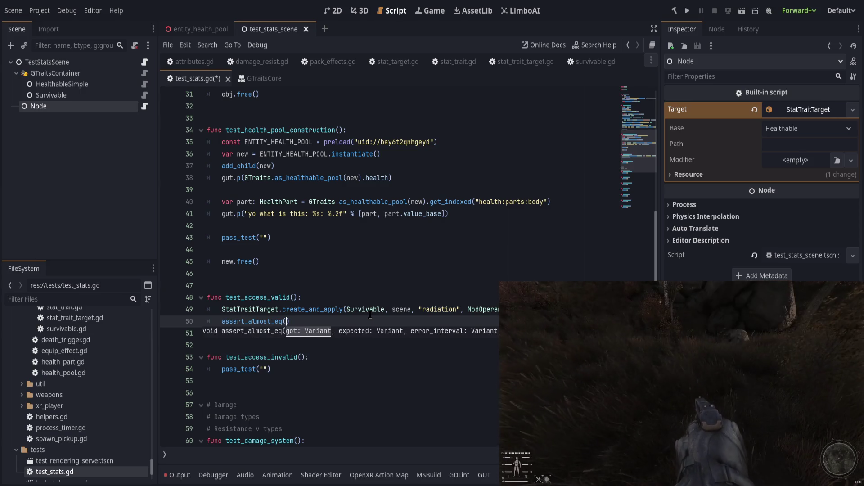
{"action": "key", "text": "BackSpace"}
{"action": "key", "text": "BackSpace"}
{"action": "key", "text": "BackSpace"}
{"action": "key", "text": "BackSpace"}
{"action": "key", "text": "BackSpace"}
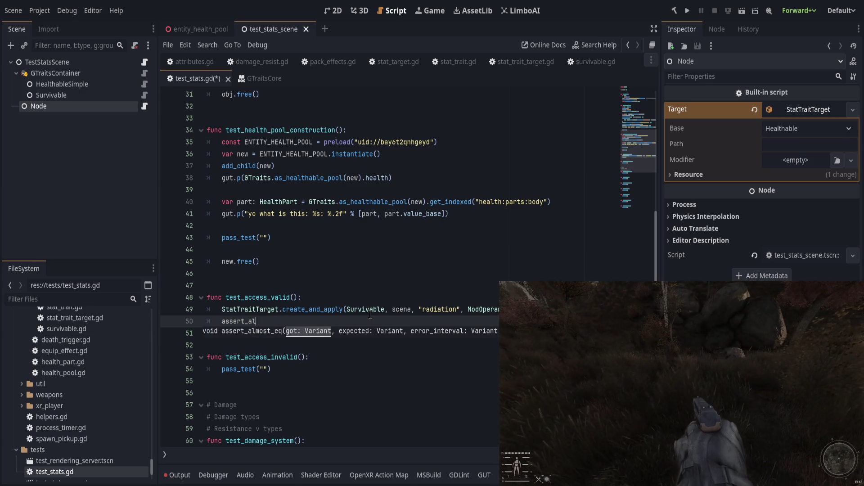
{"action": "type", "text": "gt"}
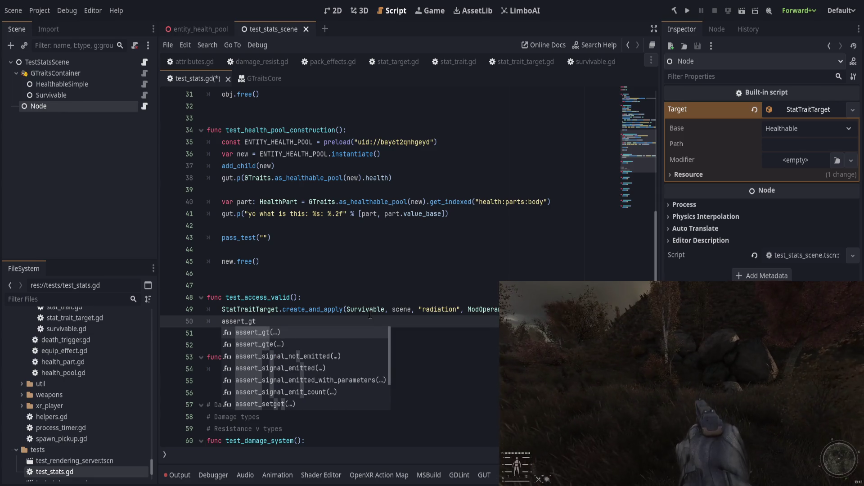
{"action": "type", "text": "e"}
{"action": "key", "text": "Return"}
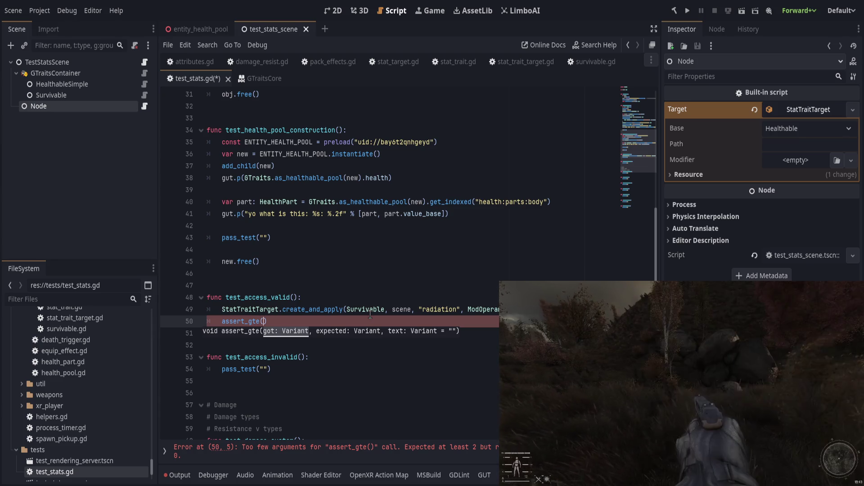
{"action": "type", "text": "G"}
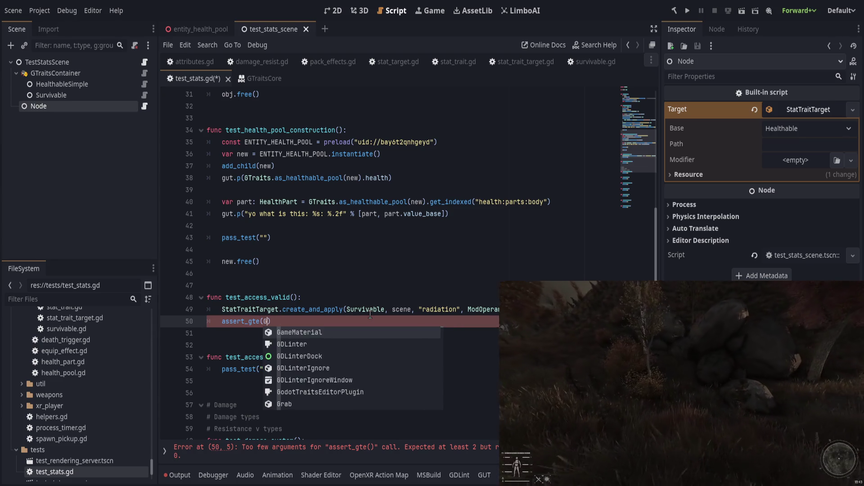
{"action": "type", "text": "Traits.as"}
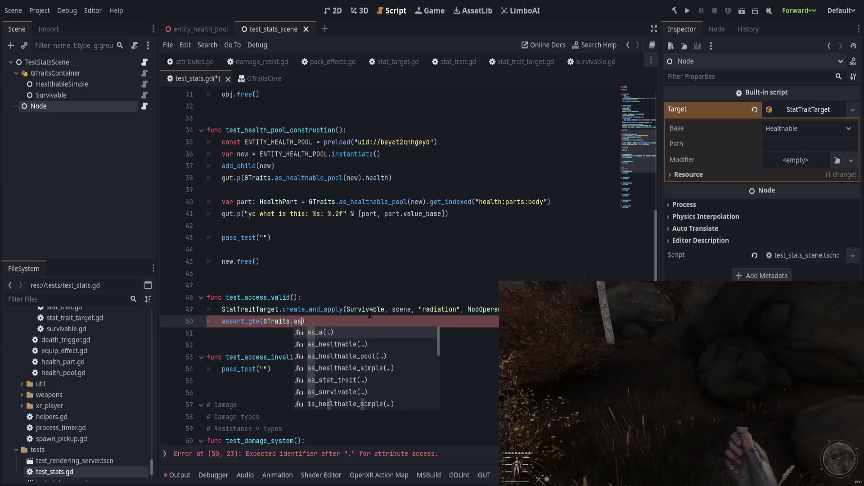
{"action": "type", "text": "_s"}
{"action": "key", "text": "Return"}
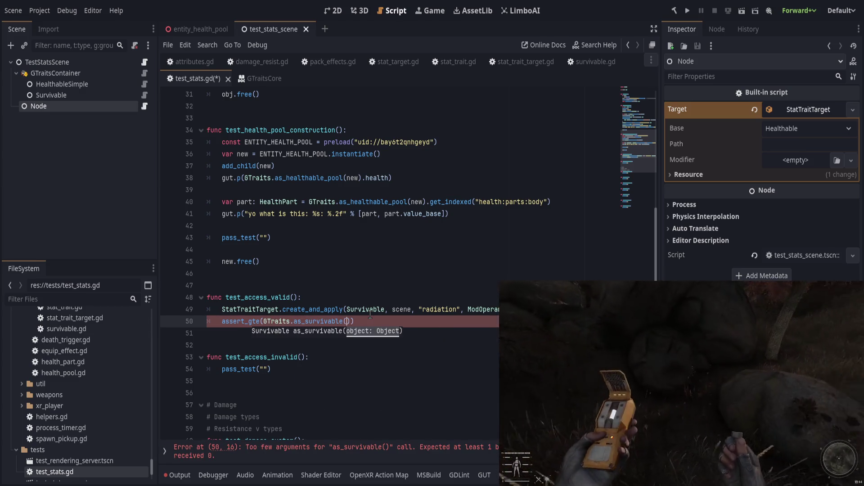
{"action": "type", "text": "scene)."}
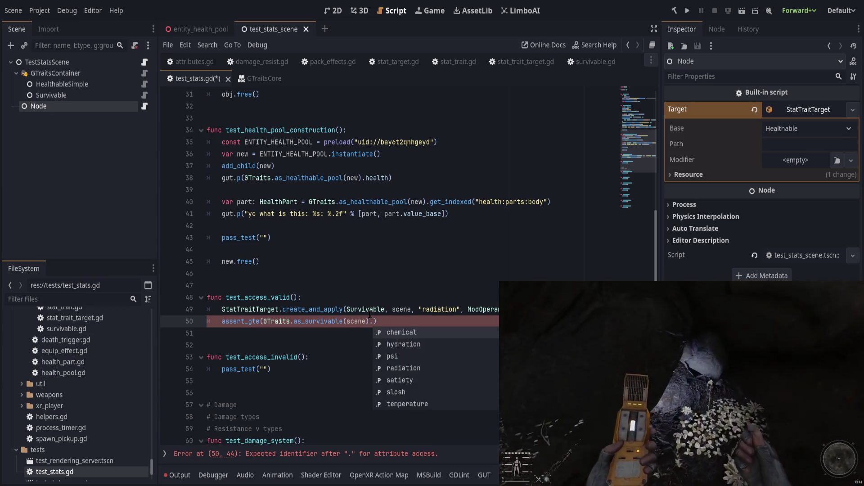
{"action": "type", "text": "radi"}
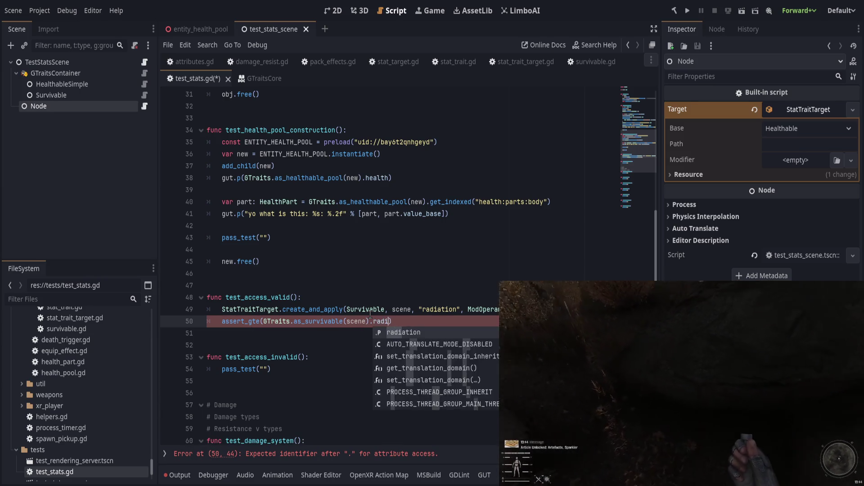
{"action": "key", "text": "Return"}
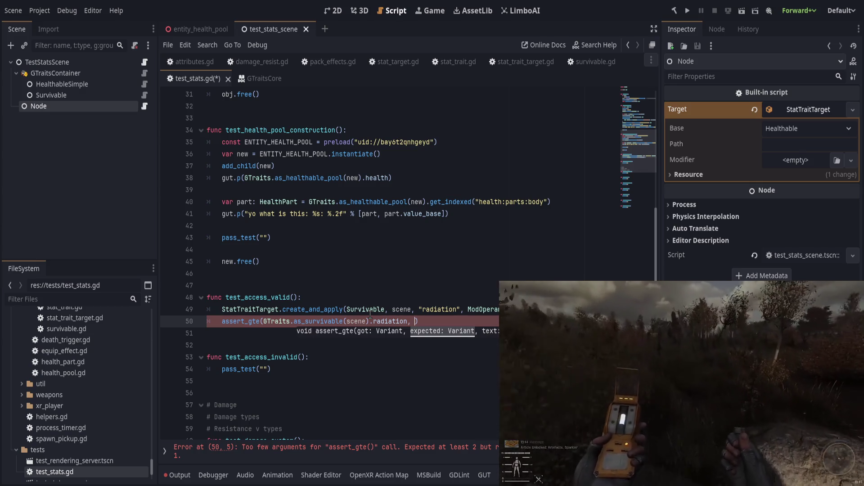
Finish the assert with expected value 9.0, then save and run the test
{"action": "type", "text": ".00"}
{"action": "key", "text": "BackSpace"}
{"action": "key", "text": "BackSpace"}
{"action": "key", "text": "BackSpace"}
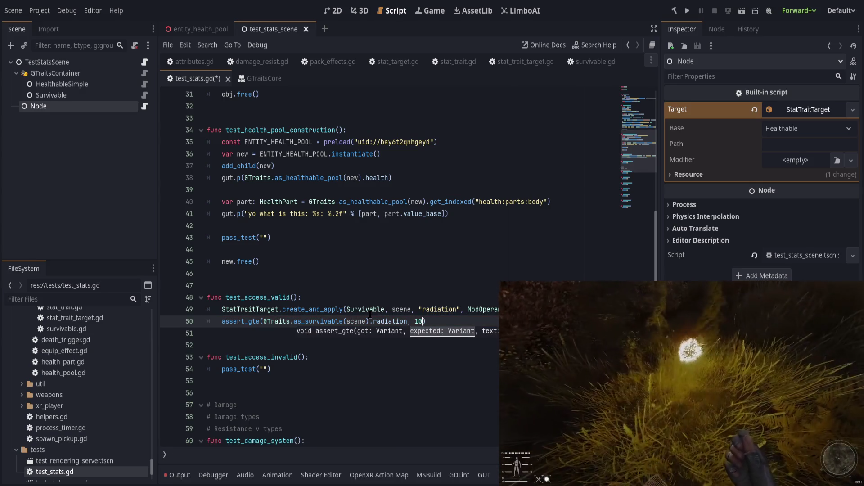
{"action": "type", "text": "0"}
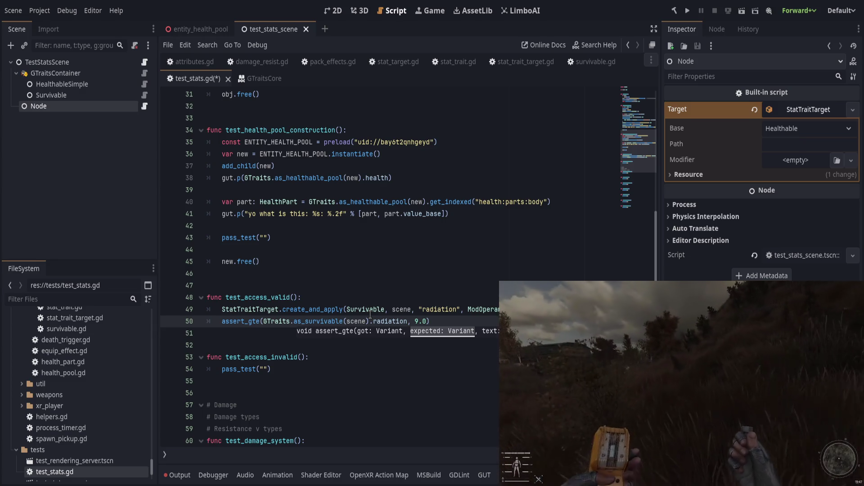
{"action": "type", "text": ")"}
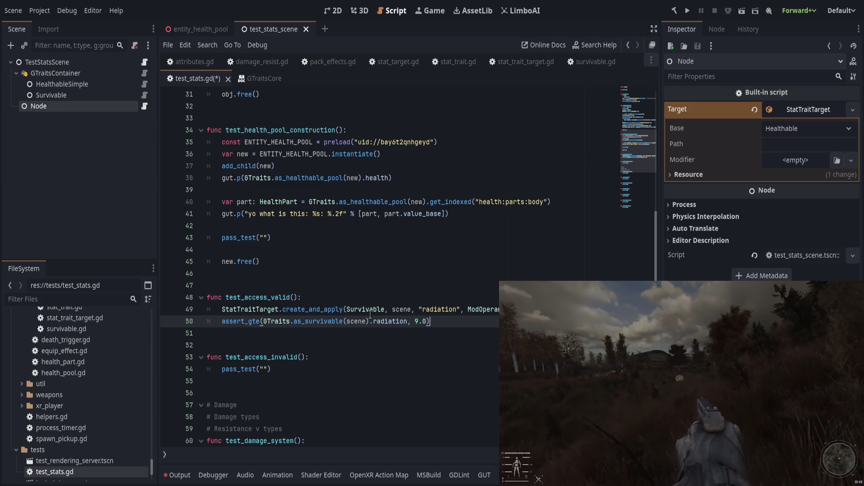
{"action": "key", "text": "ctrl+shift+t"}
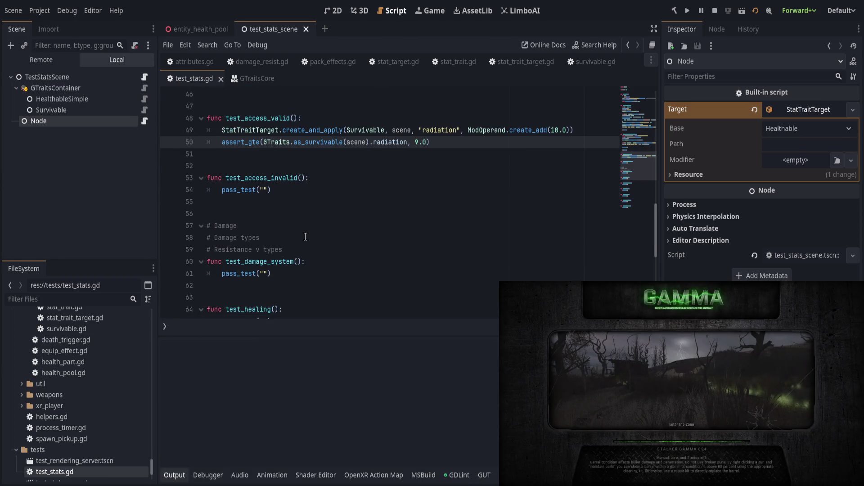
{"action": "scroll", "coordinate": [305, 236], "scroll_direction": "up", "scroll_amount": 1}
Detach TestStatsScene's broken built-in script, clear all its code and save
{"action": "scroll", "coordinate": [305, 234], "scroll_direction": "up", "scroll_amount": 1}
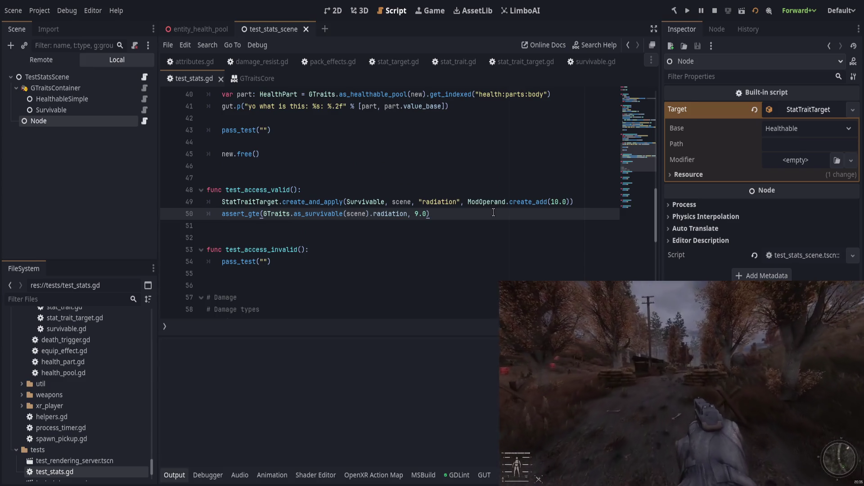
{"action": "scroll", "coordinate": [494, 232], "scroll_direction": "up", "scroll_amount": 1}
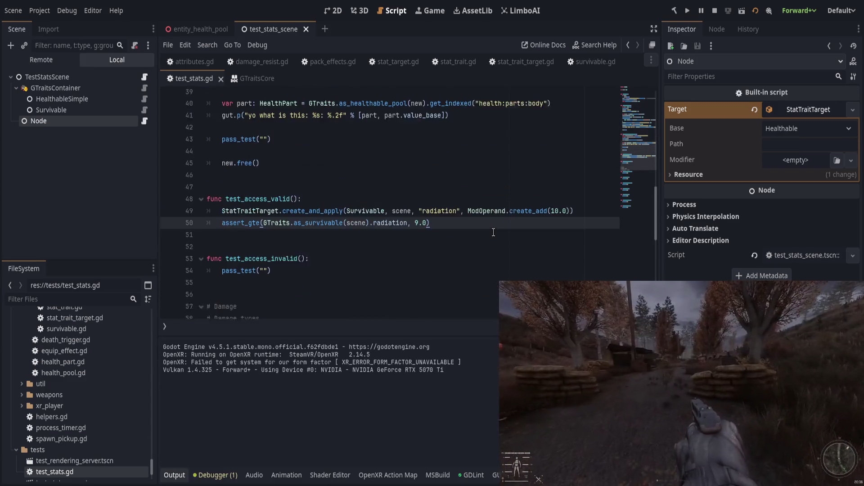
{"action": "scroll", "coordinate": [493, 232], "scroll_direction": "down", "scroll_amount": 1}
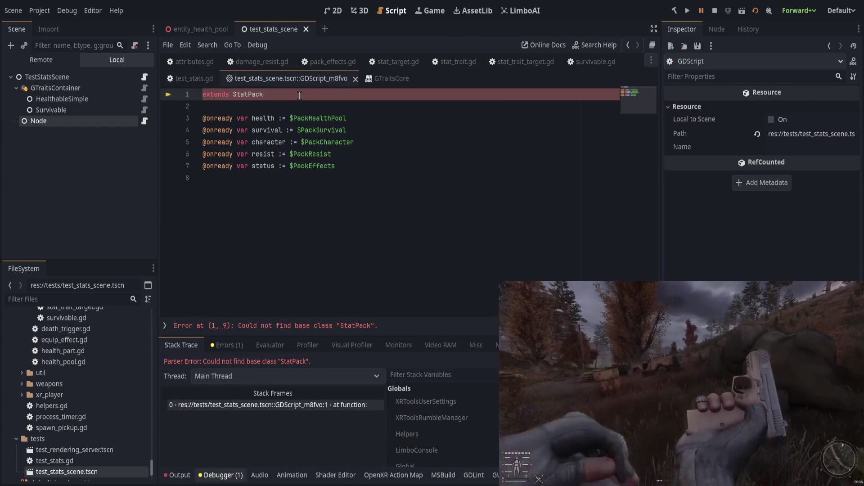
{"action": "left_click", "coordinate": [49, 77]}
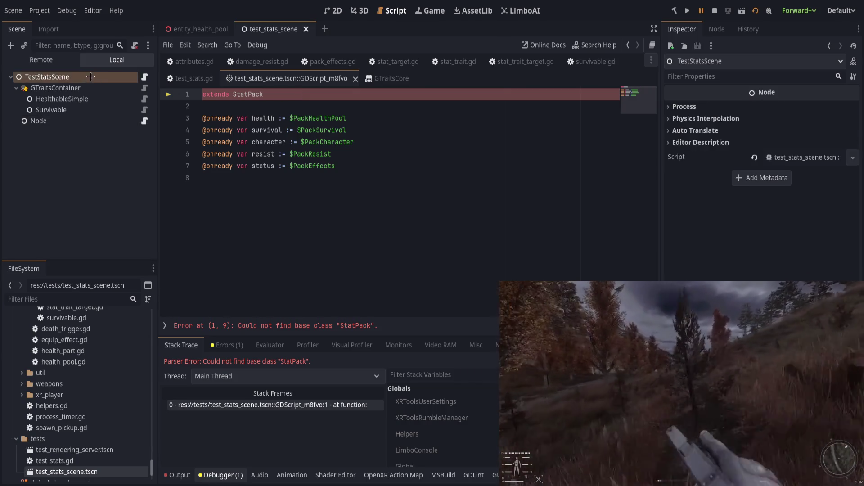
{"action": "left_click", "coordinate": [133, 45]}
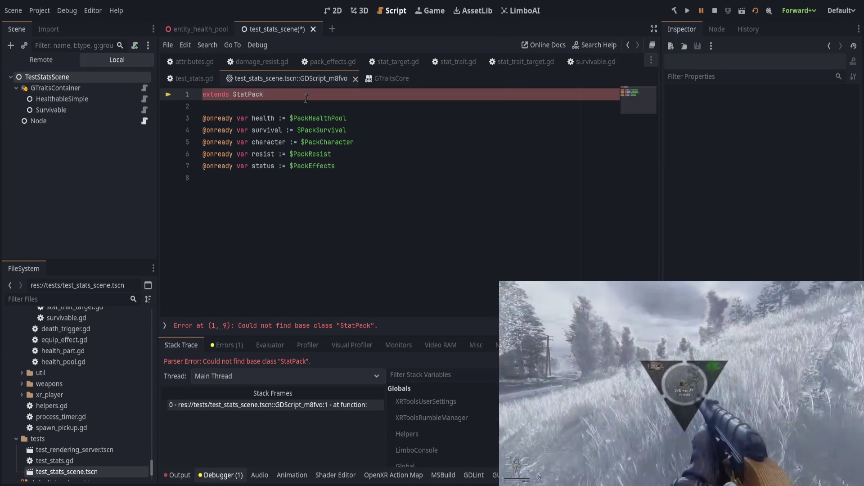
{"action": "key", "text": "ctrl+a"}
{"action": "key", "text": "Delete"}
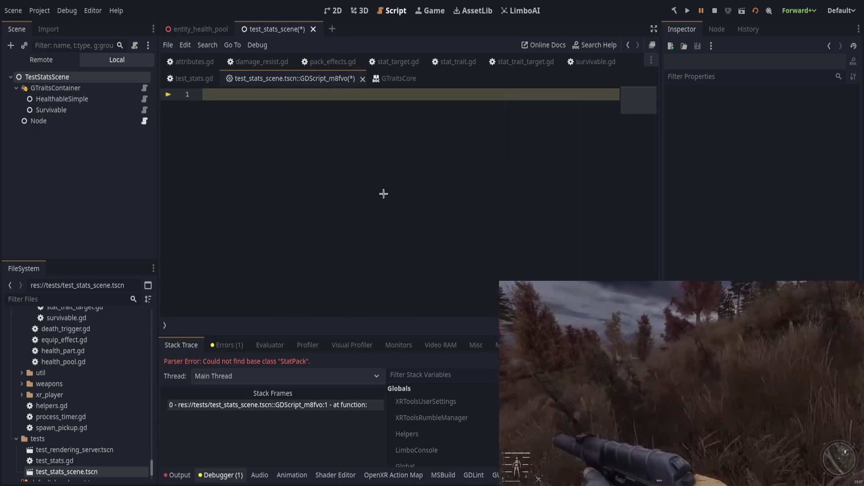
{"action": "key", "text": "ctrl+s"}
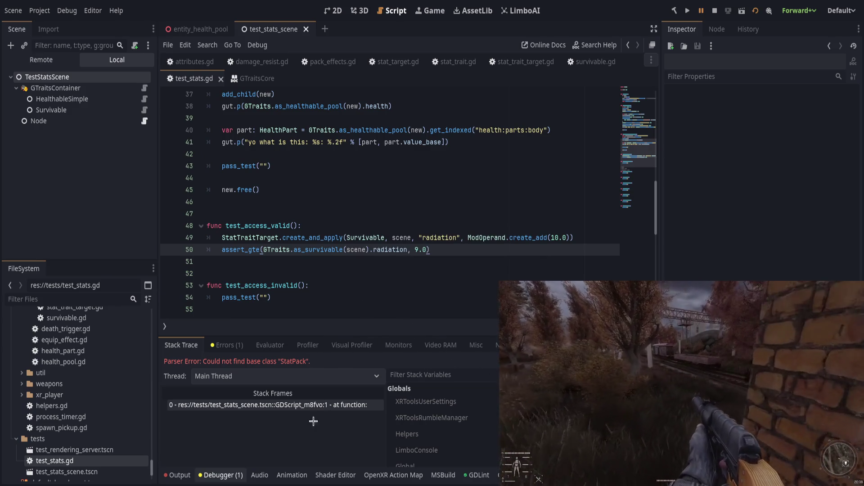
Rerun test_access_valid and inspect the failing stack frame of the error
{"action": "key", "text": "ctrl+shift+r"}
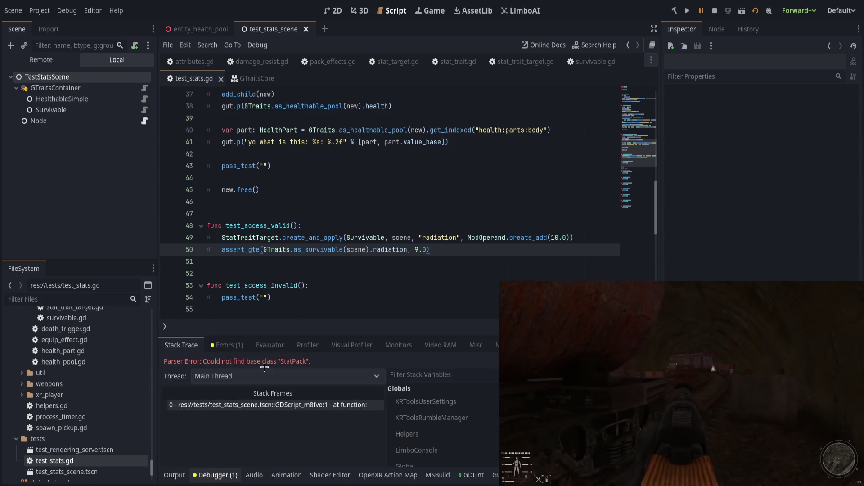
{"action": "left_click", "coordinate": [317, 406]}
{"action": "scroll", "coordinate": [259, 249], "scroll_direction": "up", "scroll_amount": 12}
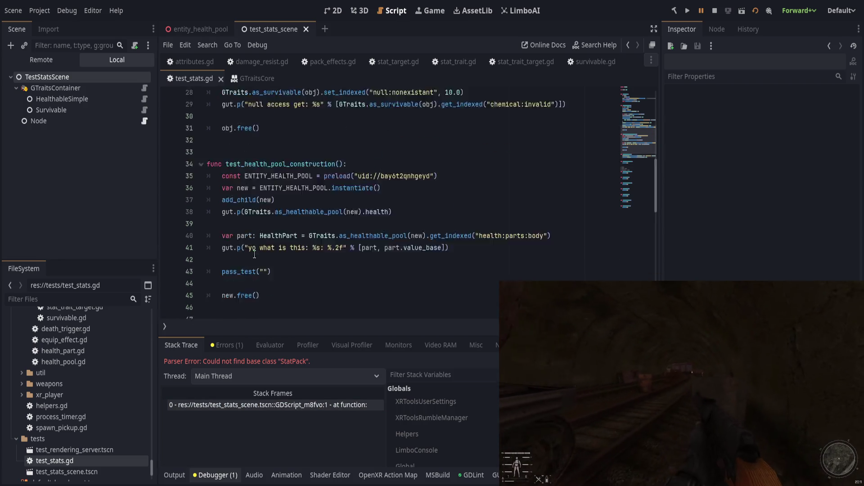
{"action": "scroll", "coordinate": [260, 249], "scroll_direction": "down", "scroll_amount": 6}
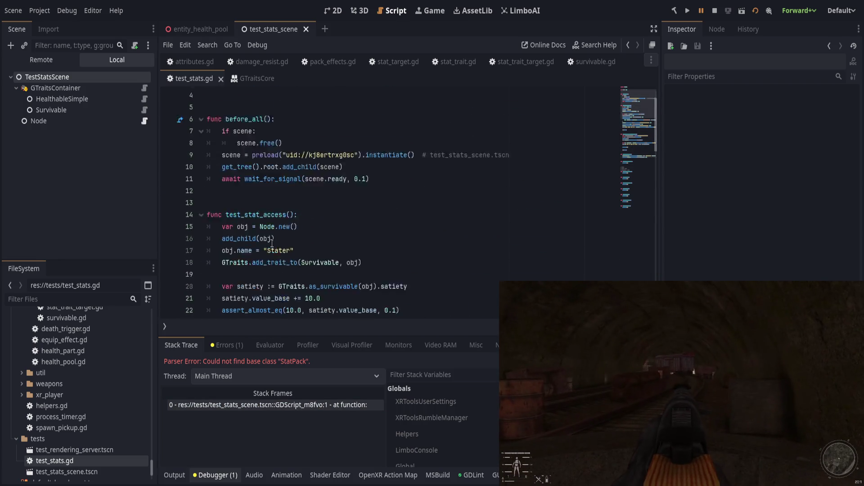
{"action": "scroll", "coordinate": [273, 244], "scroll_direction": "up", "scroll_amount": 1}
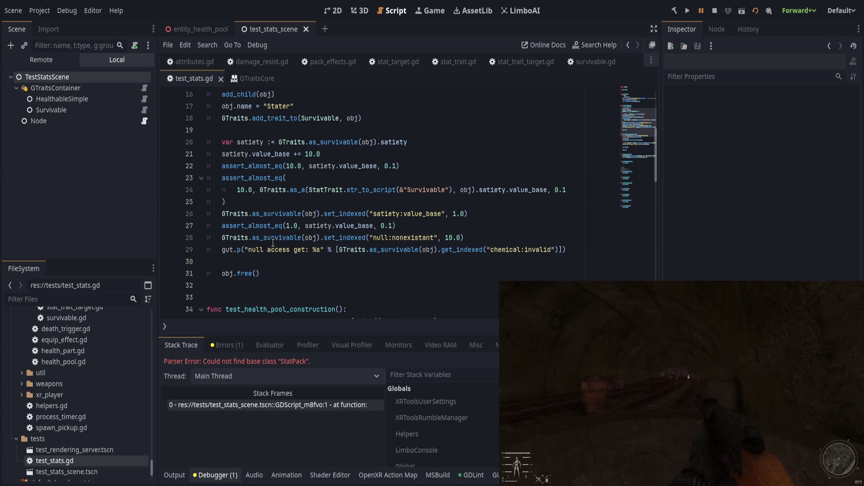
{"action": "scroll", "coordinate": [273, 243], "scroll_direction": "up", "scroll_amount": 1}
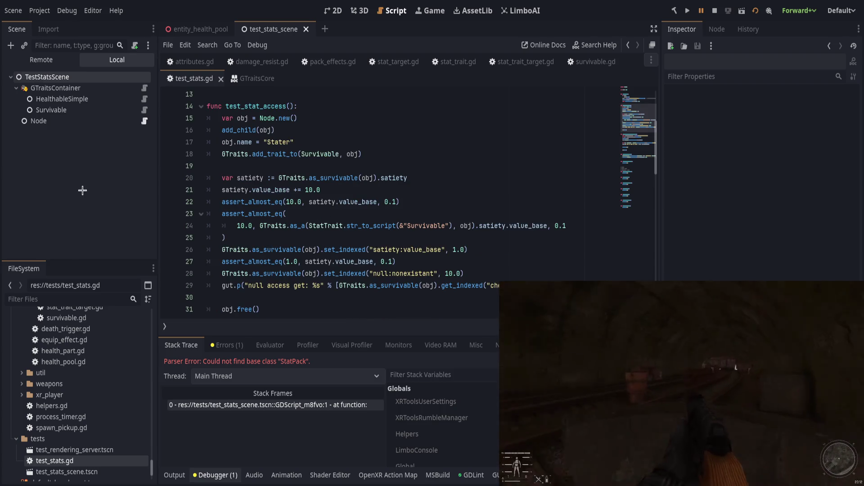
Close and reopen test_stats_scene.tscn, save it, and stop the running game
{"action": "left_click", "coordinate": [306, 29]}
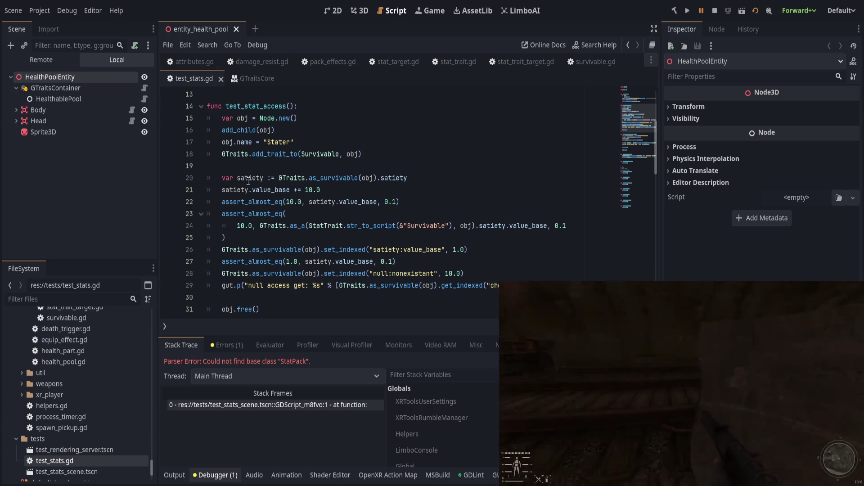
{"action": "scroll", "coordinate": [74, 427], "scroll_direction": "down", "scroll_amount": 2}
{"action": "double_click", "coordinate": [74, 431]}
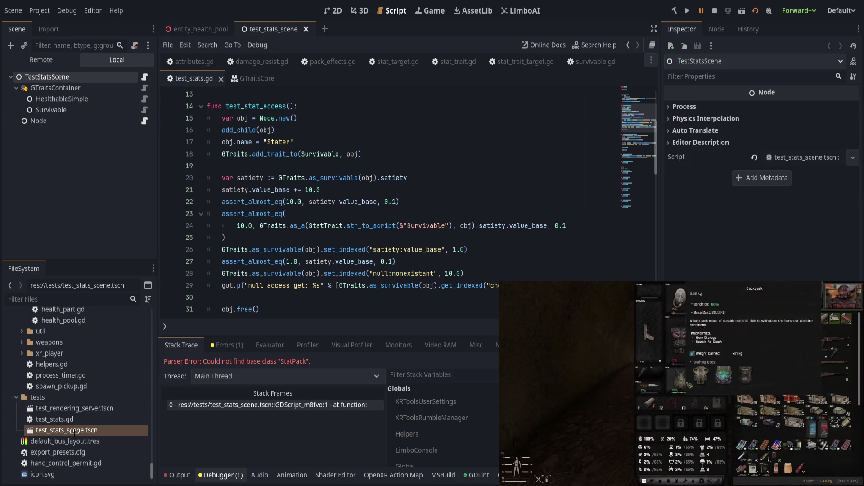
{"action": "key", "text": "ctrl+s"}
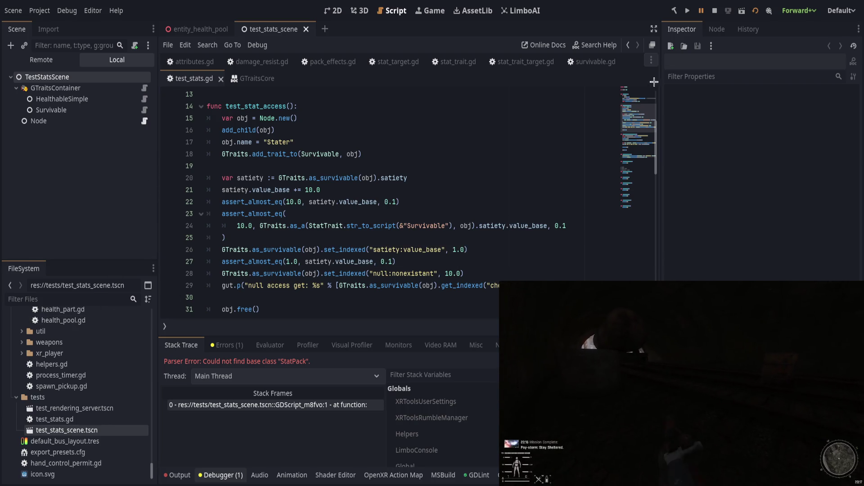
{"action": "key", "text": "F6"}
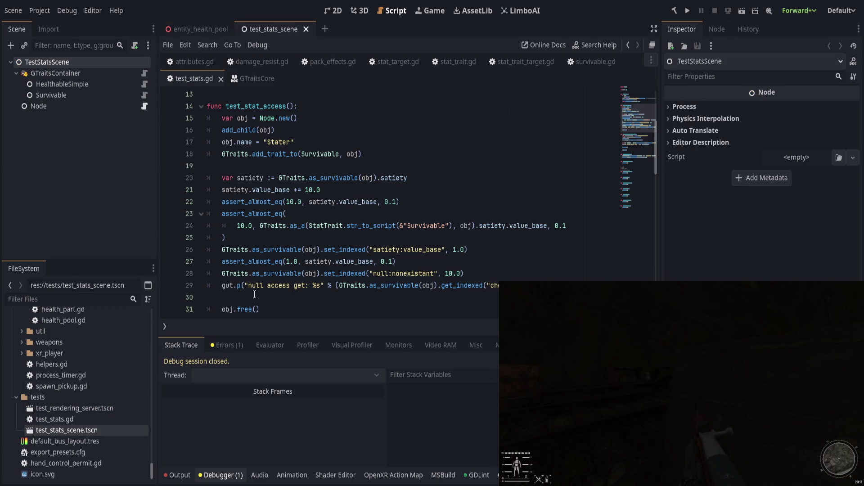
{"action": "scroll", "coordinate": [254, 295], "scroll_direction": "down", "scroll_amount": 5}
{"action": "scroll", "coordinate": [331, 214], "scroll_direction": "down", "scroll_amount": 5}
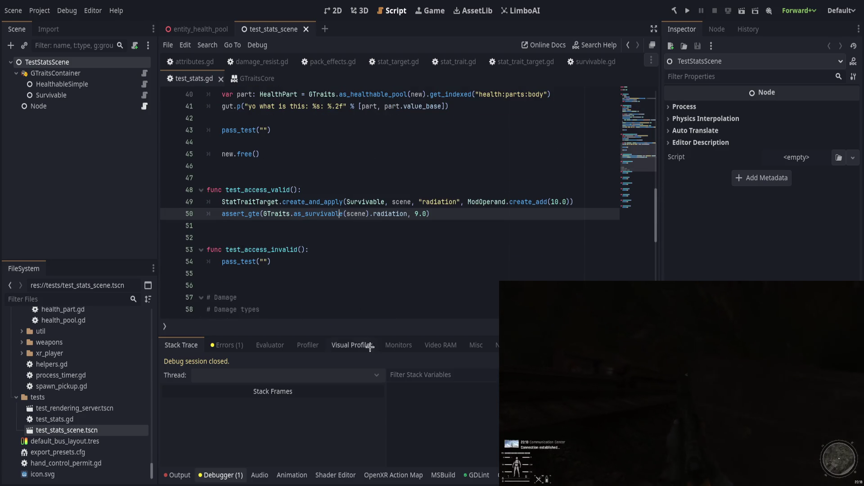
Run test_access_valid and jump to the failing stat_trait_target.gd line 35 stack frame
{"action": "key", "text": "ctrl+shift+t"}
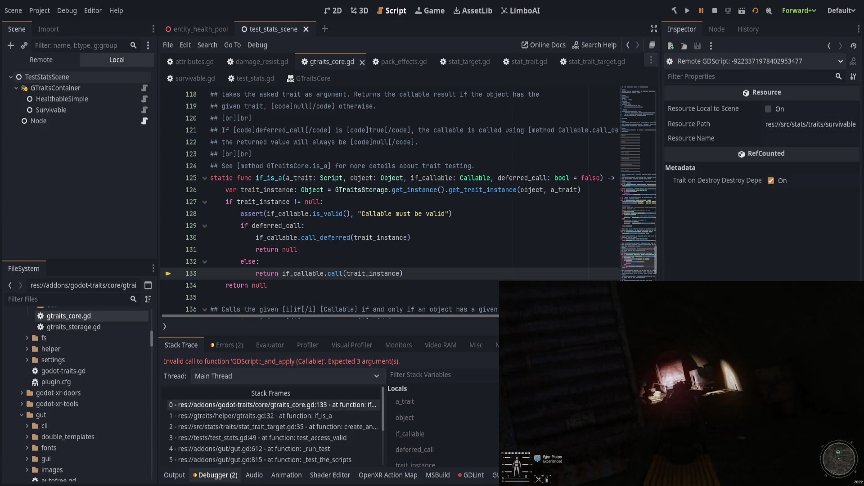
{"action": "scroll", "coordinate": [470, 428], "scroll_direction": "down", "scroll_amount": 5}
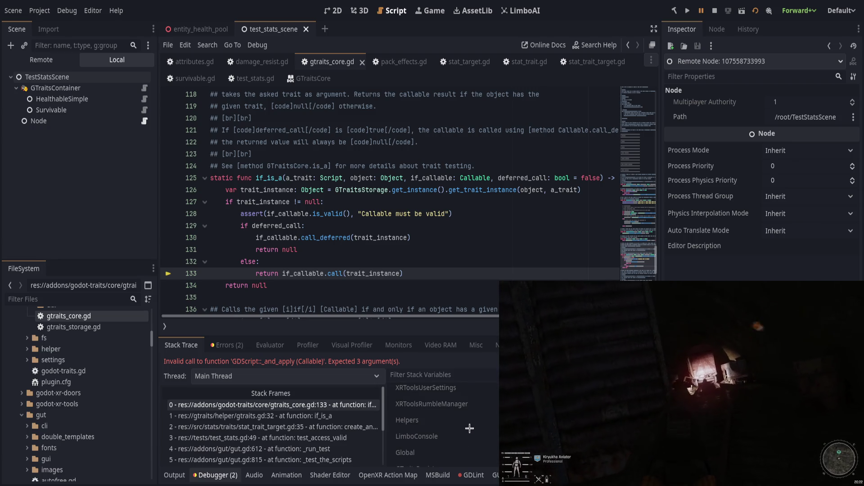
{"action": "scroll", "coordinate": [469, 428], "scroll_direction": "down", "scroll_amount": 1}
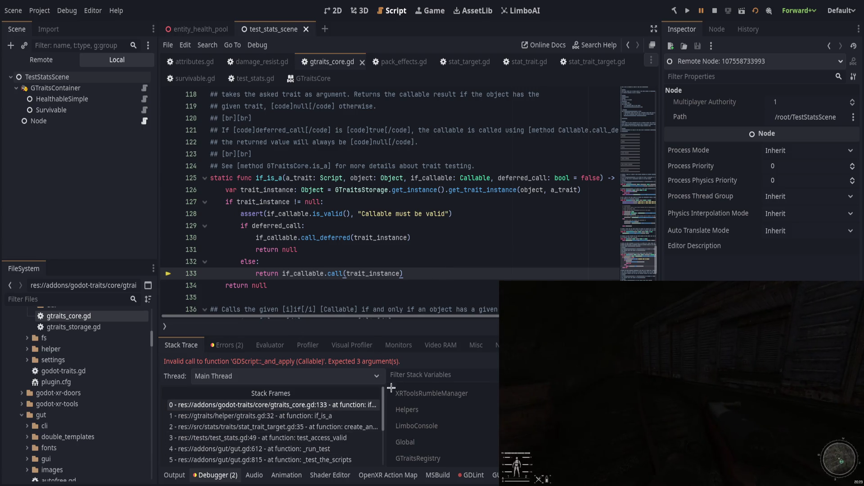
{"action": "left_click_drag", "start_coordinate": [379, 337], "coordinate": [379, 318]}
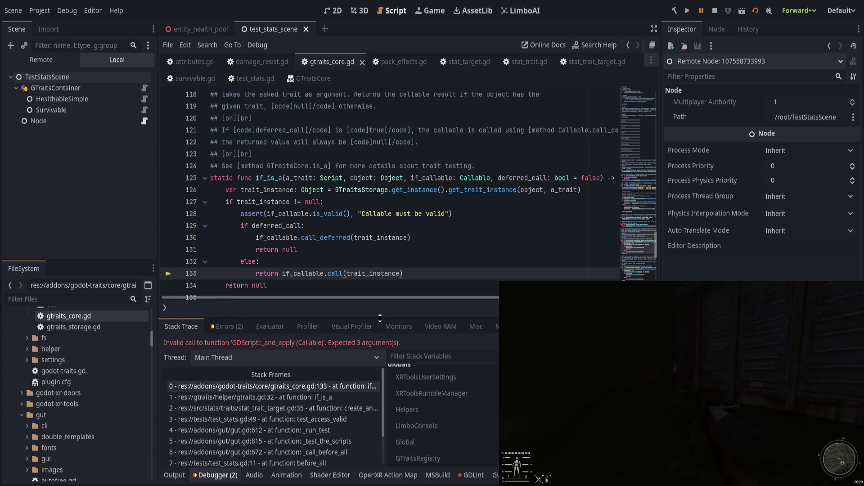
{"action": "left_click", "coordinate": [331, 408]}
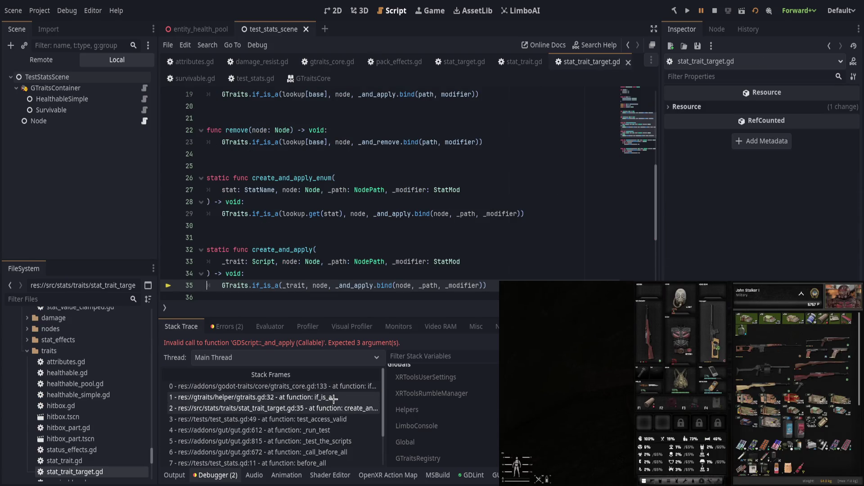
Remove the node argument from the _and_apply.bind calls on lines 35 and 29
{"action": "left_click", "coordinate": [333, 398]}
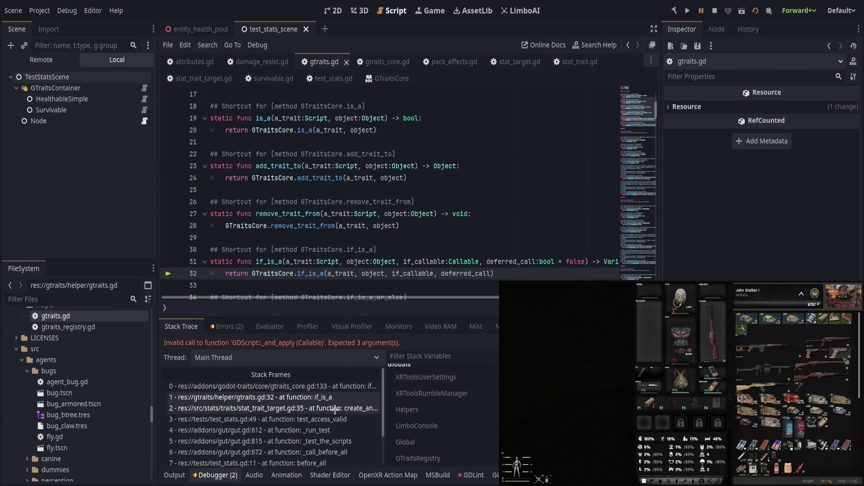
{"action": "left_click", "coordinate": [333, 408]}
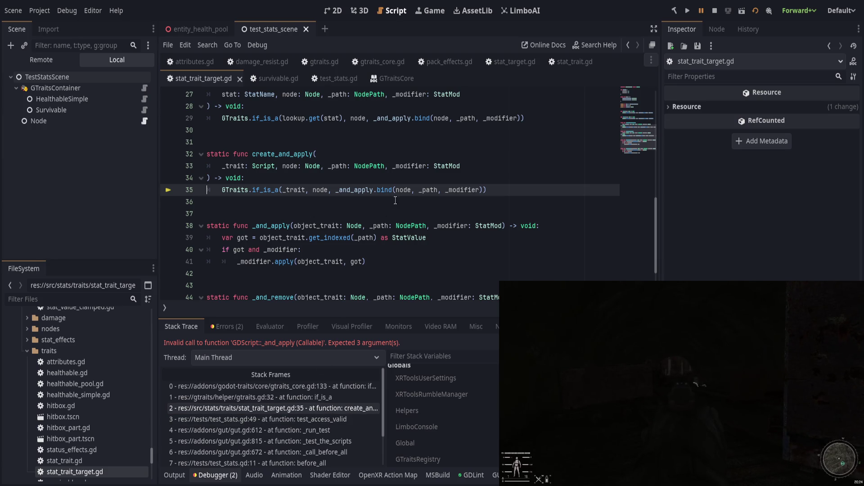
{"action": "double_click", "coordinate": [404, 189]}
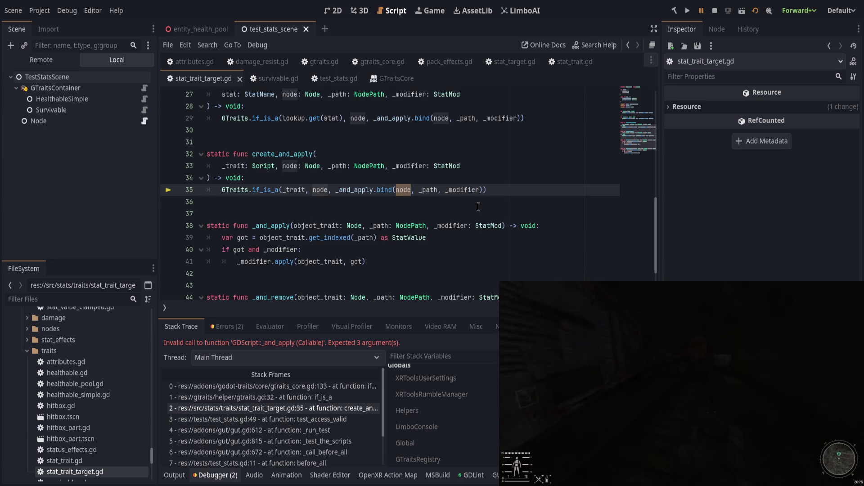
{"action": "key", "text": "BackSpace"}
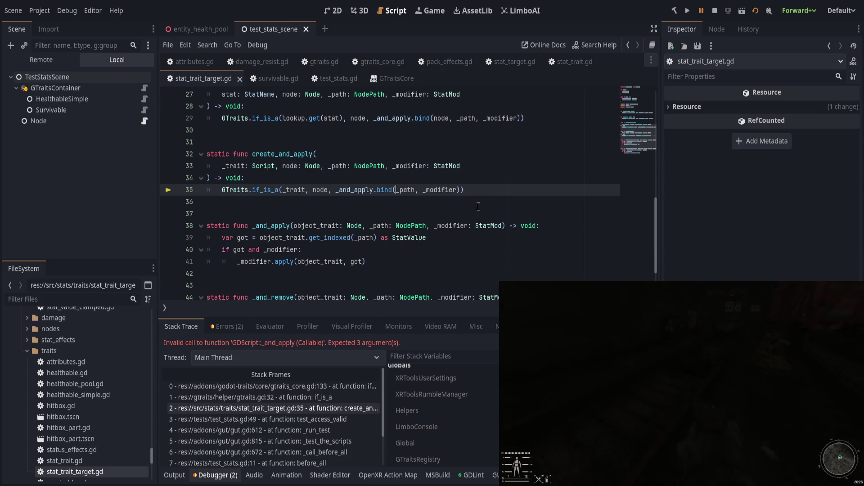
{"action": "scroll", "coordinate": [395, 254], "scroll_direction": "up", "scroll_amount": 1}
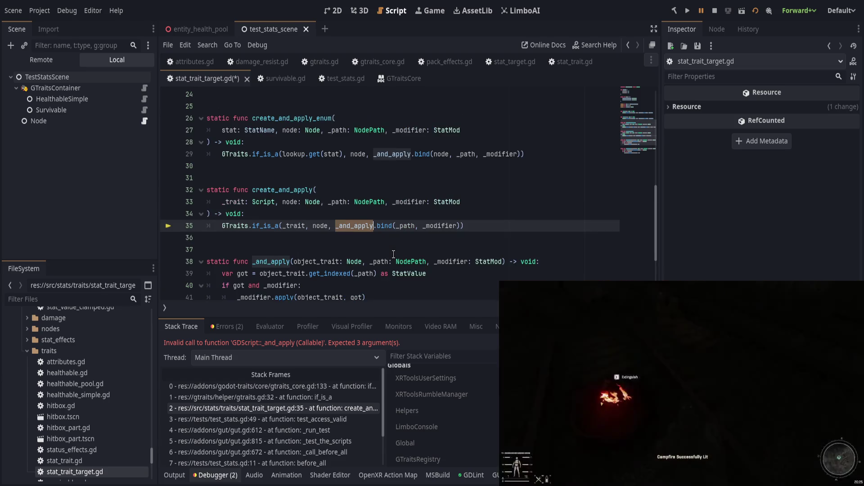
{"action": "double_click", "coordinate": [441, 154]}
{"action": "key", "text": "BackSpace"}
{"action": "key", "text": "Delete"}
{"action": "key", "text": "Delete"}
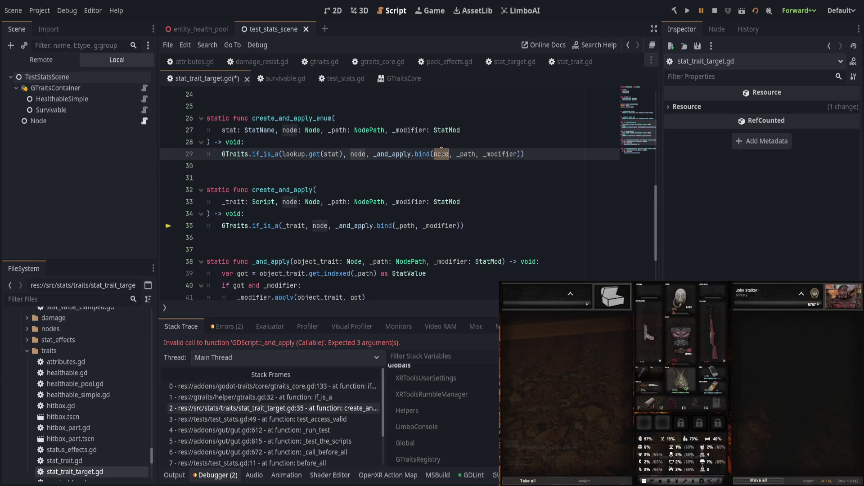
Save stat_trait_target.gd and resume the paused game execution
{"action": "scroll", "coordinate": [504, 260], "scroll_direction": "up", "scroll_amount": 6}
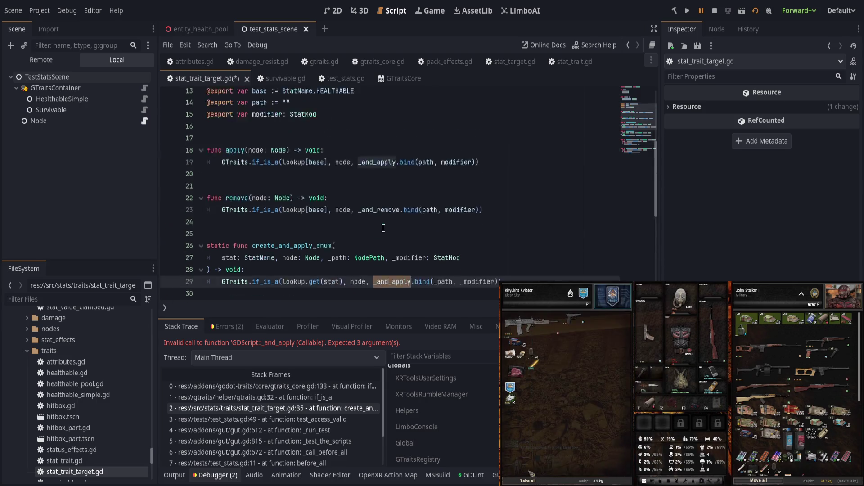
{"action": "scroll", "coordinate": [504, 259], "scroll_direction": "down", "scroll_amount": 9}
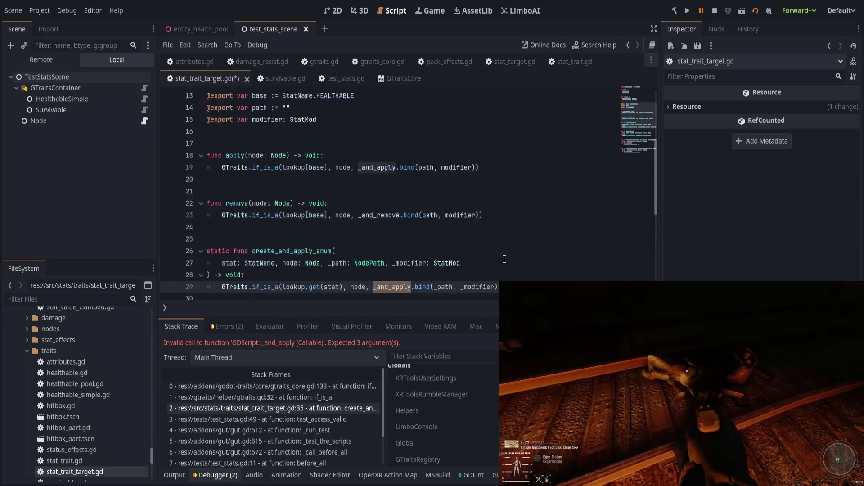
{"action": "left_click", "coordinate": [508, 258]}
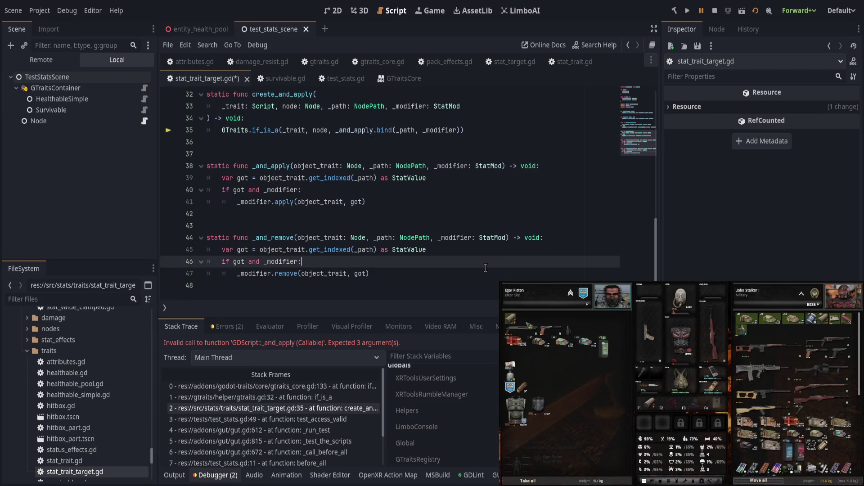
{"action": "key", "text": "ctrl+s"}
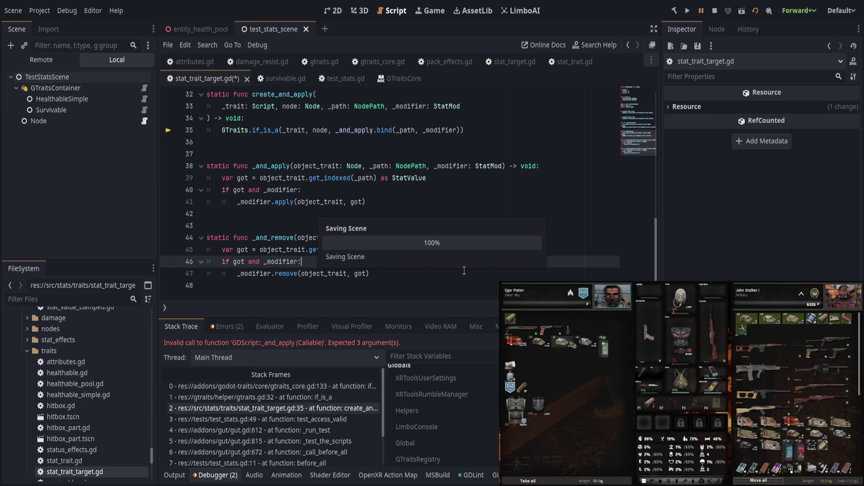
{"action": "key", "text": "F12"}
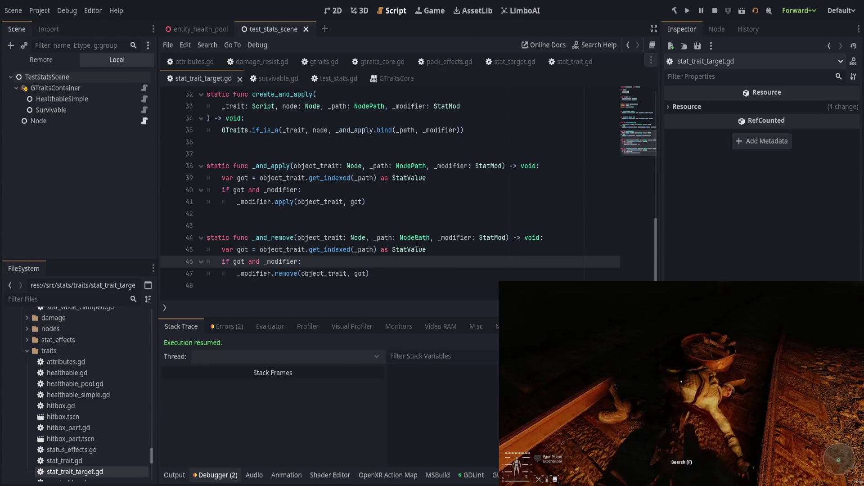
{"action": "left_click", "coordinate": [415, 238]}
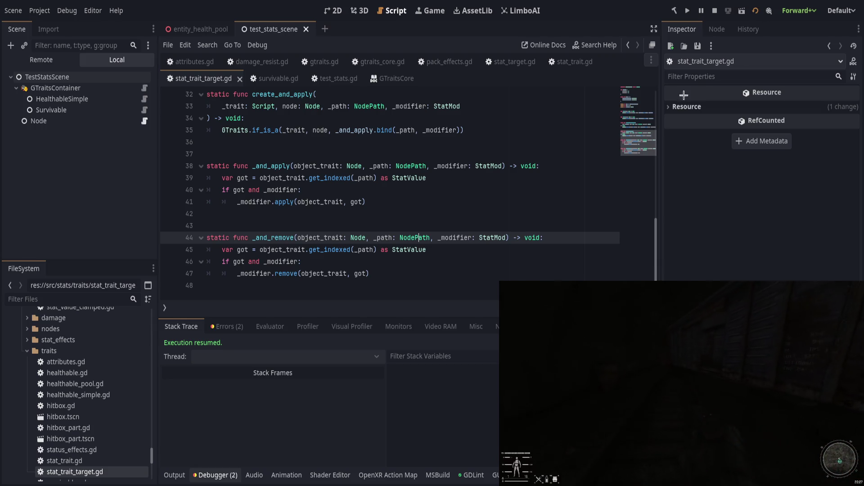
Restart the game with F5 and switch back to test_stats.gd
{"action": "key", "text": "F5"}
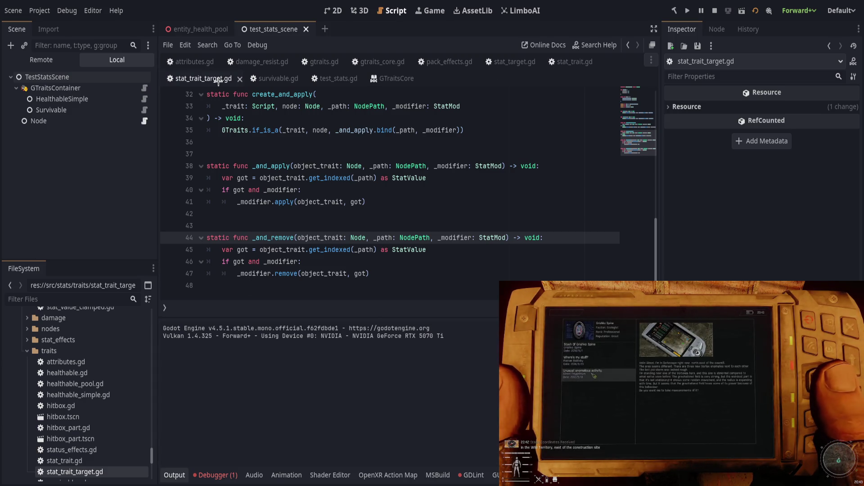
{"action": "left_click", "coordinate": [333, 78]}
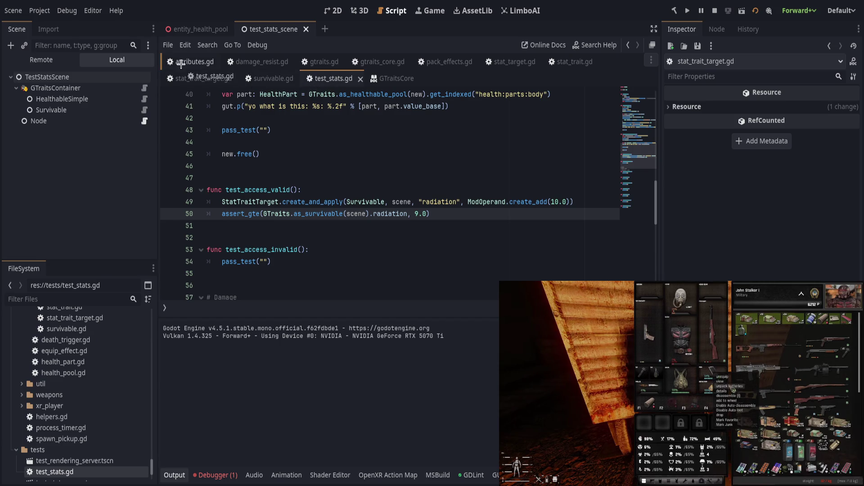
Change line 50 to read radiation.get_value(), save, and stop the running game
{"action": "left_click_drag", "start_coordinate": [181, 65], "coordinate": [179, 63]}
{"action": "left_click", "coordinate": [410, 217]}
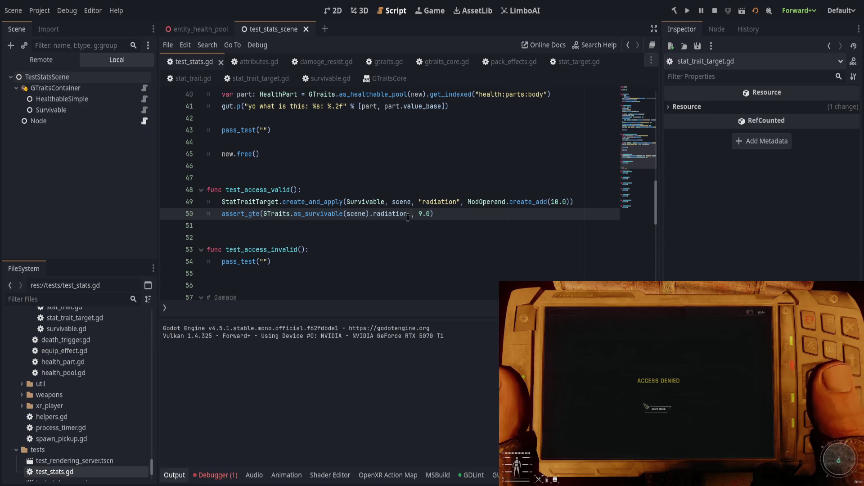
{"action": "type", "text": "value_base"}
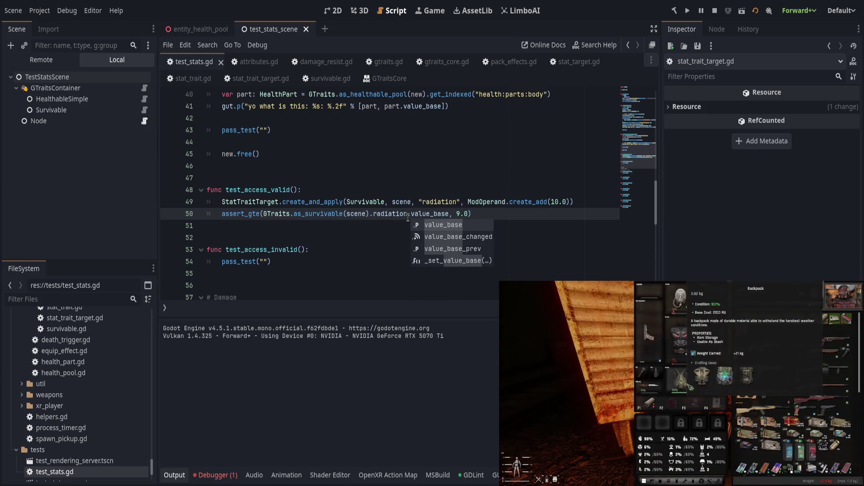
{"action": "key", "text": "ctrl+BackSpace"}
{"action": "type", "text": "get"}
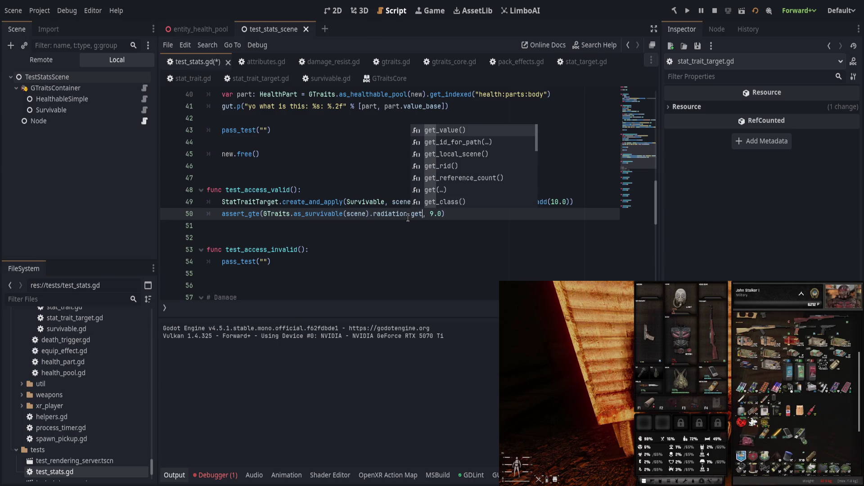
{"action": "key", "text": "Return"}
{"action": "key", "text": "End"}
{"action": "key", "text": "ctrl+s"}
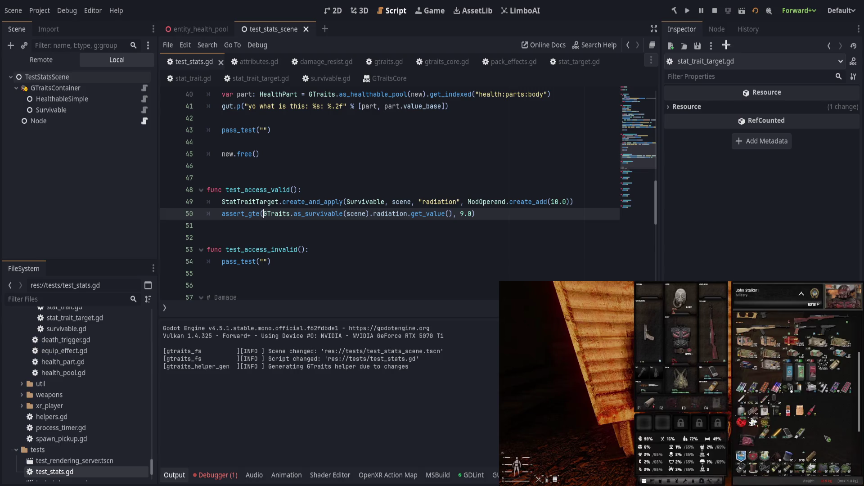
{"action": "key", "text": "F6"}
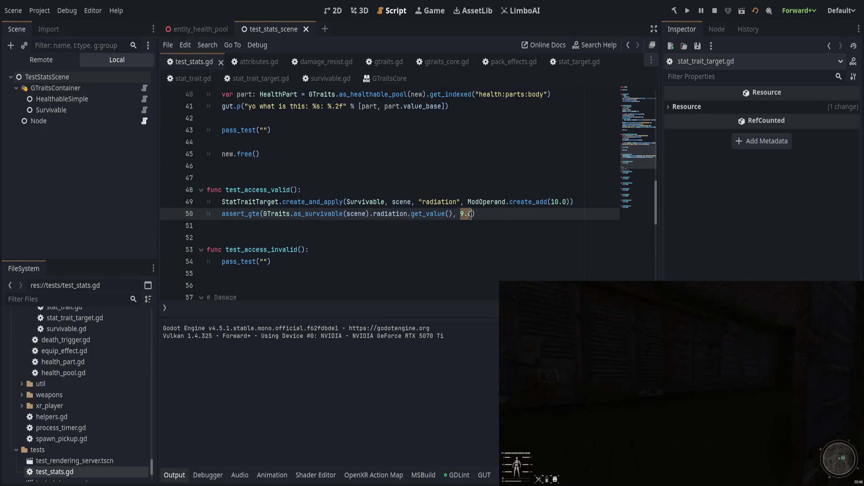
Switch the check to assert_almost_eq with expected 10.0 and tolerance 0.01, then save
{"action": "type", "text": ".0"}
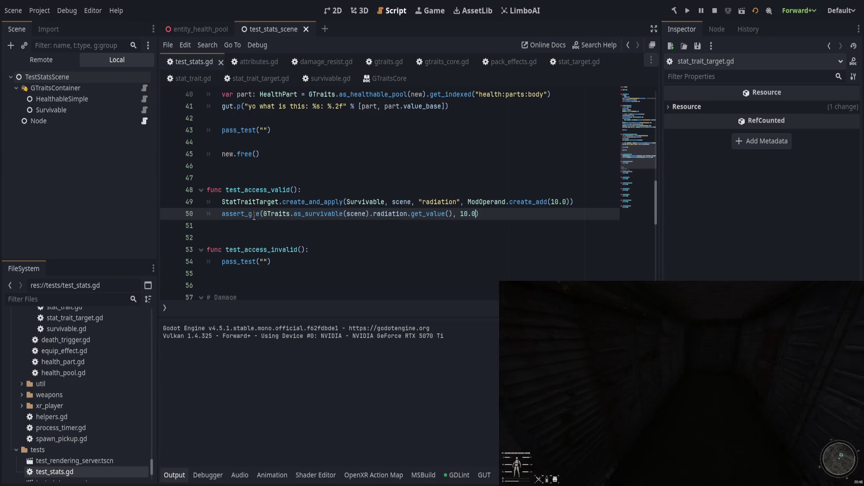
{"action": "type", "text": "e"}
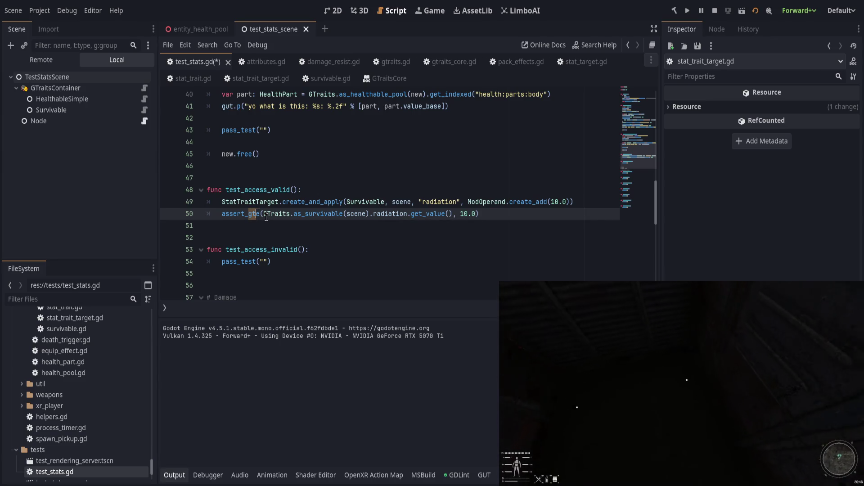
{"action": "type", "text": "eq"}
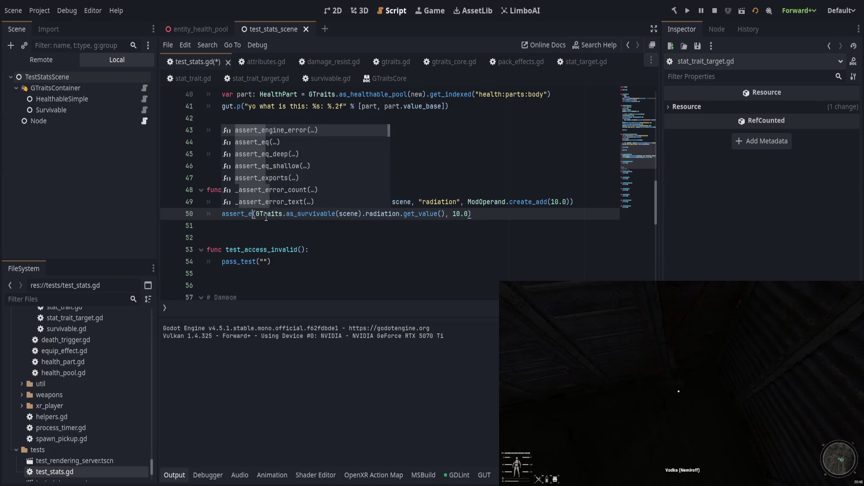
{"action": "key", "text": "BackSpace"}
{"action": "key", "text": "BackSpace"}
{"action": "type", "text": "almost"}
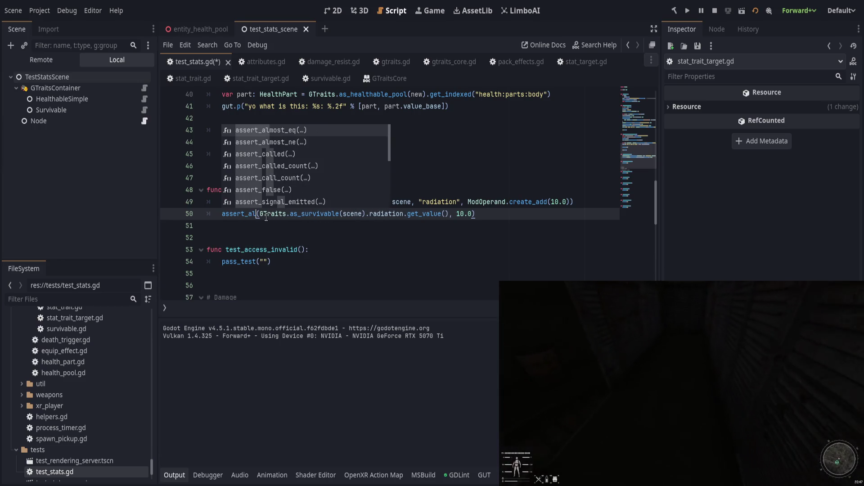
{"action": "key", "text": "Return"}
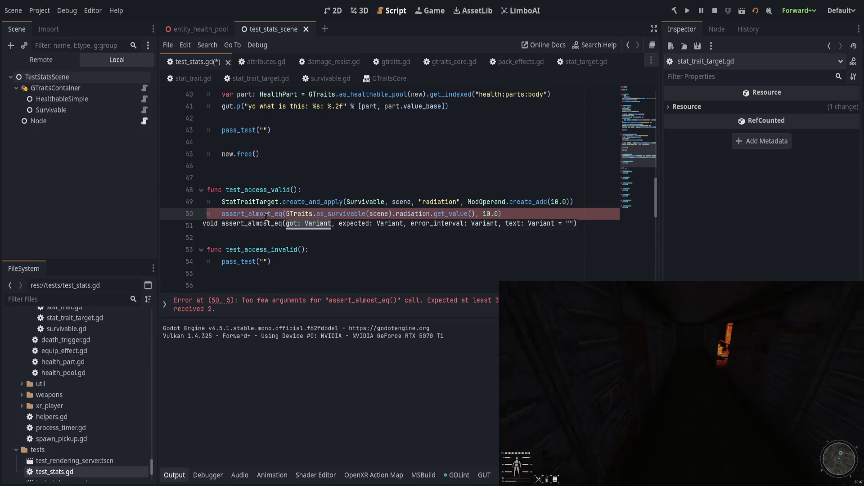
{"action": "key", "text": "End"}
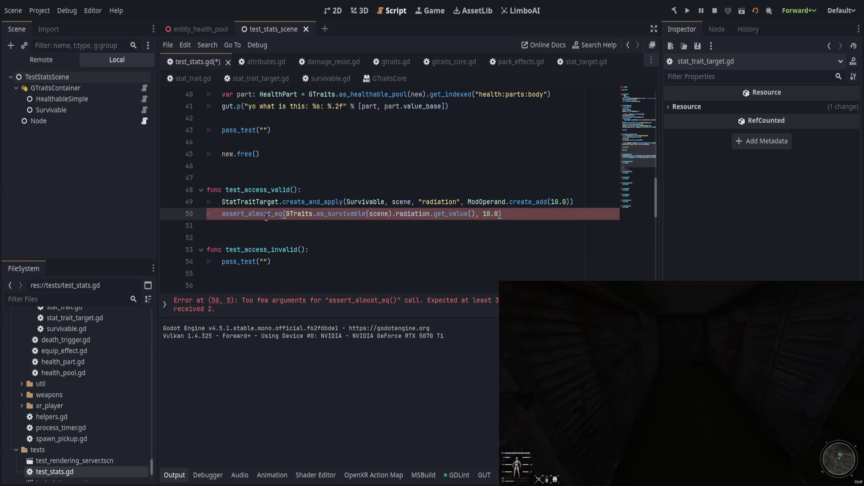
{"action": "type", "text": ", "}
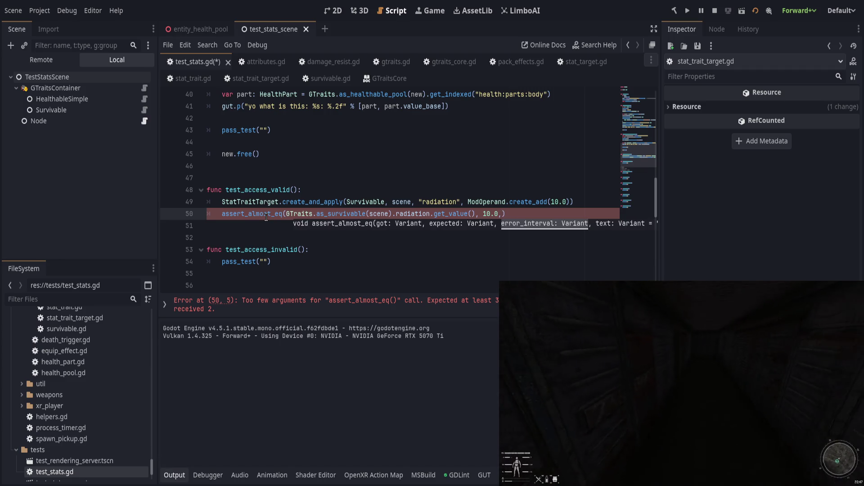
{"action": "type", "text": "0.01"}
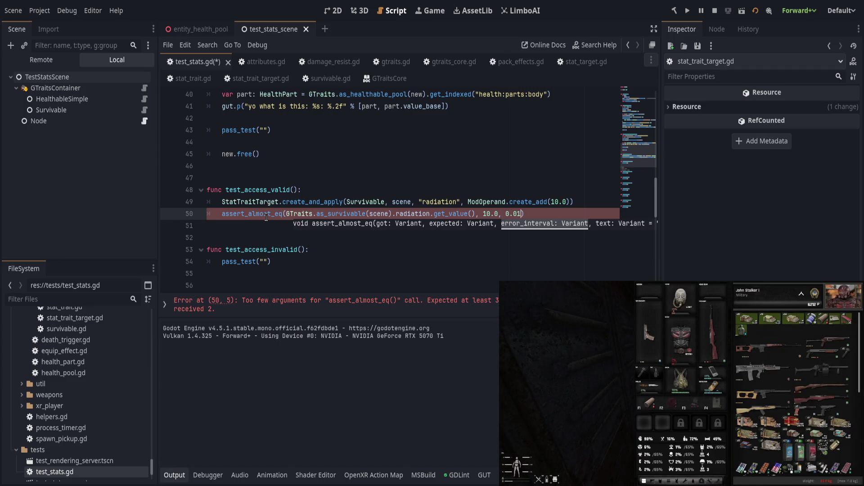
{"action": "key", "text": "ctrl+s"}
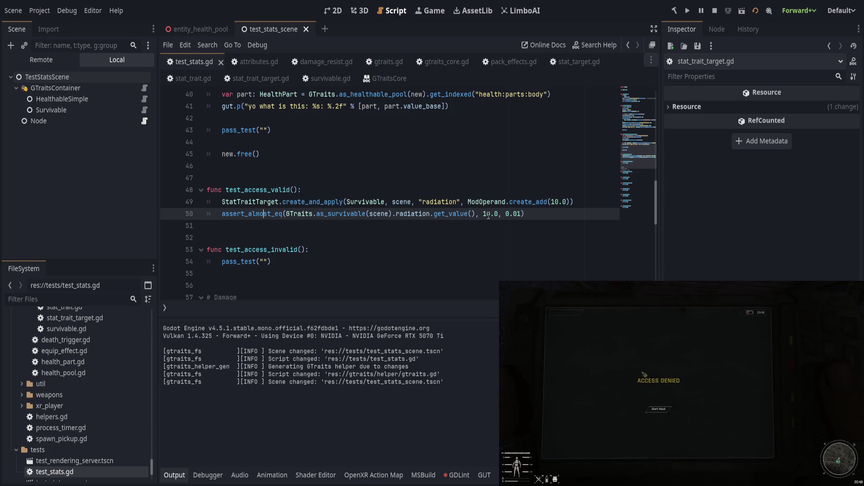
{"action": "left_click", "coordinate": [545, 217]}
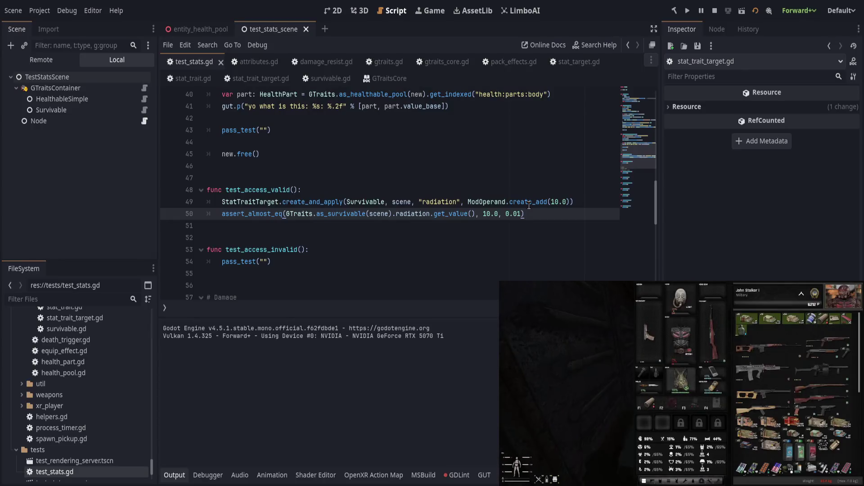
In test_access_invalid, call StatTraitTarget.create_and_apply(Survivable, scene, "null", ModOperand.create_add(10.0))
{"action": "left_click", "coordinate": [377, 268]}
{"action": "left_click", "coordinate": [383, 261]}
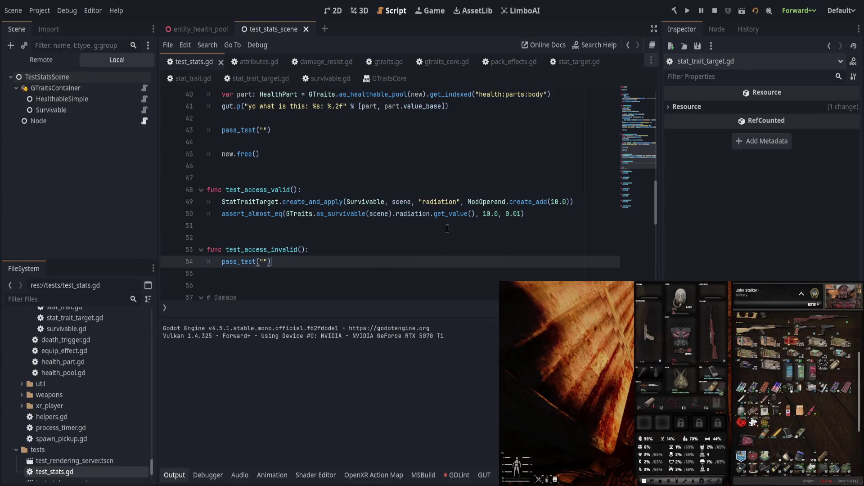
{"action": "type", "text": "tatTrait"}
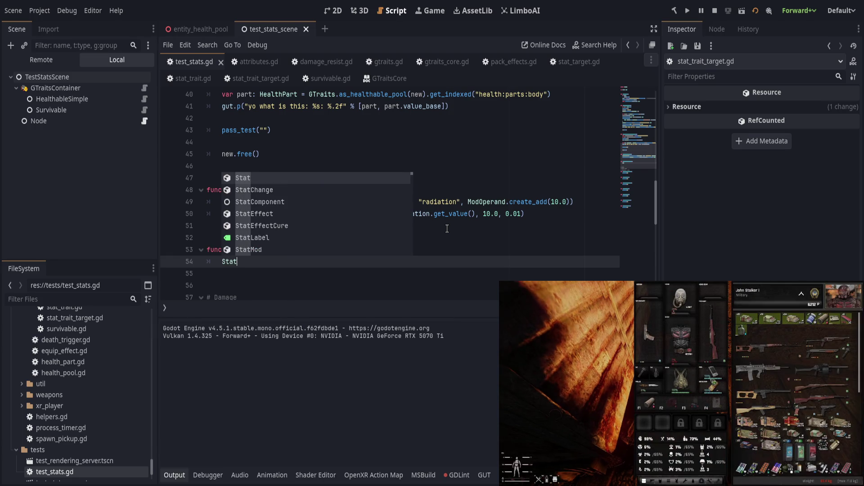
{"action": "type", "text": "Target.cre"}
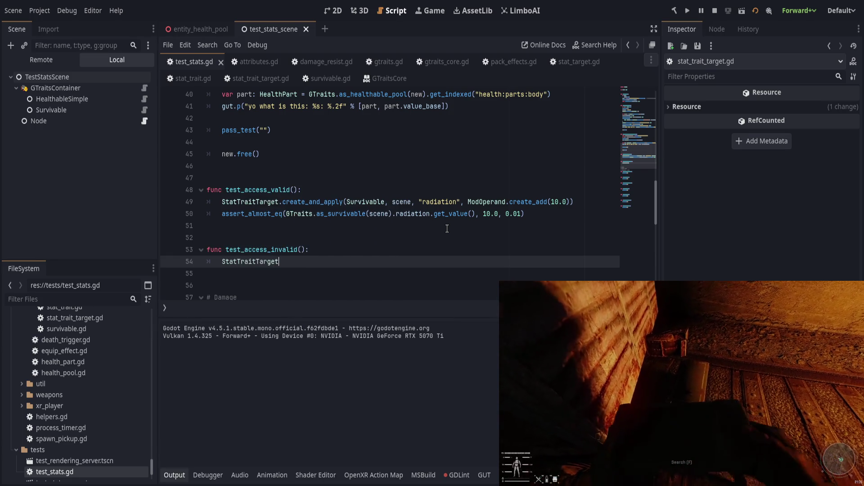
{"action": "key", "text": "Return"}
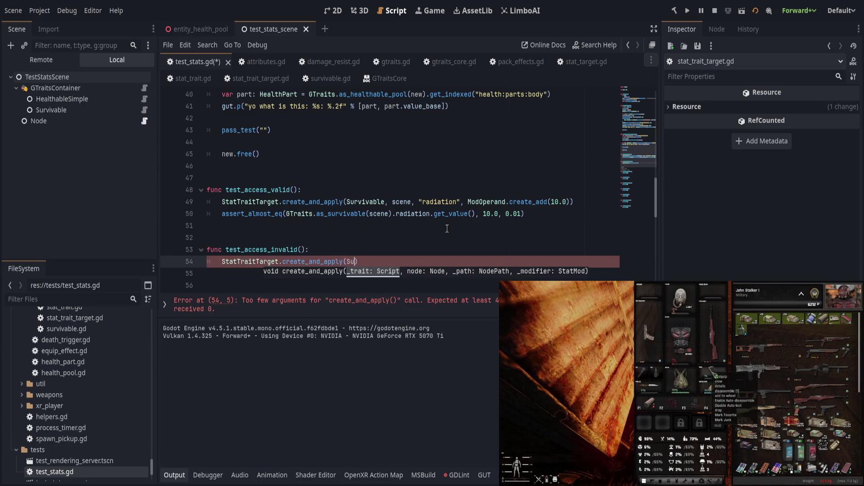
{"action": "type", "text": "rviv"}
{"action": "key", "text": "Return"}
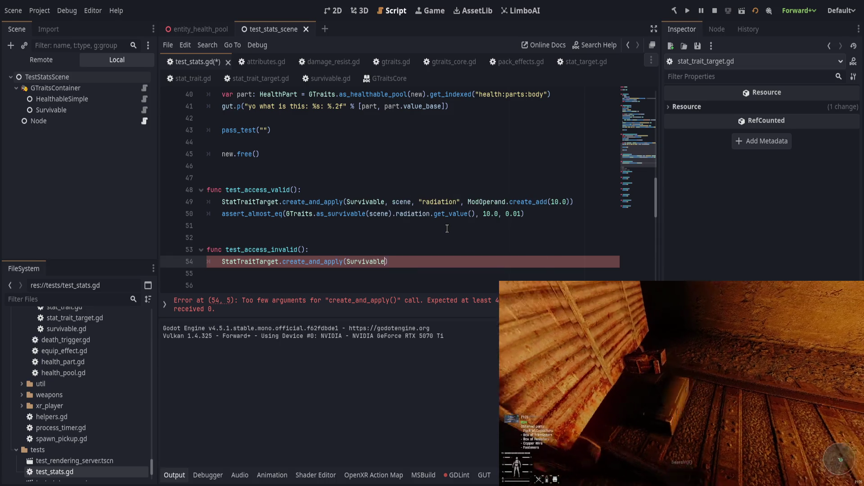
{"action": "type", "text": ", scene, \""}
{"action": "type", "text": "null\", M"}
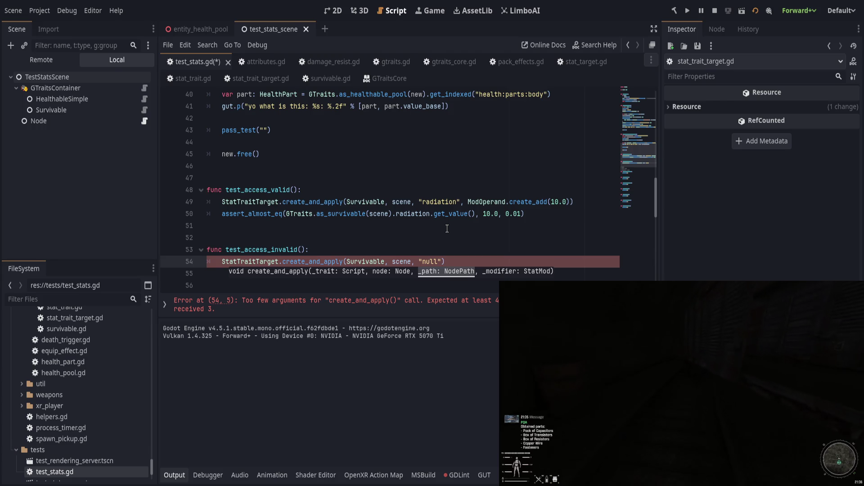
{"action": "type", "text": "odO"}
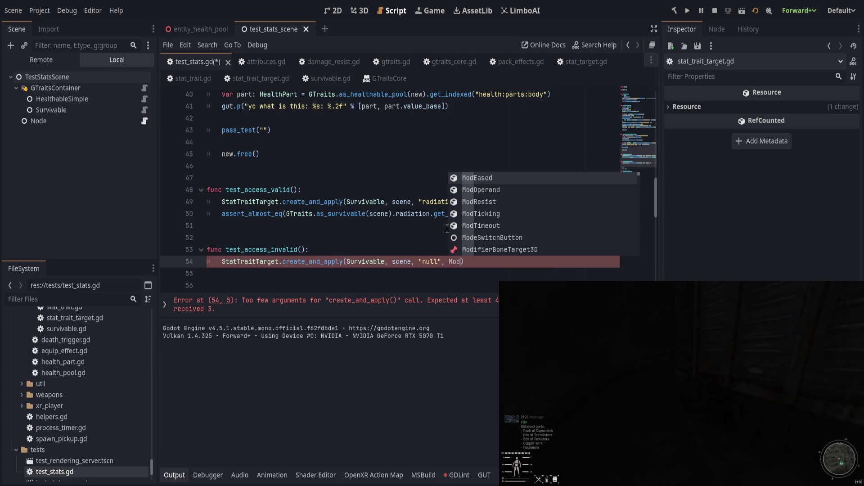
{"action": "type", "text": "perand.c"}
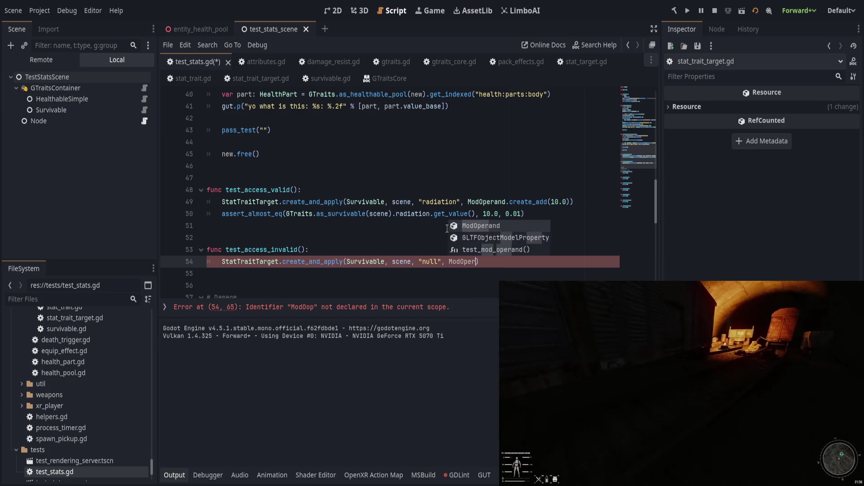
{"action": "type", "text": "reate"}
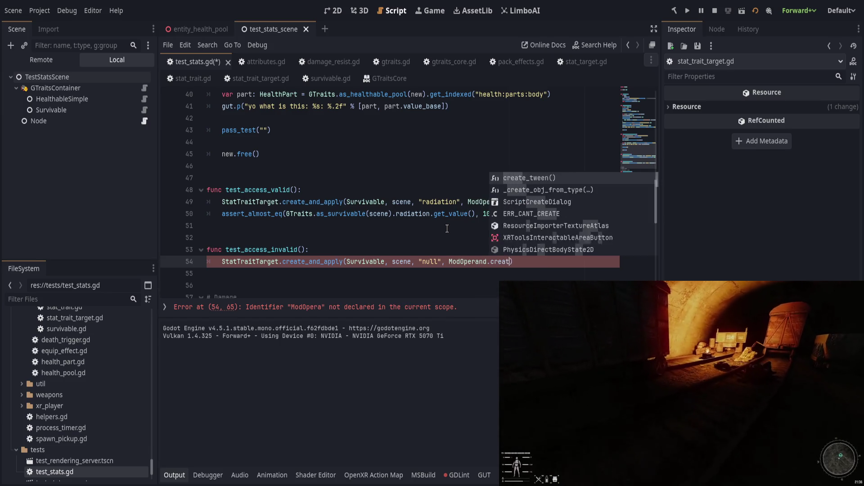
{"action": "key", "text": "Return"}
{"action": "type", "text": "10.0"}
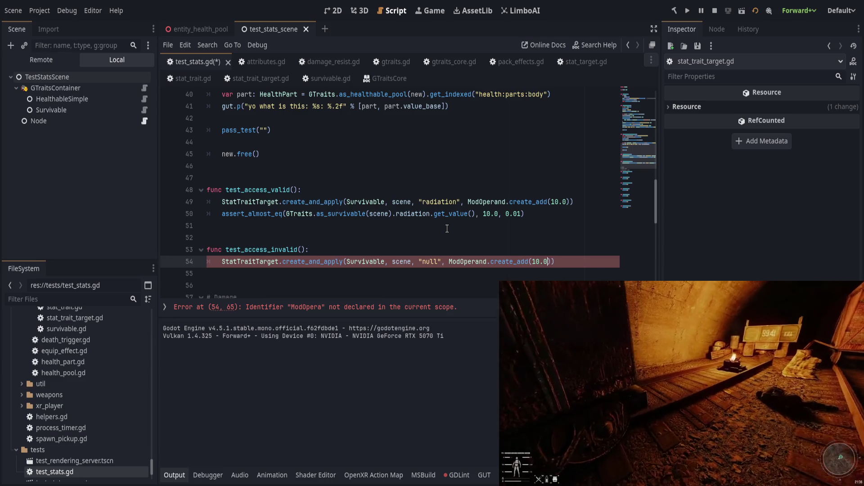
{"action": "key", "text": "BackSpace"}
{"action": "key", "text": "BackSpace"}
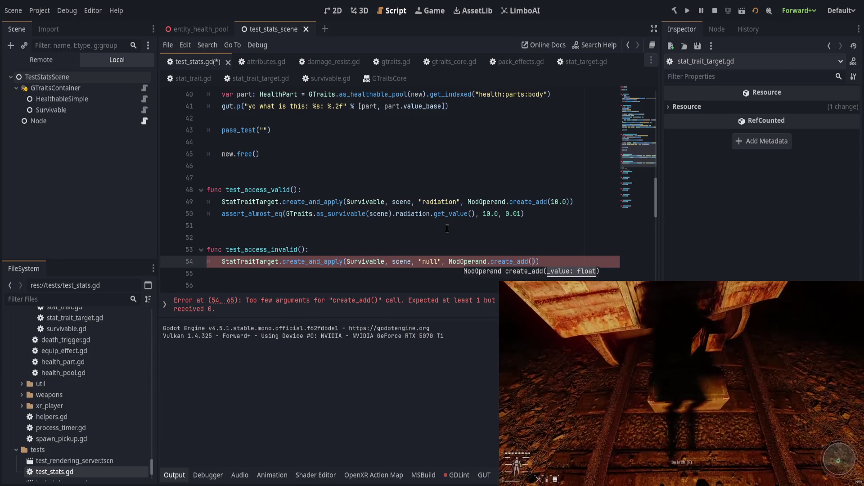
{"action": "type", "text": "300"}
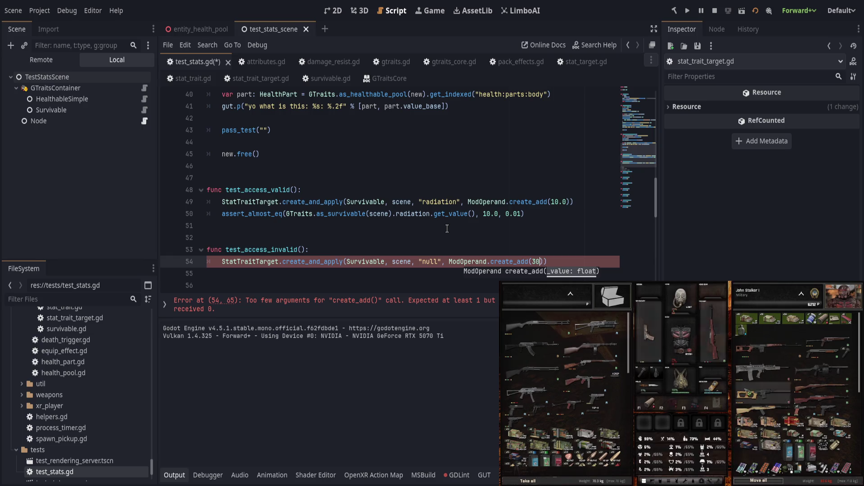
{"action": "key", "text": "BackSpace"}
{"action": "key", "text": "BackSpace"}
{"action": "type", "text": "10.0"}
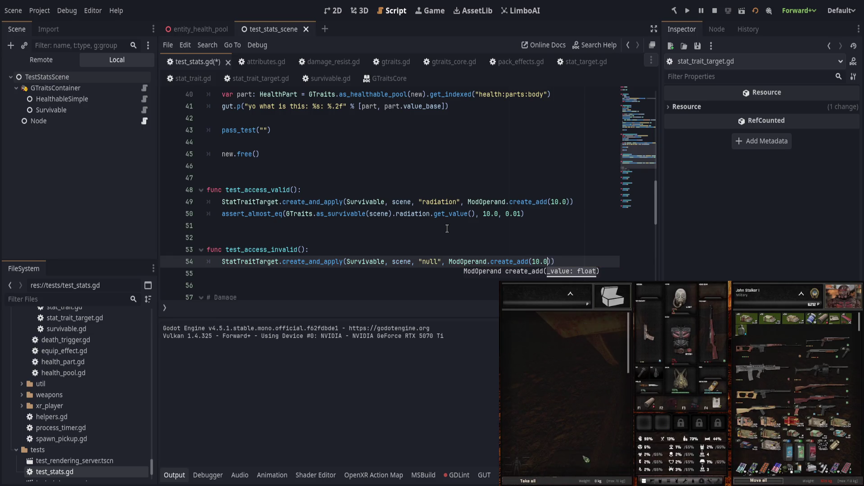
{"action": "key", "text": "End"}
Add a pass_test("") line below the create_and_apply call
{"action": "key", "text": "Return"}
{"action": "type", "text": "assert"}
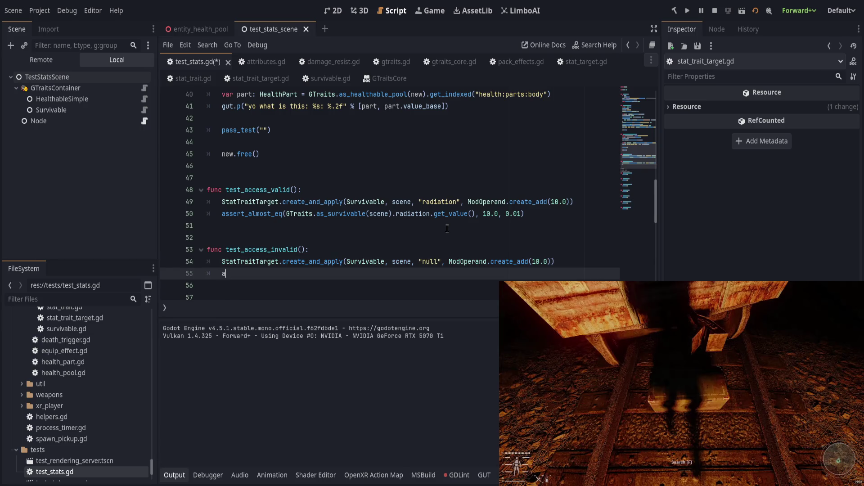
{"action": "key", "text": "Escape"}
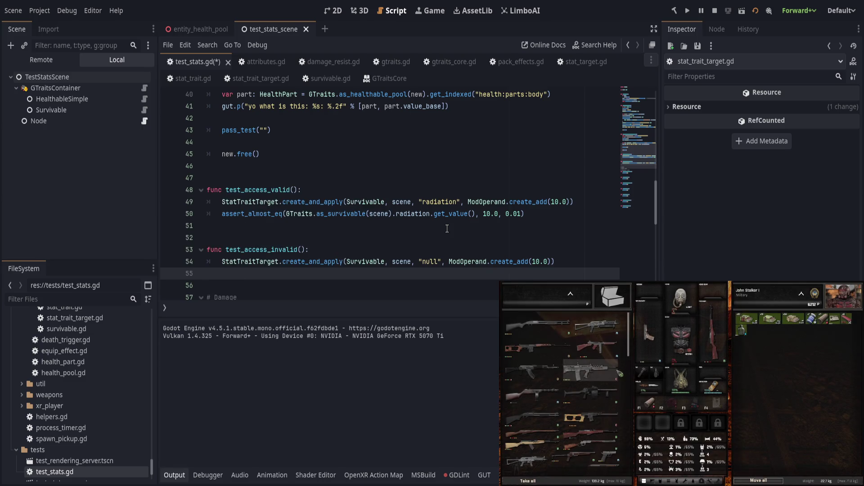
{"action": "key", "text": "ctrl+shift+k"}
{"action": "key", "text": "Return"}
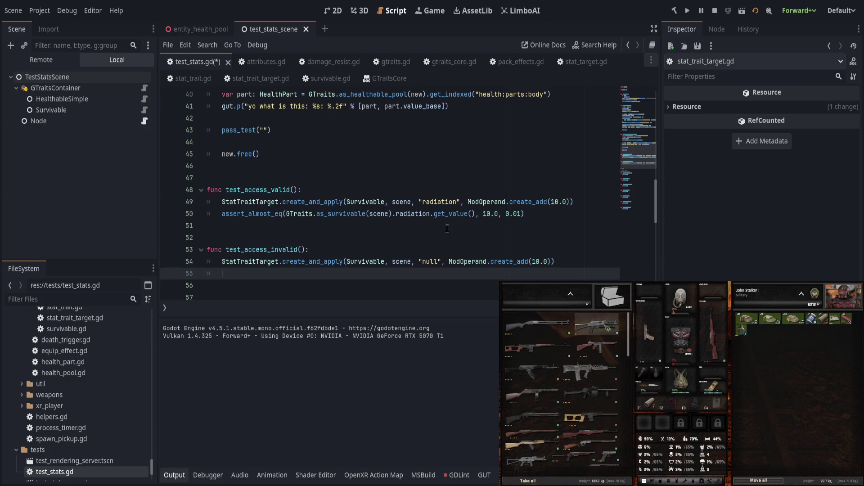
{"action": "type", "text": "as"}
{"action": "key", "text": "BackSpace"}
{"action": "key", "text": "BackSpace"}
{"action": "type", "text": "pass_test"}
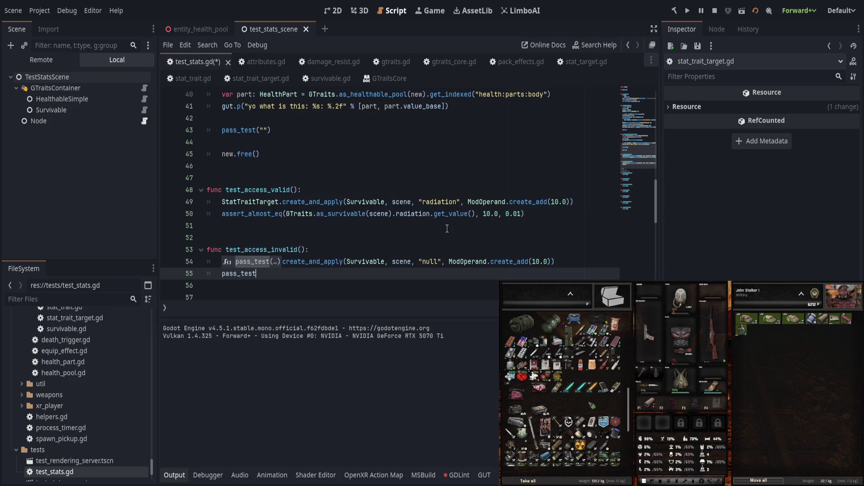
{"action": "key", "text": "Return"}
{"action": "type", "text": "\"\")"}
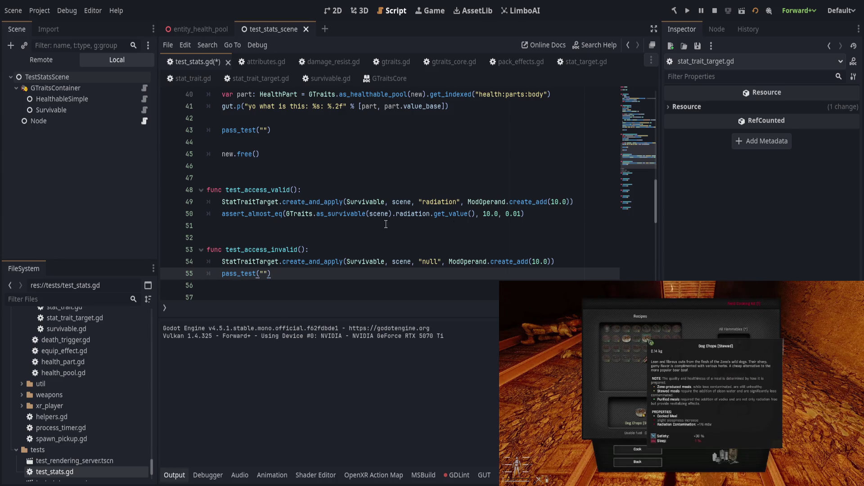
Start a StatTraitTarget. line under the radiation assert and browse its member suggestions
{"action": "left_click", "coordinate": [366, 238]}
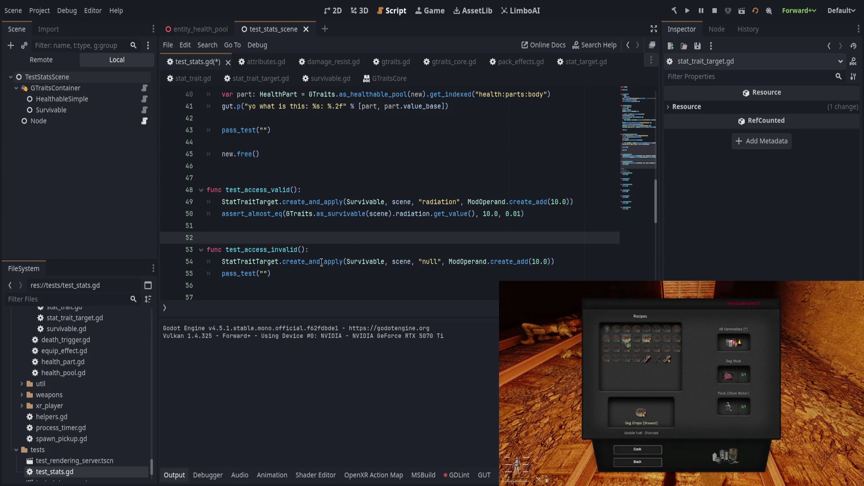
{"action": "key", "text": "Down"}
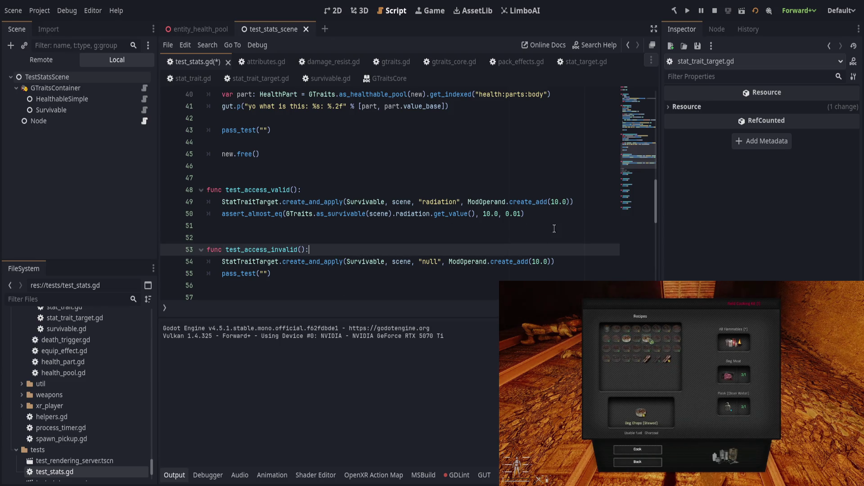
{"action": "left_click", "coordinate": [571, 219]}
{"action": "key", "text": "Return"}
{"action": "key", "text": "Return"}
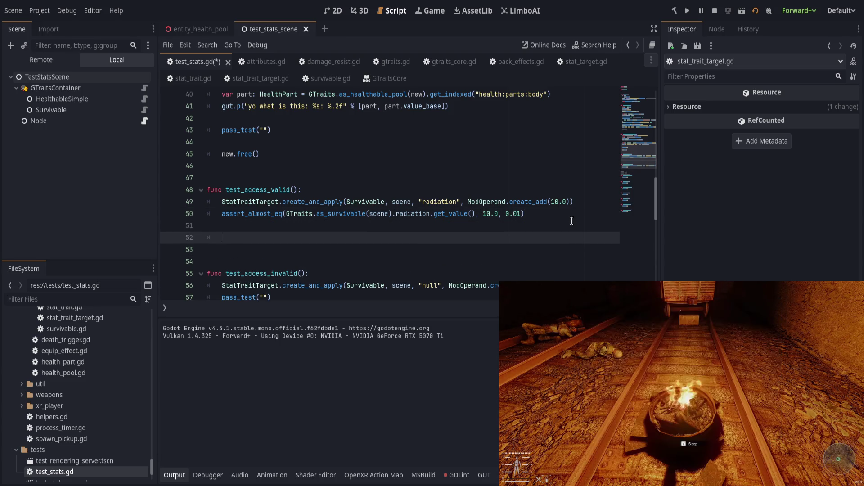
{"action": "type", "text": "tatTraitTa"}
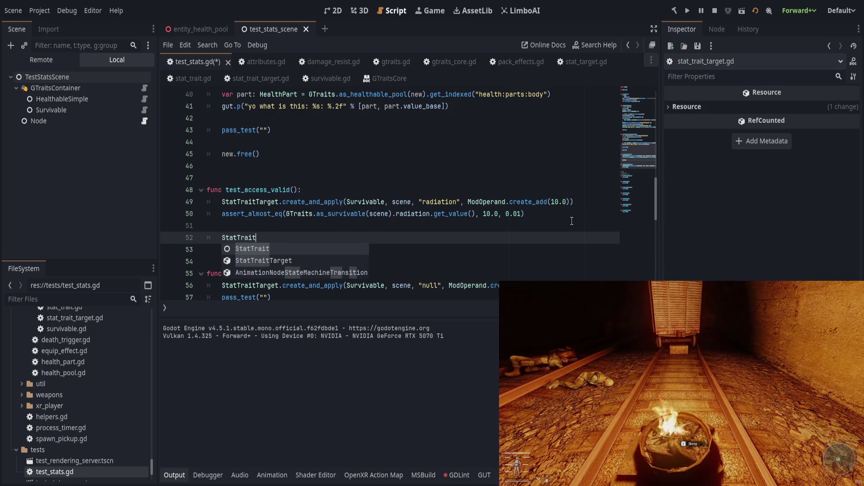
{"action": "key", "text": "Return"}
{"action": "type", "text": ".cre"}
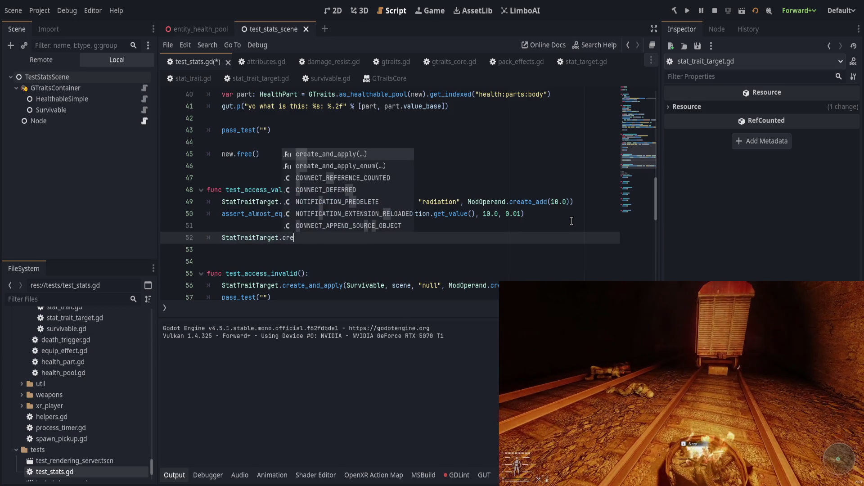
{"action": "key", "text": "Escape"}
{"action": "key", "text": "ctrl+space"}
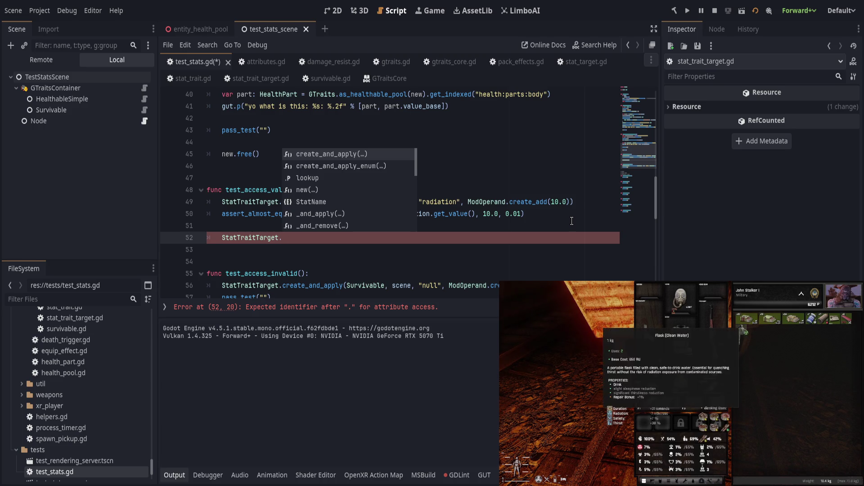
{"action": "left_click", "coordinate": [245, 232]}
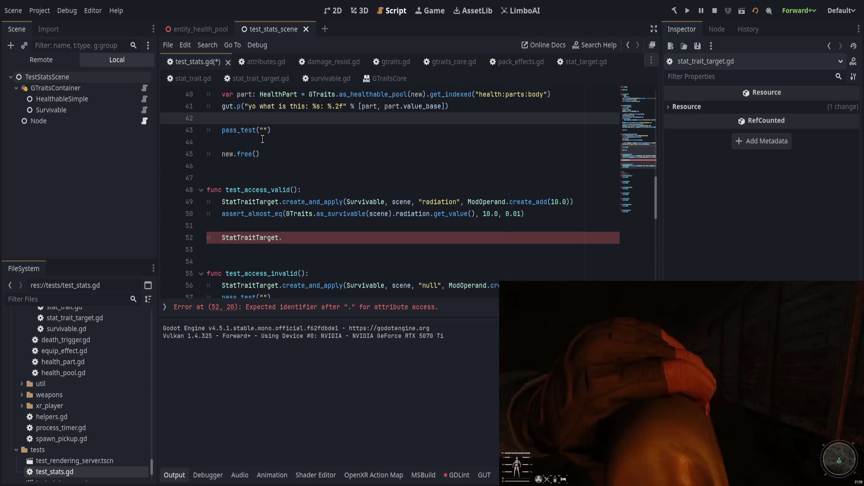
In stat_trait_target.gd, add blank lines below the remove() function
{"action": "left_click", "coordinate": [254, 83]}
{"action": "scroll", "coordinate": [309, 265], "scroll_direction": "up", "scroll_amount": 10}
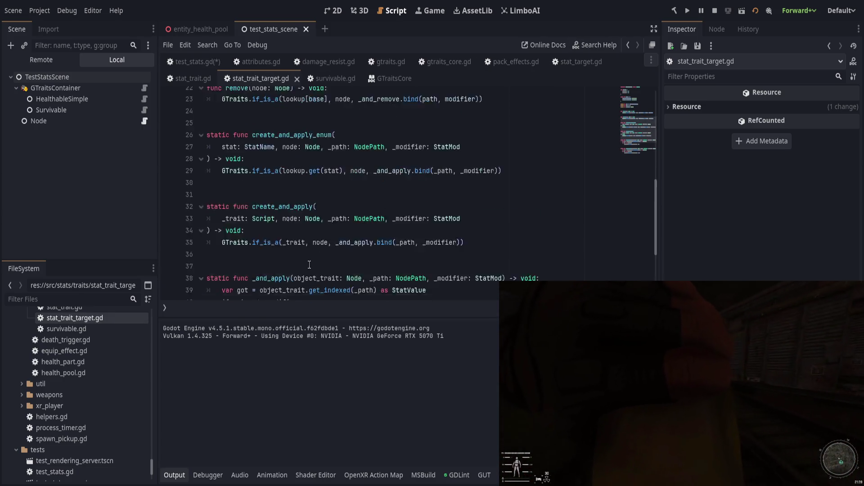
{"action": "scroll", "coordinate": [392, 227], "scroll_direction": "down", "scroll_amount": 1}
{"action": "left_click", "coordinate": [391, 227]}
{"action": "key", "text": "Return"}
{"action": "key", "text": "Up"}
{"action": "key", "text": "Return"}
Write a stub 'static func create_typed():' whose body is just pass
{"action": "type", "text": "static func cre"}
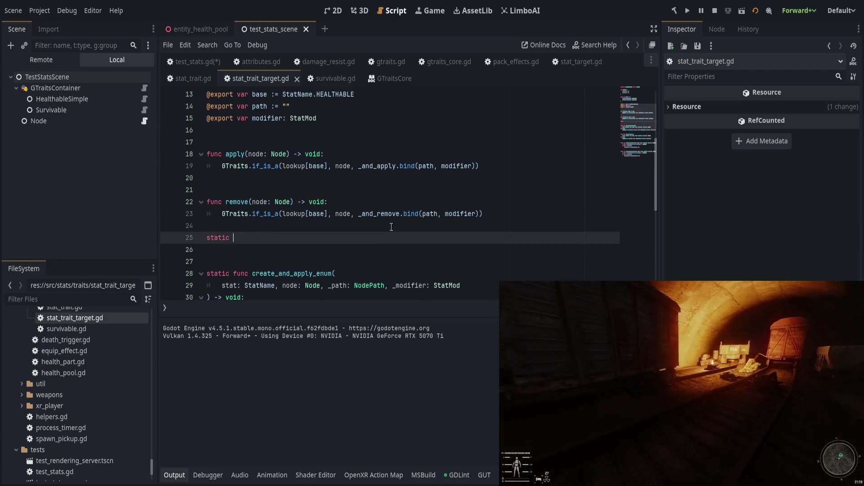
{"action": "type", "text": "ate_"}
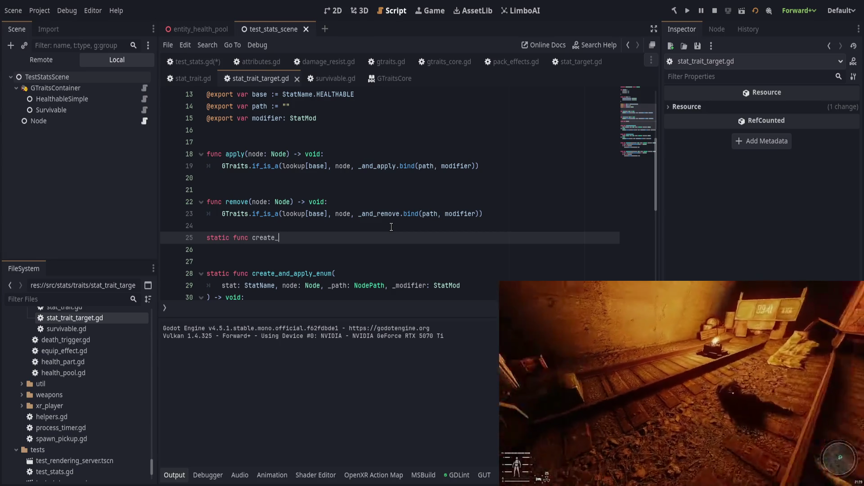
{"action": "type", "text": "typed("}
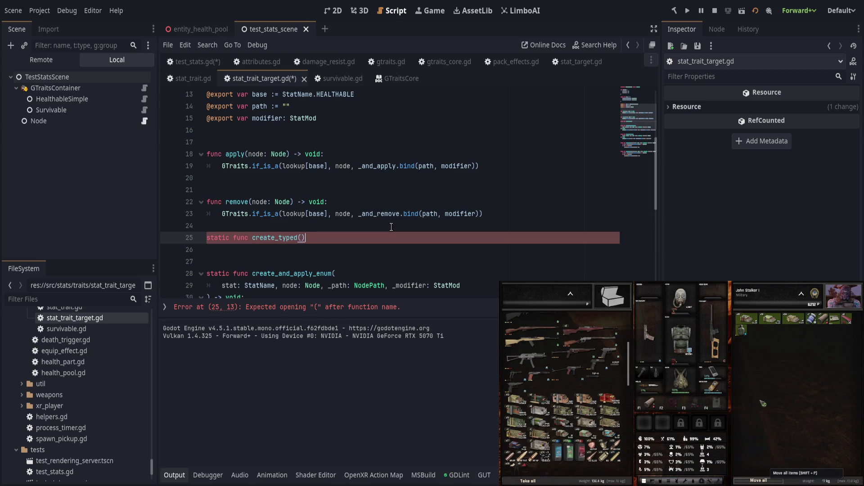
{"action": "key", "text": "Return"}
{"action": "type", "text": "p"}
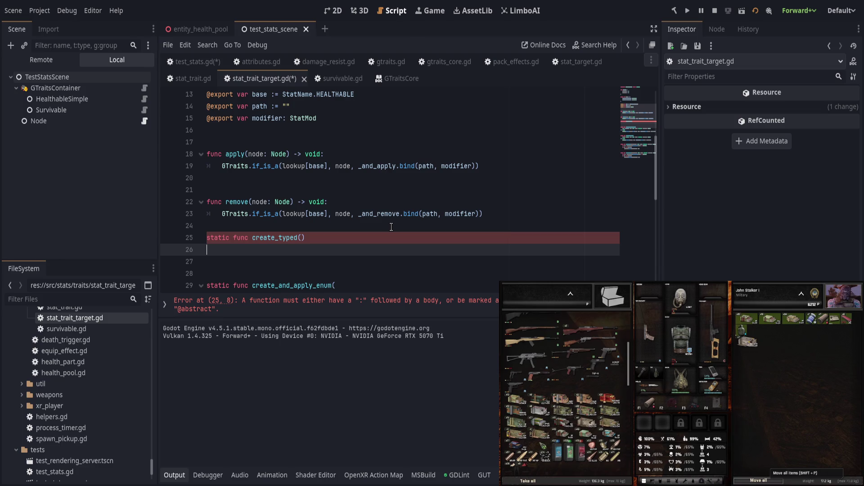
{"action": "key", "text": "Up"}
{"action": "key", "text": "End"}
{"action": "type", "text": ":"}
{"action": "key", "text": "Return"}
{"action": "type", "text": "pass"}
{"action": "key", "text": "Return"}
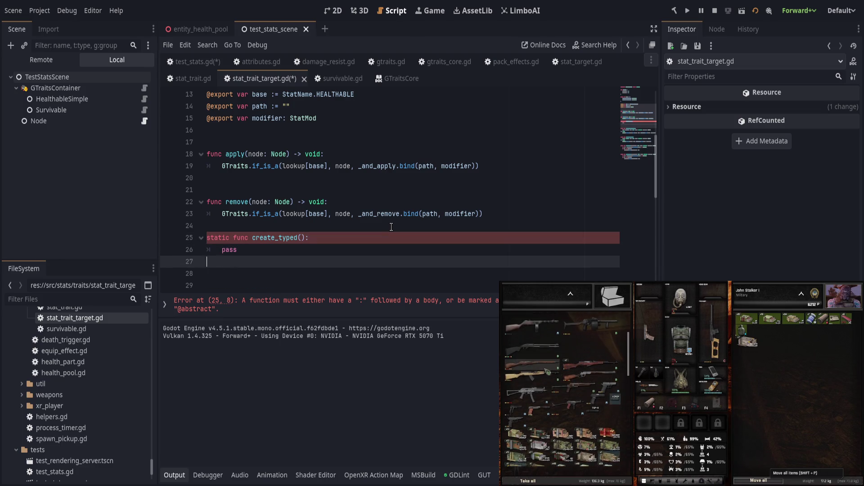
Declare 'static func create_enum() -> StatTraitTarget:' below create_typed
{"action": "type", "text": "static func"}
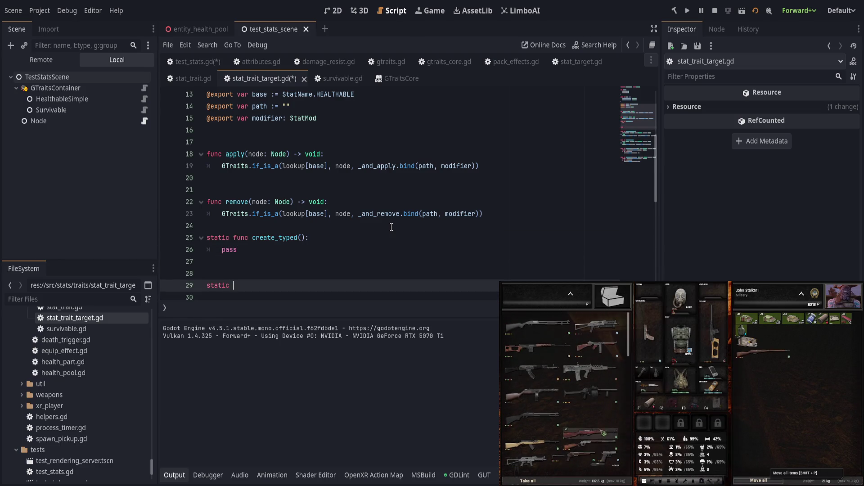
{"action": "type", "text": " create"}
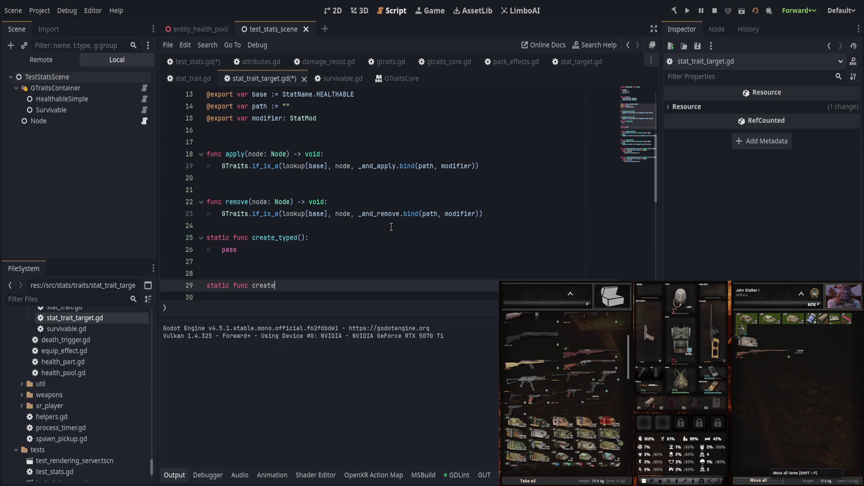
{"action": "type", "text": "num()"}
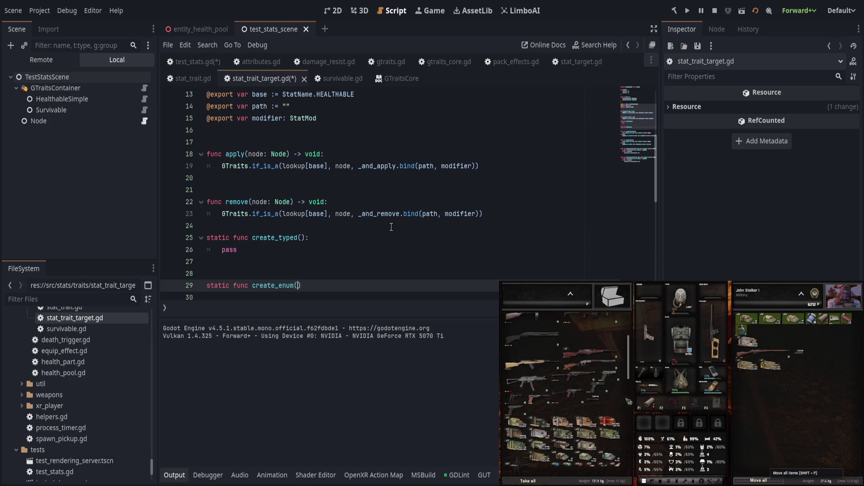
{"action": "type", "text": " -> Sta"}
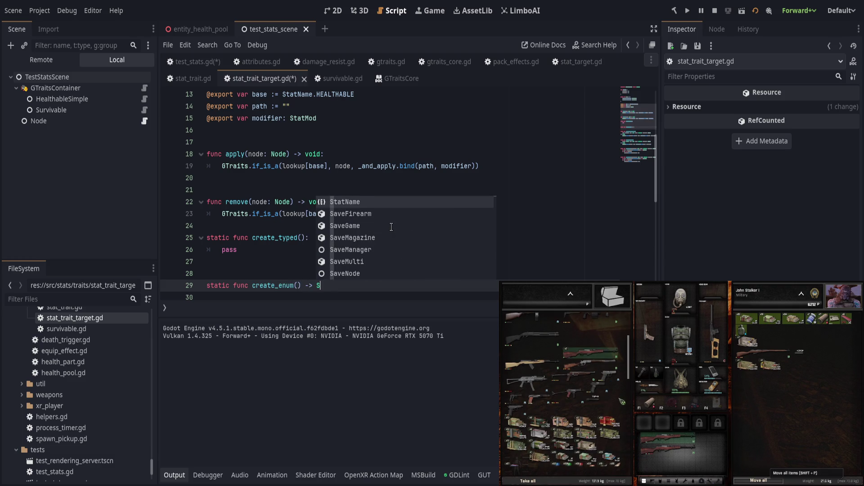
{"action": "type", "text": "tTr"}
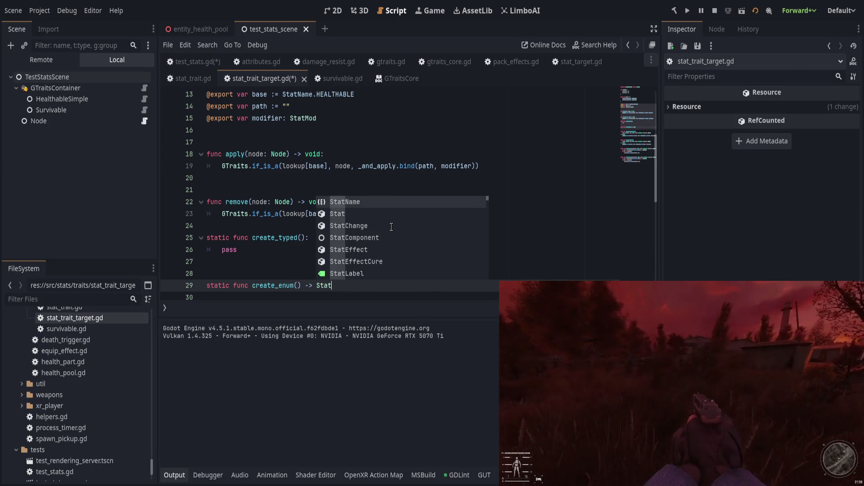
{"action": "type", "text": "aitT"}
{"action": "key", "text": "Return"}
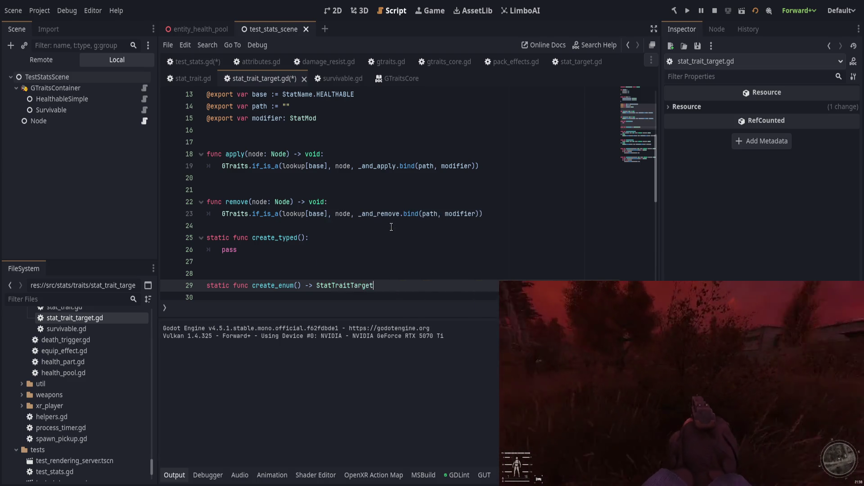
{"action": "type", "text": ":"}
{"action": "key", "text": "Return"}
Give create_enum the body 'var new := StatTraitTarget.new()' and 'return new', then save
{"action": "type", "text": "return"}
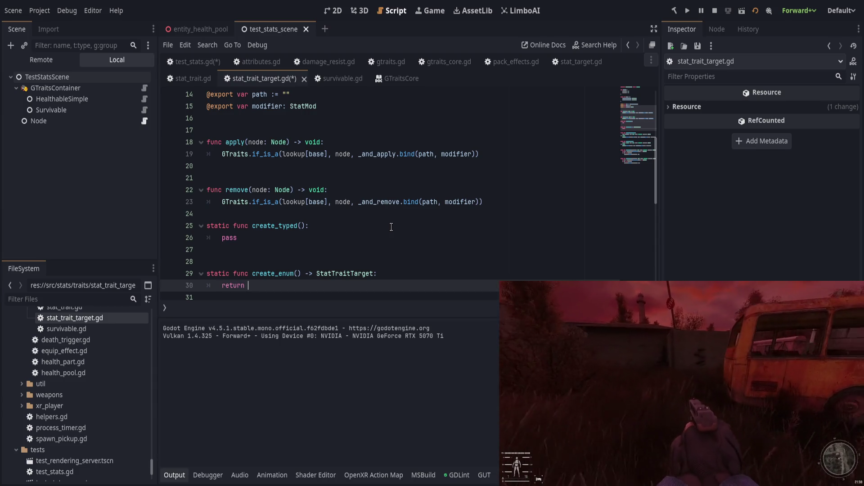
{"action": "type", "text": " S"}
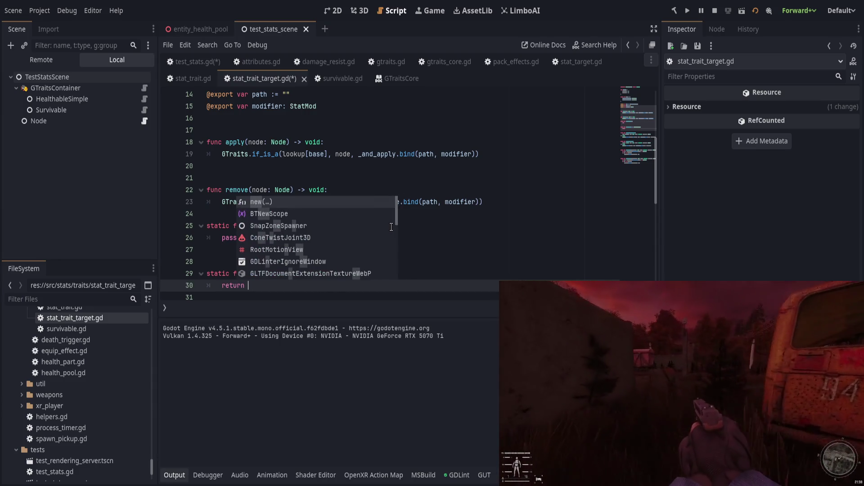
{"action": "key", "text": "BackSpace"}
{"action": "key", "text": "BackSpace"}
{"action": "key", "text": "BackSpace"}
{"action": "type", "text": "var new"}
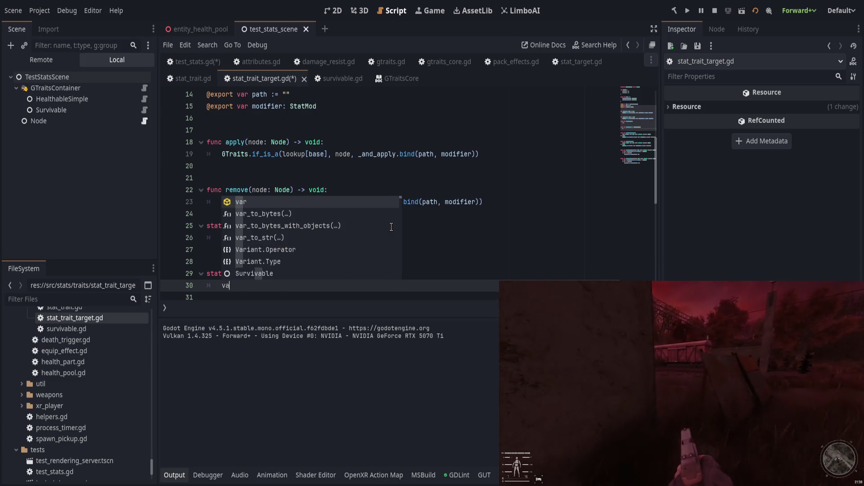
{"action": "type", "text": " := S"}
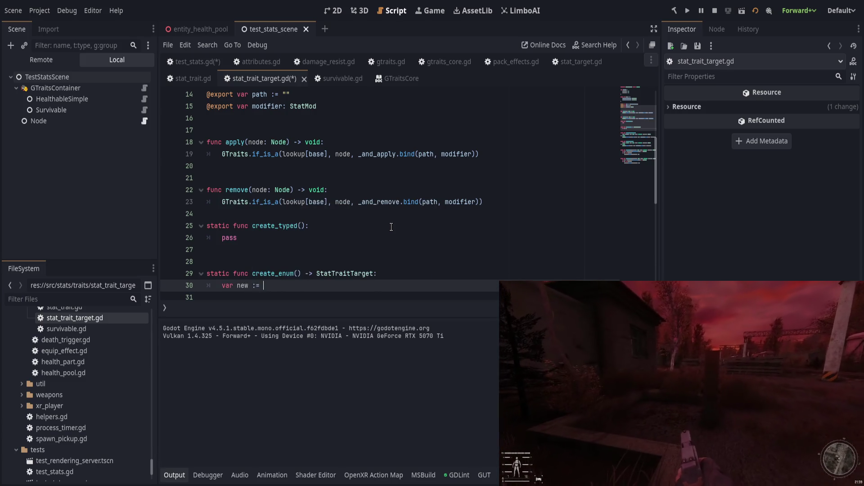
{"action": "type", "text": "tattraitta"}
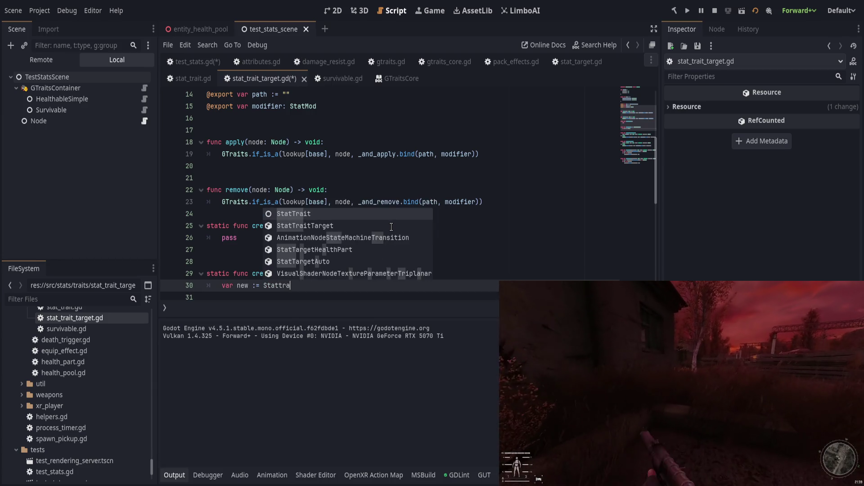
{"action": "type", "text": "rge"}
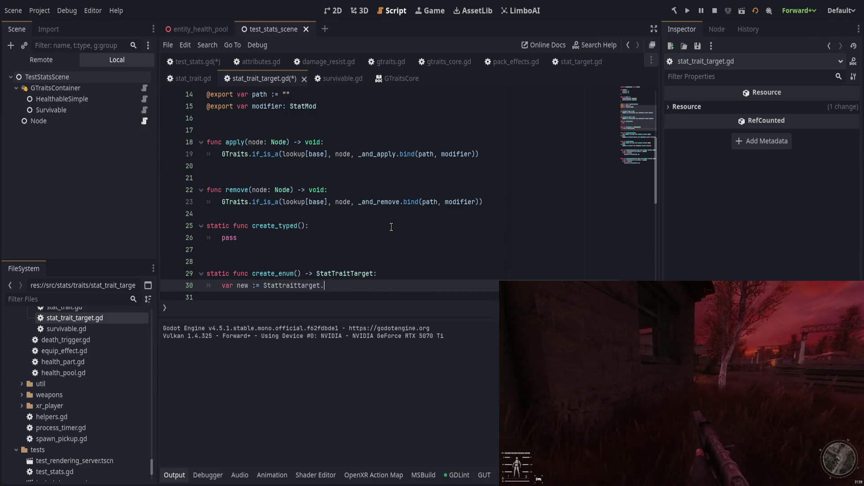
{"action": "type", "text": "t"}
{"action": "key", "text": "Return"}
{"action": "type", "text": ".new()"}
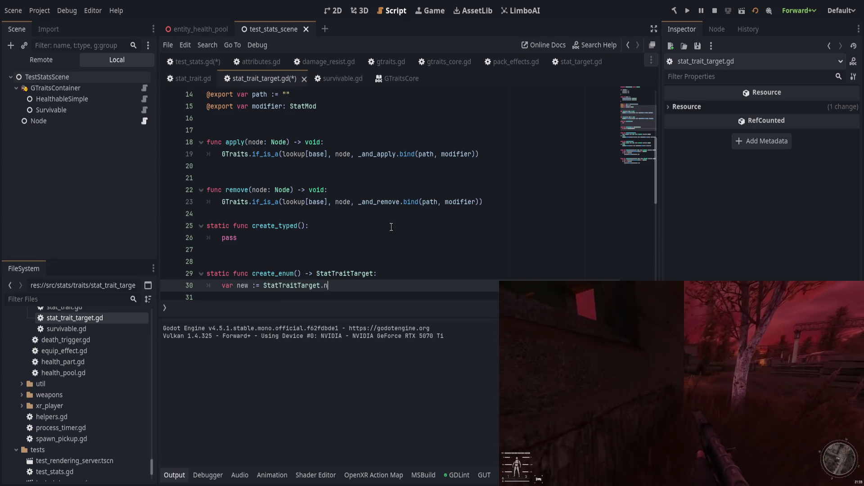
{"action": "key", "text": "Return"}
{"action": "key", "text": "Return"}
{"action": "type", "text": "return"}
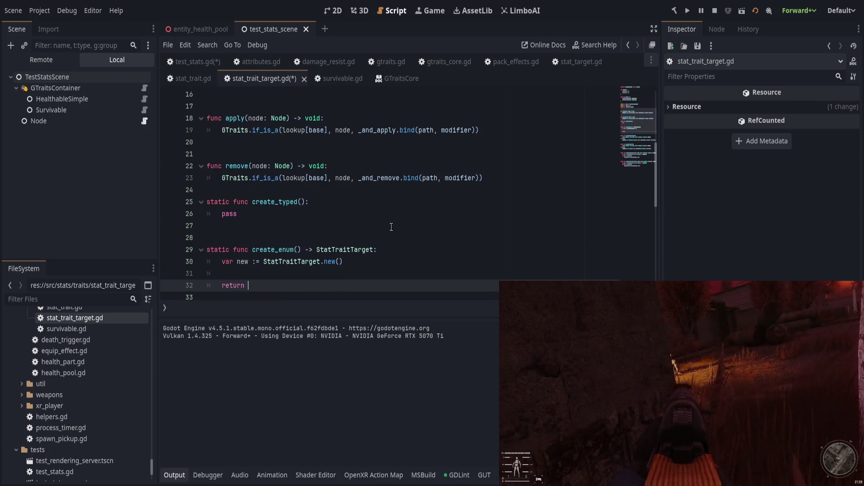
{"action": "key", "text": "Up"}
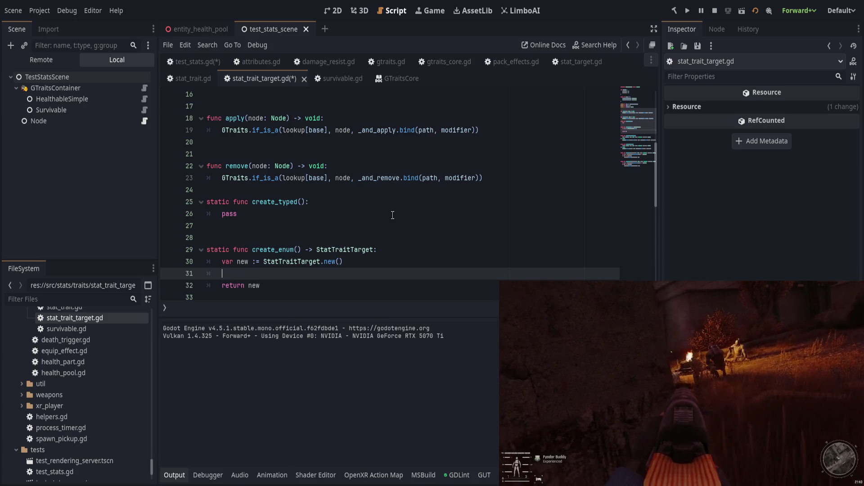
{"action": "key", "text": "ctrl+shift+k"}
{"action": "scroll", "coordinate": [424, 188], "scroll_direction": "down", "scroll_amount": 2}
{"action": "key", "text": "ctrl+s"}
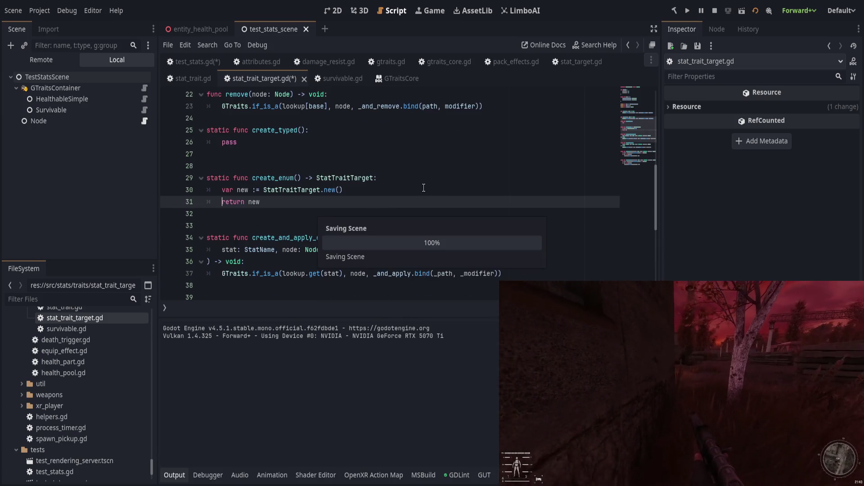
{"action": "scroll", "coordinate": [289, 218], "scroll_direction": "down", "scroll_amount": 1}
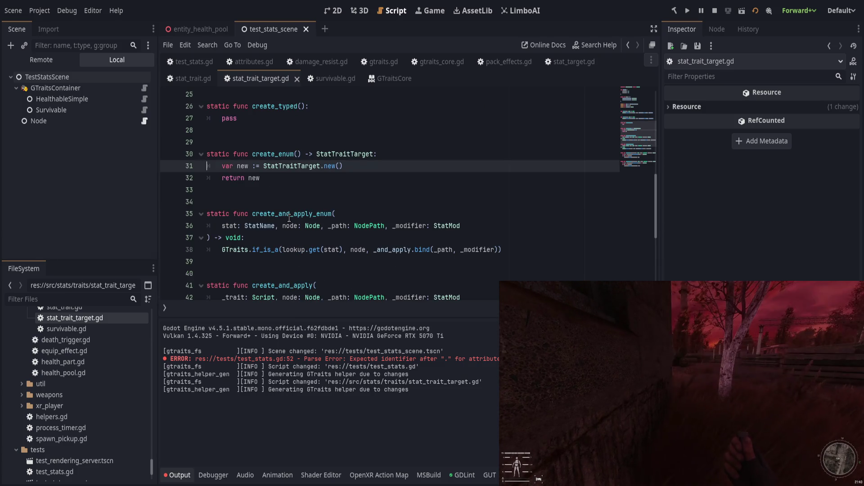
{"action": "scroll", "coordinate": [289, 218], "scroll_direction": "up", "scroll_amount": 2}
{"action": "left_click", "coordinate": [370, 154]}
{"action": "key", "text": "Return"}
{"action": "key", "text": "Up"}
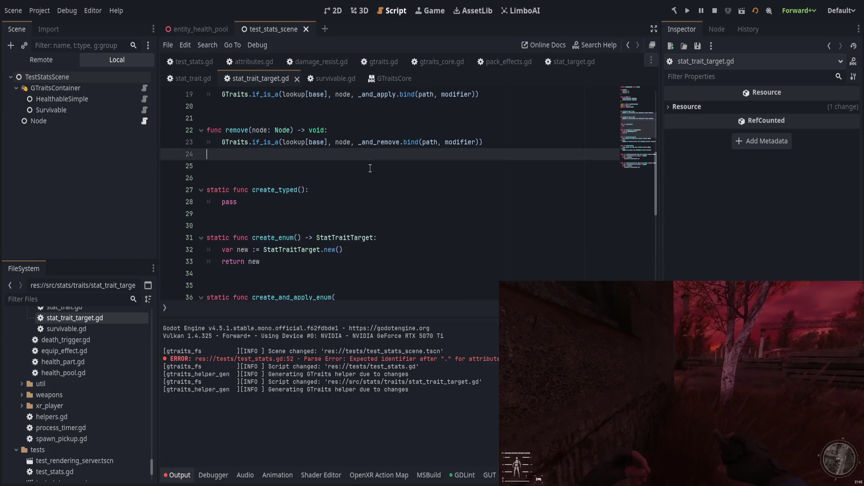
{"action": "key", "text": "Return"}
{"action": "key", "text": "Return"}
{"action": "type", "text": "static"}
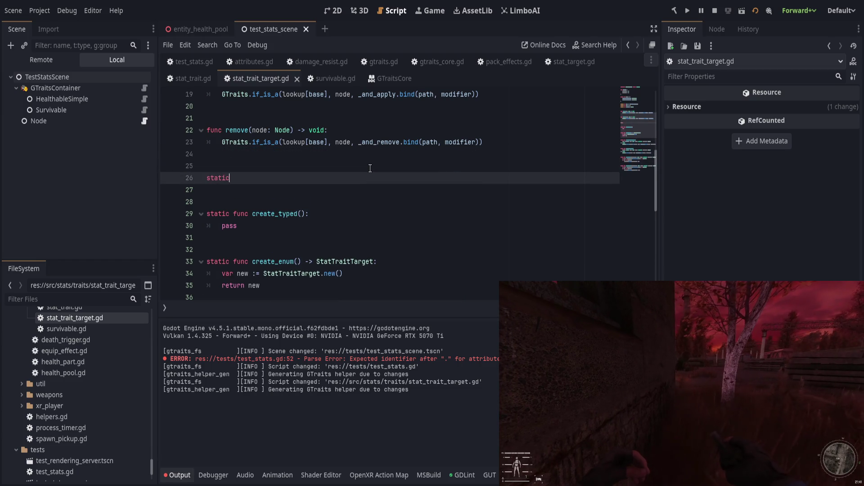
{"action": "type", "text": " func create(base :="}
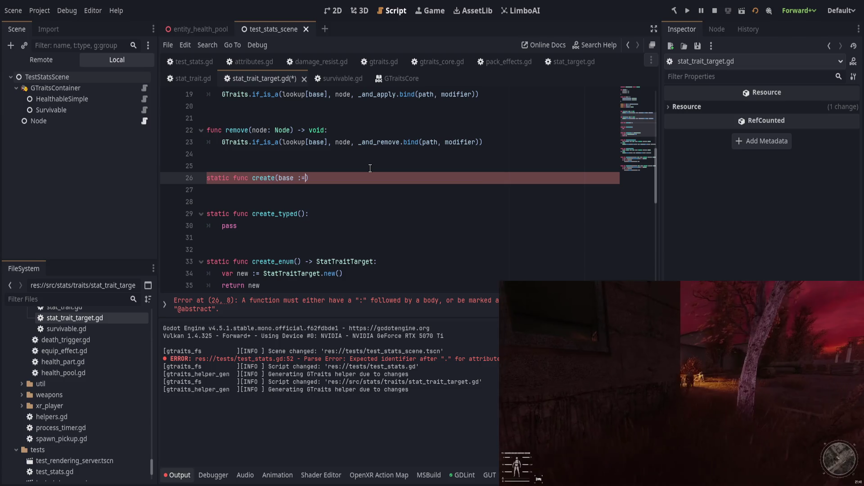
{"action": "type", "text": "\""}
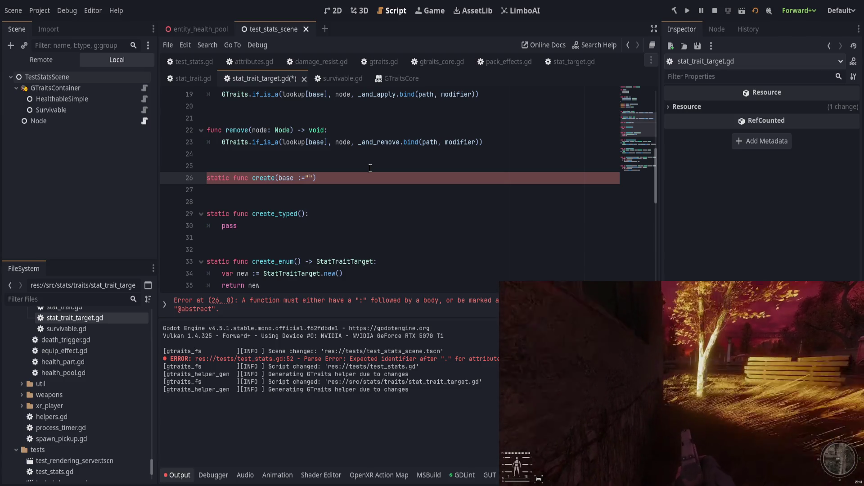
{"action": "key", "text": "ctrl+space"}
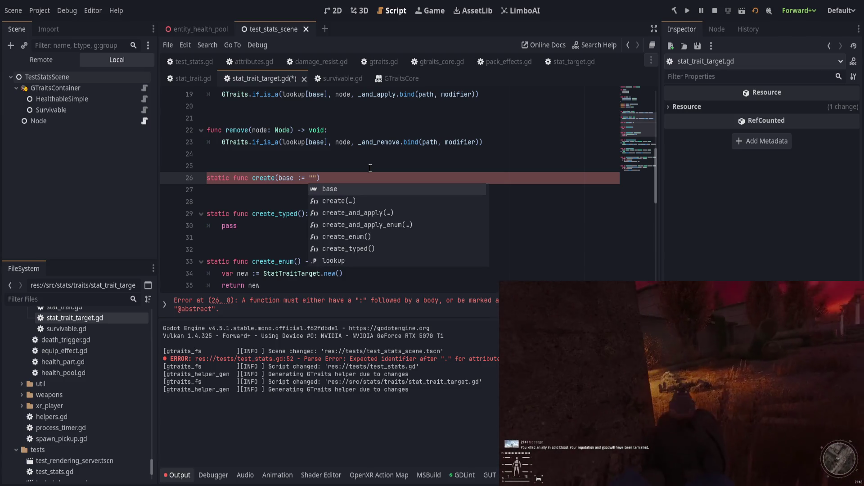
{"action": "key", "text": "ctrl+z"}
{"action": "key", "text": "ctrl+z"}
{"action": "key", "text": "ctrl+z"}
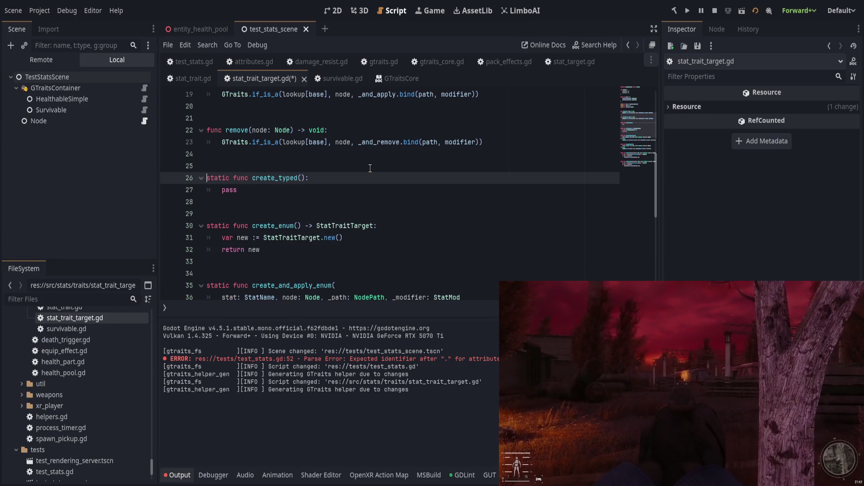
{"action": "key", "text": "ctrl+s"}
{"action": "left_click", "coordinate": [363, 186]}
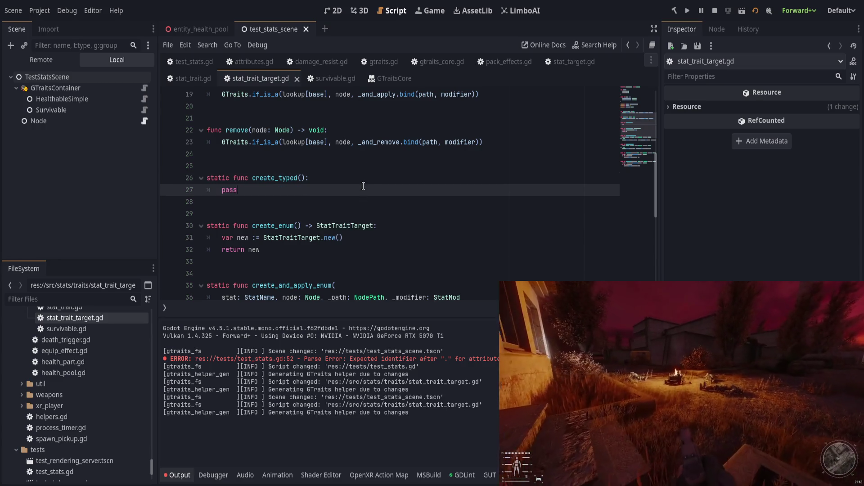
Collapse the Output panel to enlarge the script editor
{"action": "scroll", "coordinate": [334, 275], "scroll_direction": "down", "scroll_amount": 2}
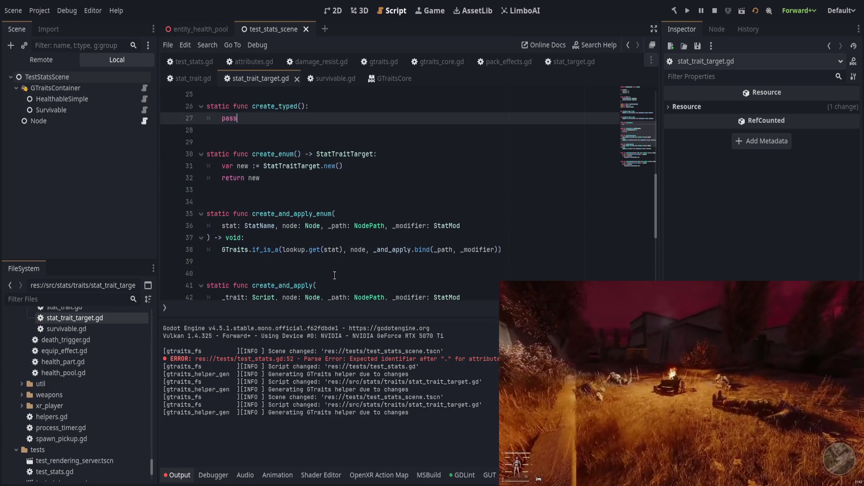
{"action": "scroll", "coordinate": [335, 275], "scroll_direction": "up", "scroll_amount": 5}
{"action": "scroll", "coordinate": [336, 275], "scroll_direction": "down", "scroll_amount": 3}
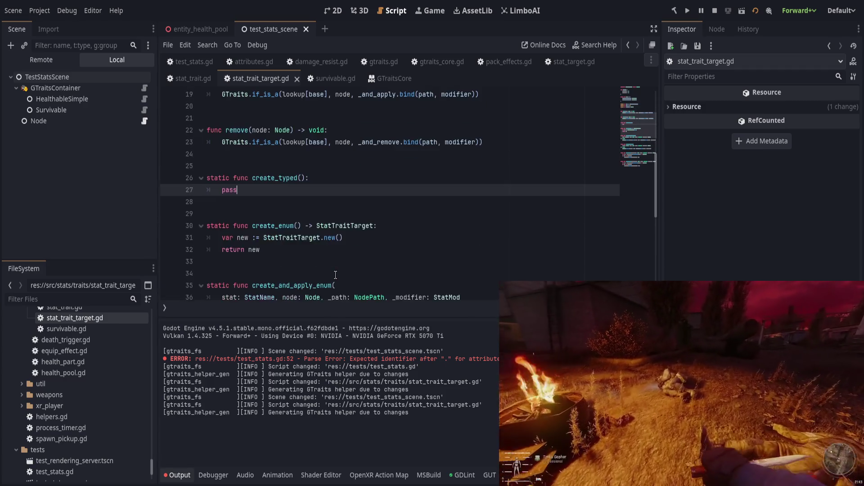
{"action": "scroll", "coordinate": [335, 275], "scroll_direction": "up", "scroll_amount": 2}
{"action": "scroll", "coordinate": [335, 275], "scroll_direction": "down", "scroll_amount": 4}
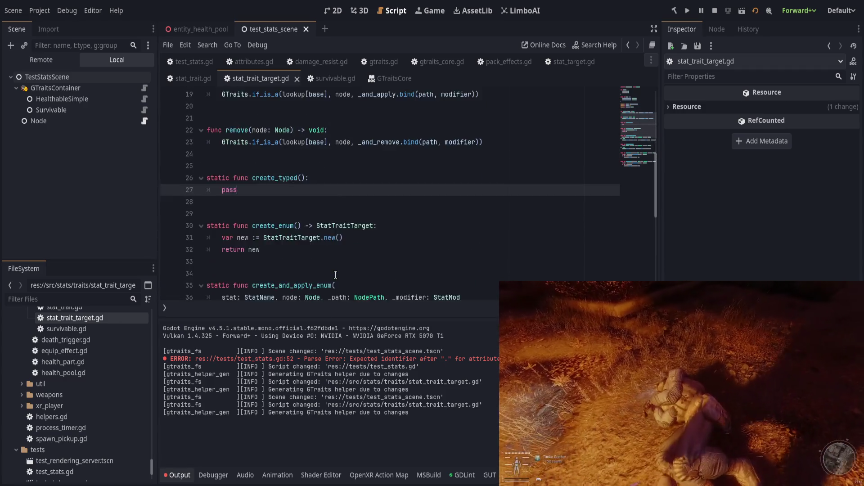
{"action": "scroll", "coordinate": [335, 275], "scroll_direction": "up", "scroll_amount": 2}
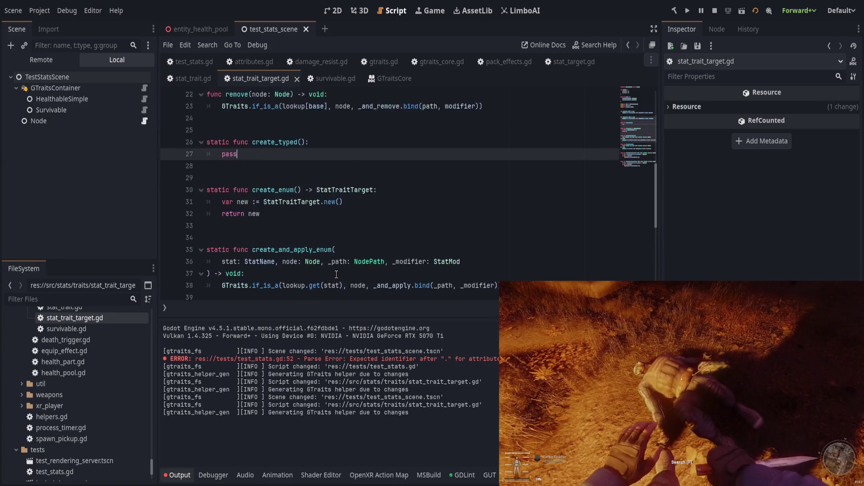
{"action": "scroll", "coordinate": [336, 275], "scroll_direction": "down", "scroll_amount": 1}
{"action": "left_click", "coordinate": [176, 476]}
{"action": "scroll", "coordinate": [331, 315], "scroll_direction": "up", "scroll_amount": 2}
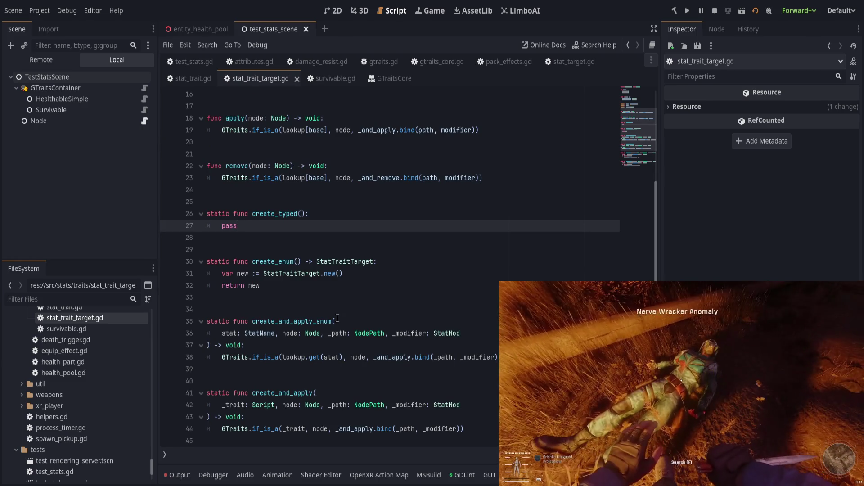
Select '_typed' in create_typed, then the '_trait' parameter of create_and_apply
{"action": "left_click_drag", "start_coordinate": [276, 215], "coordinate": [288, 215]}
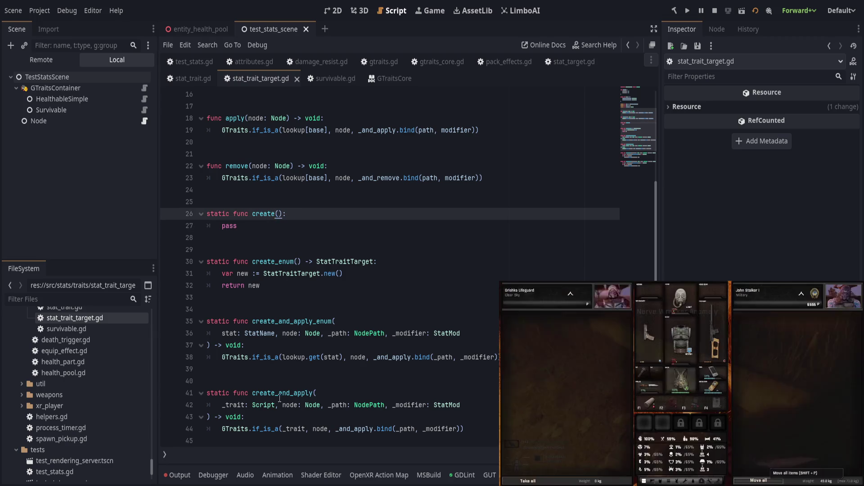
{"action": "scroll", "coordinate": [280, 398], "scroll_direction": "down", "scroll_amount": 1}
{"action": "double_click", "coordinate": [230, 369]}
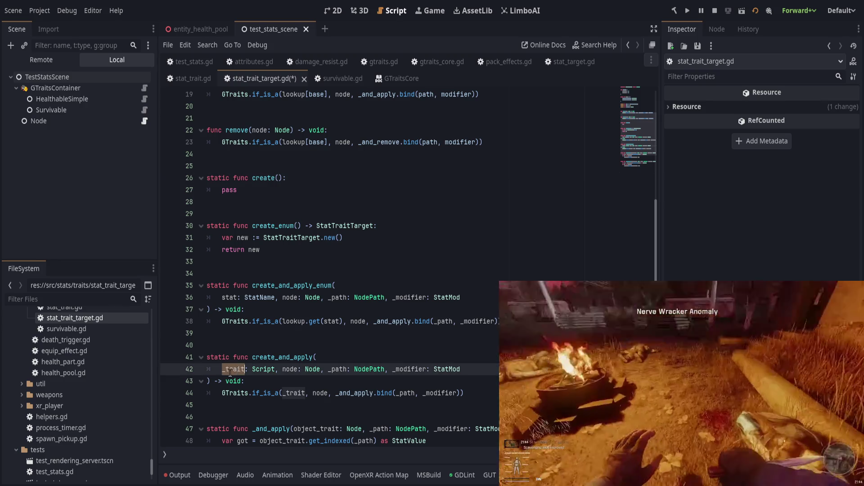
Move create_and_apply's parameters (_trait, node, _path, _modifier) into create()'s parentheses
{"action": "key", "text": "shift+End"}
{"action": "key", "text": "ctrl+c"}
{"action": "key", "text": "Delete"}
{"action": "key", "text": "Delete"}
{"action": "left_click", "coordinate": [289, 178]}
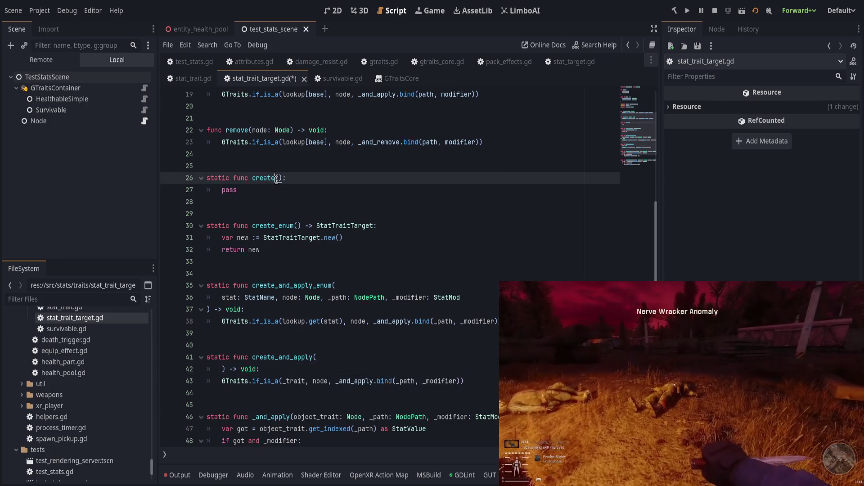
{"action": "key", "text": "ctrl+v"}
Copy create_enum's StatTraitTarget.new() and return lines into create's body
{"action": "left_click", "coordinate": [436, 206]}
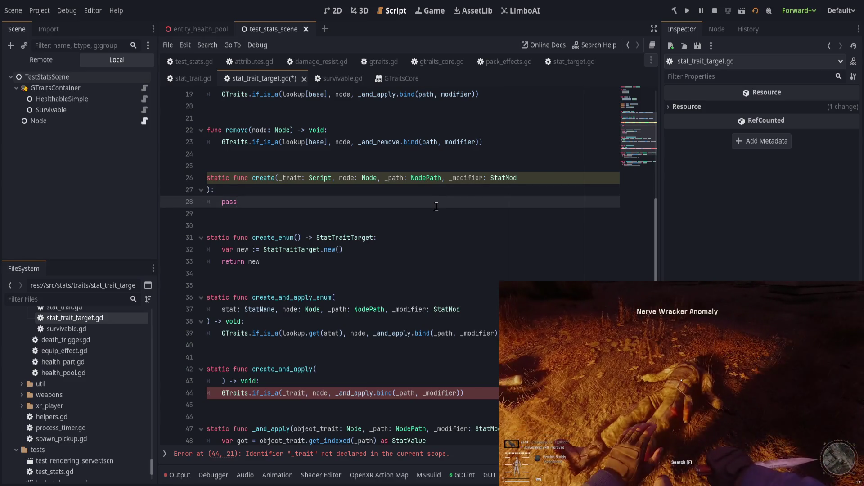
{"action": "left_click_drag", "start_coordinate": [279, 266], "coordinate": [207, 249]}
{"action": "key", "text": "ctrl+c"}
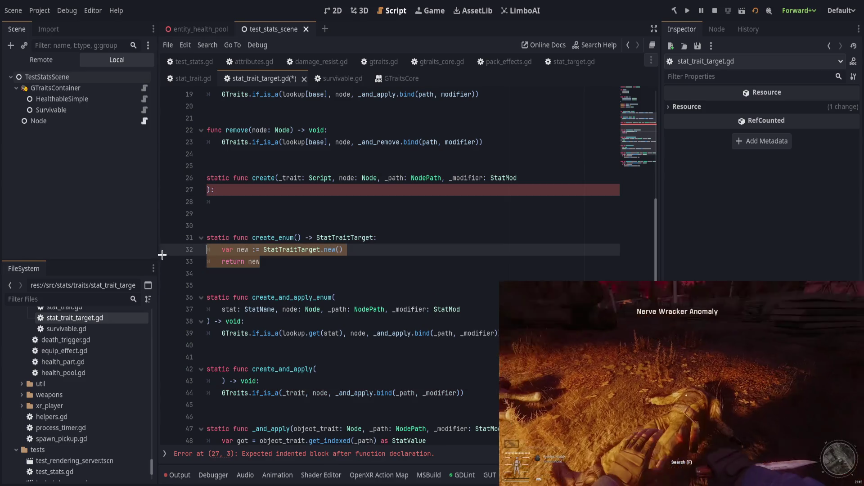
{"action": "left_click", "coordinate": [387, 203]}
{"action": "key", "text": "ctrl+v"}
{"action": "key", "text": "shift+Tab"}
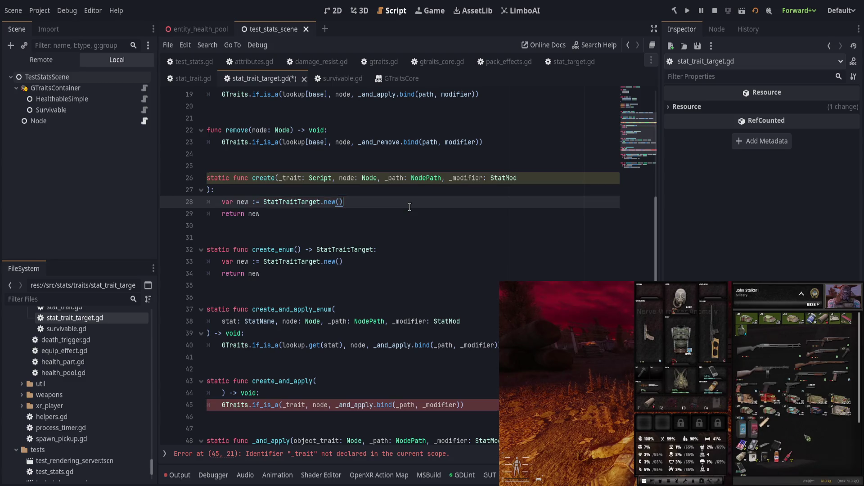
Add 'new.base = _trait' after the instance is created in create()
{"action": "key", "text": "Return"}
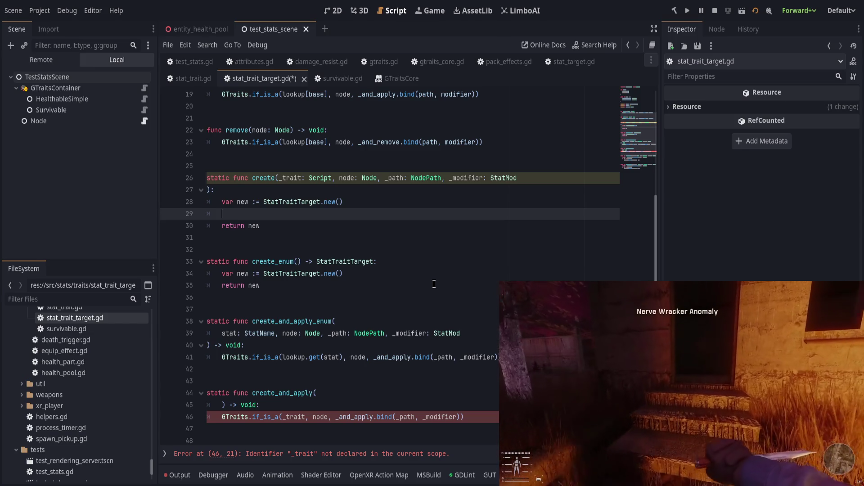
{"action": "type", "text": "."}
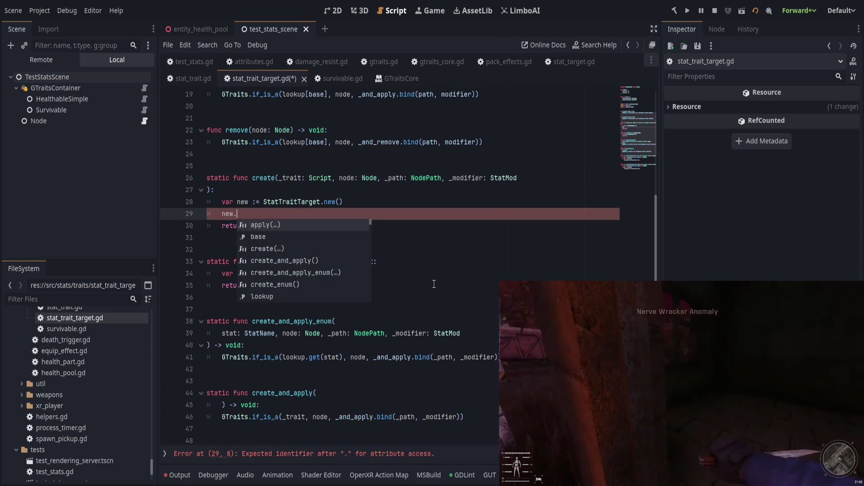
{"action": "type", "text": "b"}
{"action": "key", "text": "Return"}
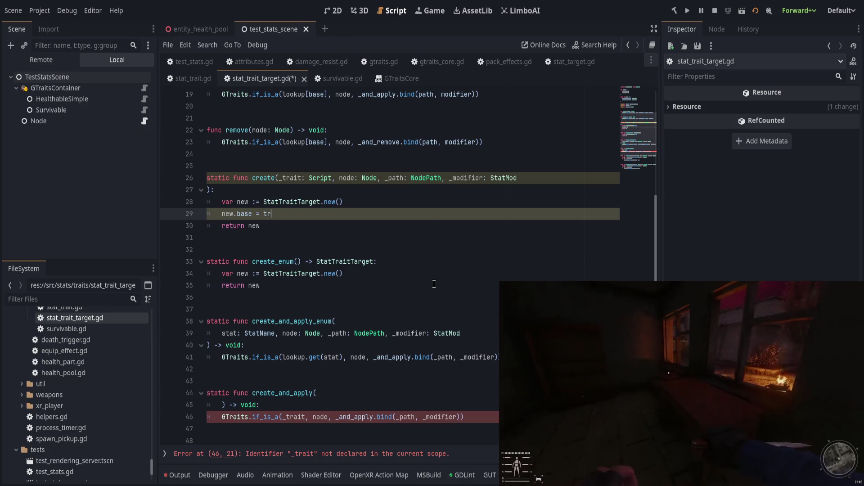
{"action": "key", "text": "BackSpace"}
{"action": "key", "text": "BackSpace"}
{"action": "type", "text": "_trai"}
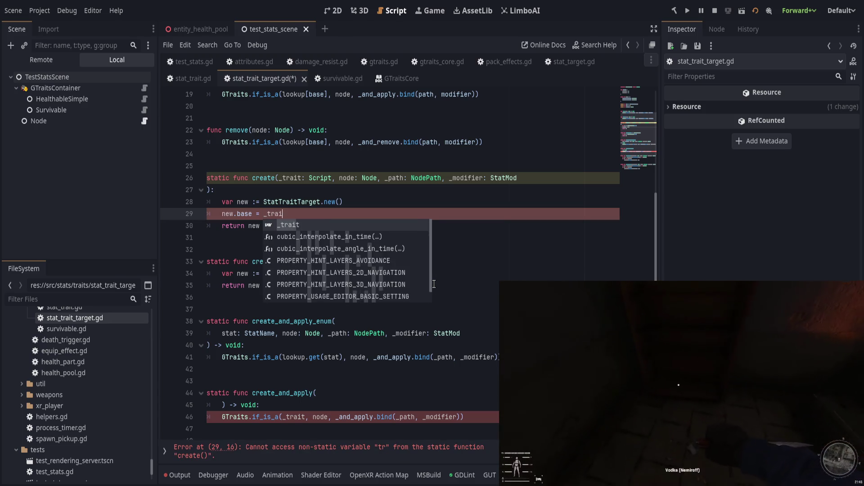
{"action": "key", "text": "Return"}
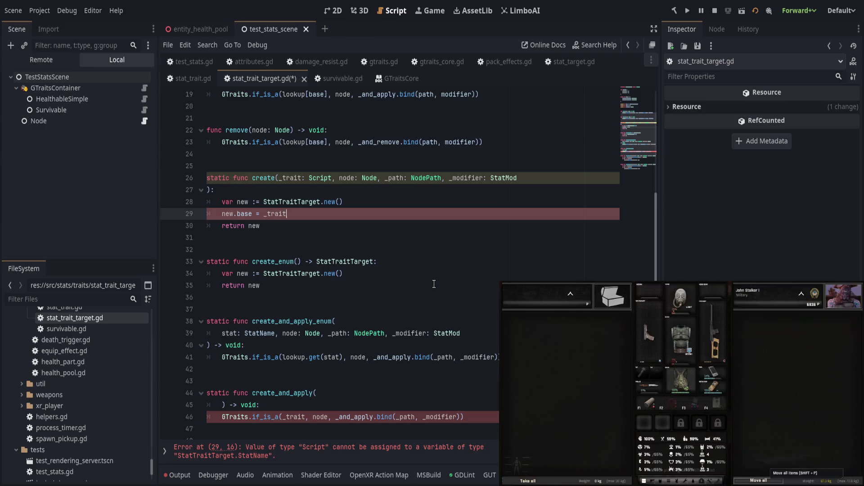
{"action": "scroll", "coordinate": [434, 284], "scroll_direction": "up", "scroll_amount": 6}
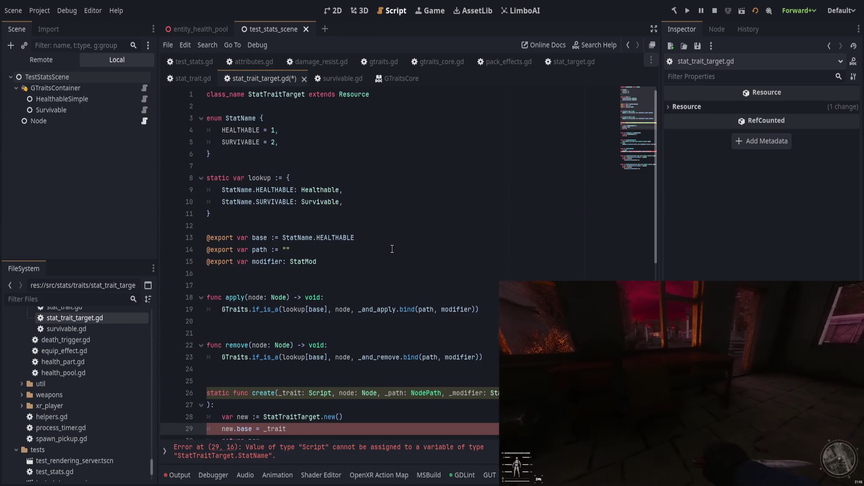
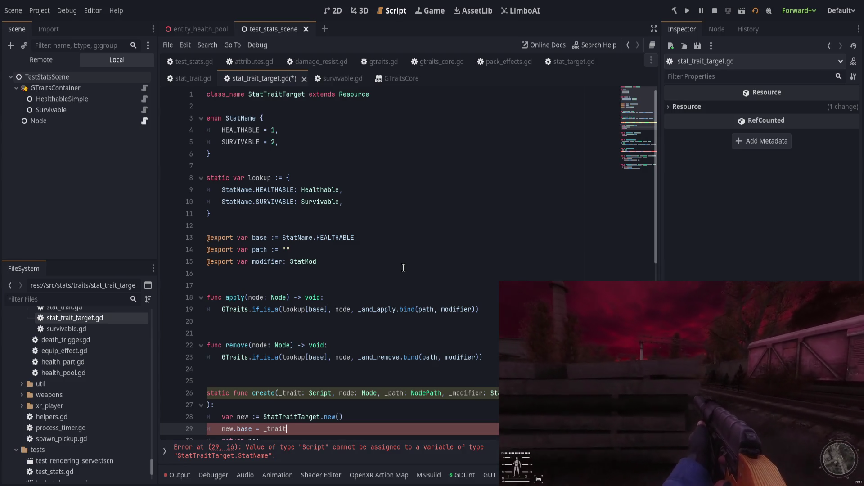
In create(), assign new.base = lookup.find_key(_trait)
{"action": "scroll", "coordinate": [368, 279], "scroll_direction": "down", "scroll_amount": 5}
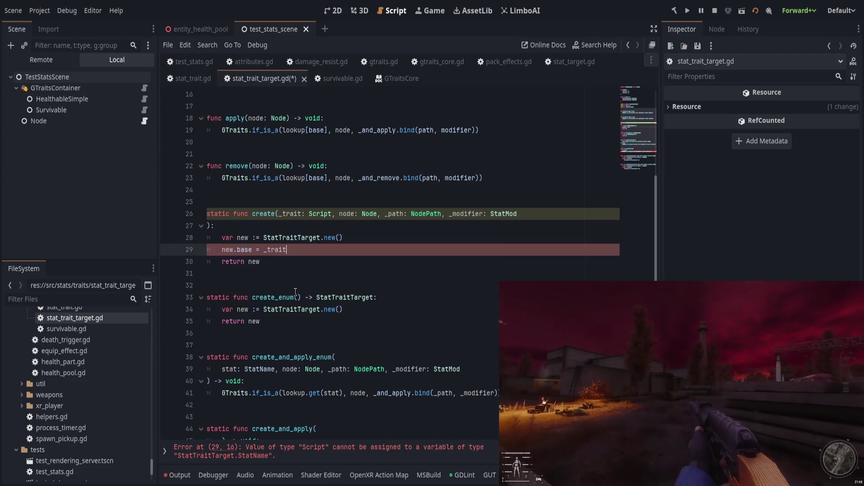
{"action": "scroll", "coordinate": [295, 292], "scroll_direction": "up", "scroll_amount": 5}
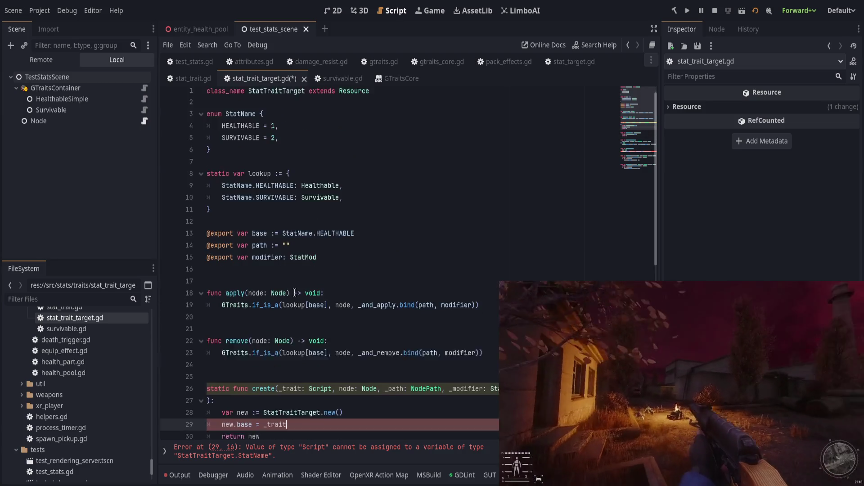
{"action": "scroll", "coordinate": [295, 292], "scroll_direction": "down", "scroll_amount": 2}
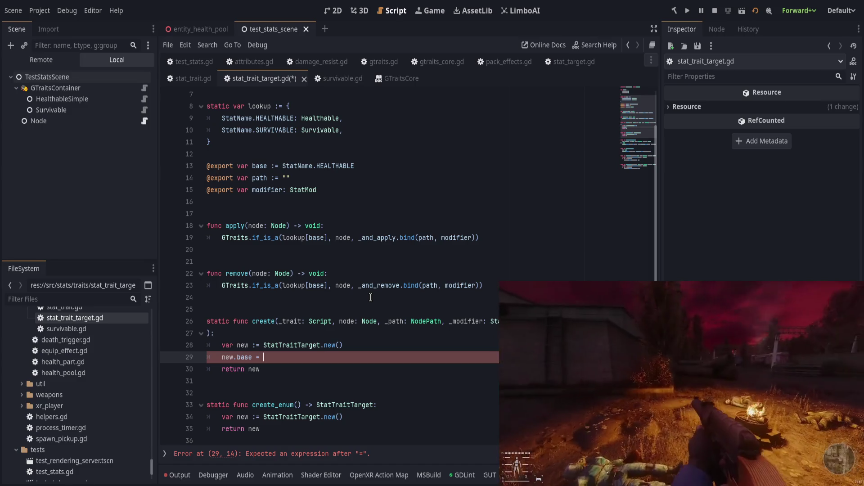
{"action": "type", "text": ".find"}
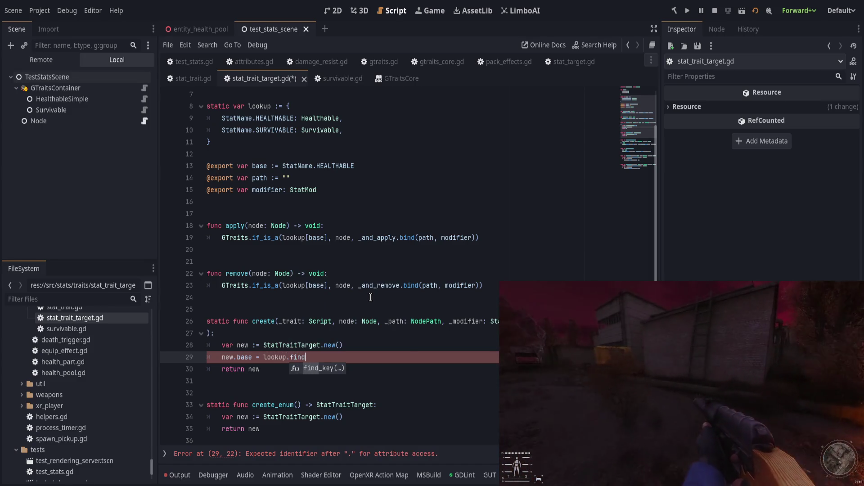
{"action": "key", "text": "Return"}
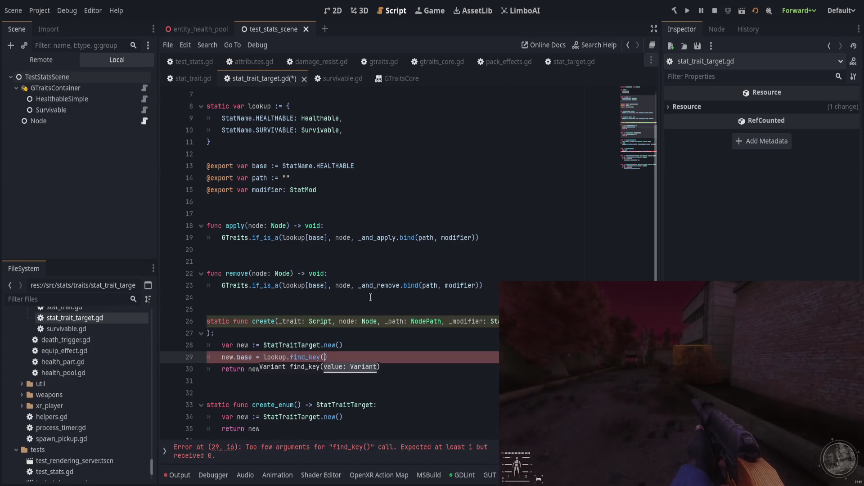
{"action": "type", "text": "trait"}
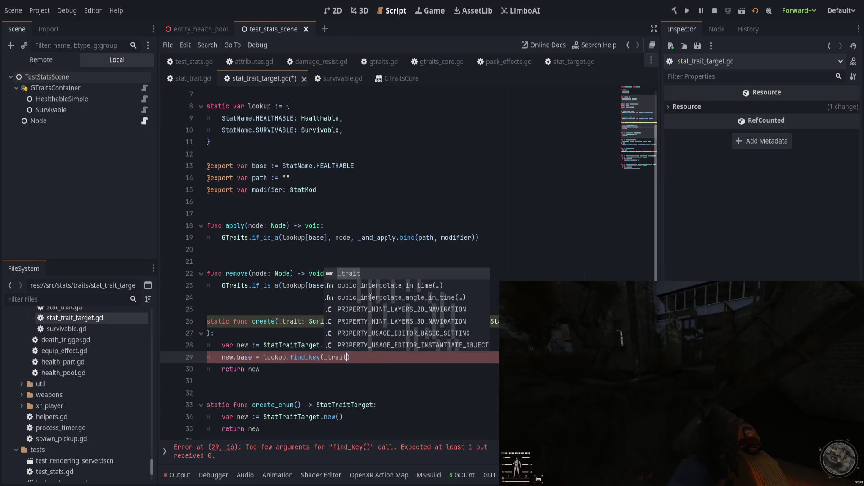
{"action": "key", "text": "End"}
{"action": "key", "text": "Return"}
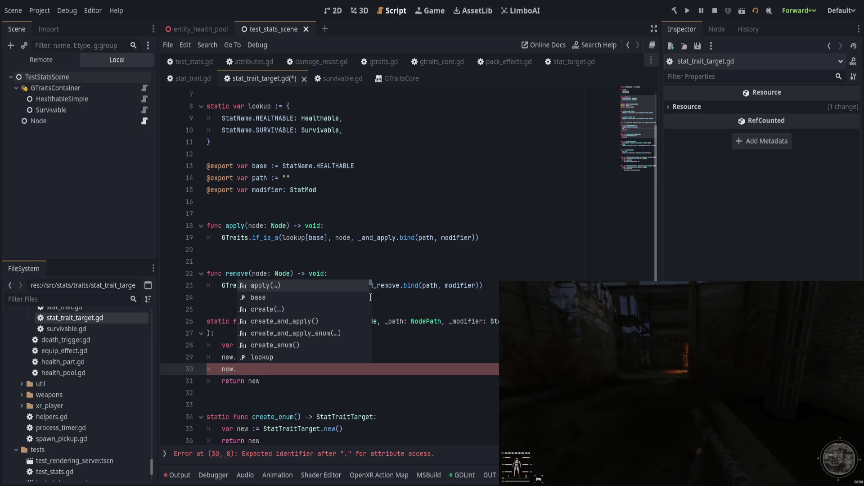
{"action": "key", "text": "Escape"}
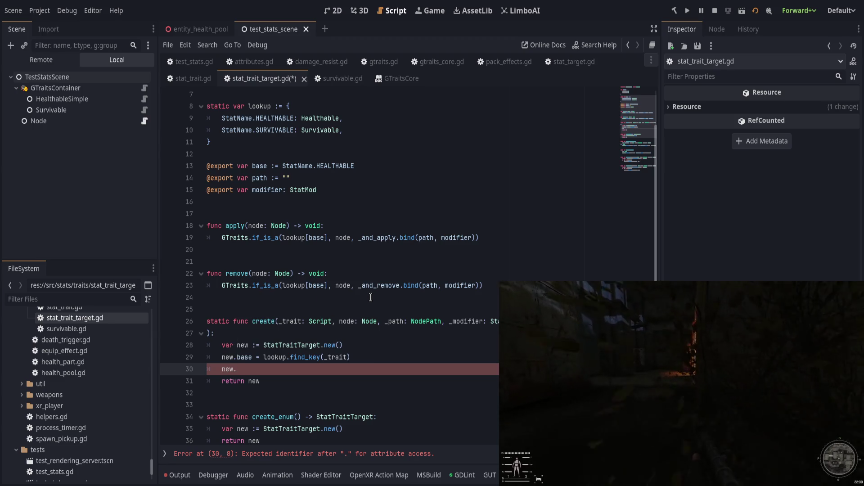
Drop create()'s node parameter, add new.path = _path and new.modifier = _modifier, and save
{"action": "left_click_drag", "start_coordinate": [338, 322], "coordinate": [386, 322]}
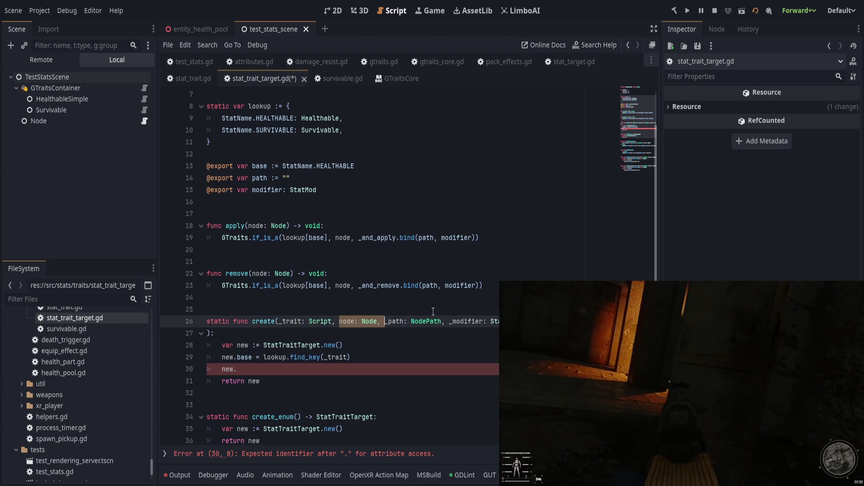
{"action": "key", "text": "BackSpace"}
{"action": "left_click", "coordinate": [391, 369]}
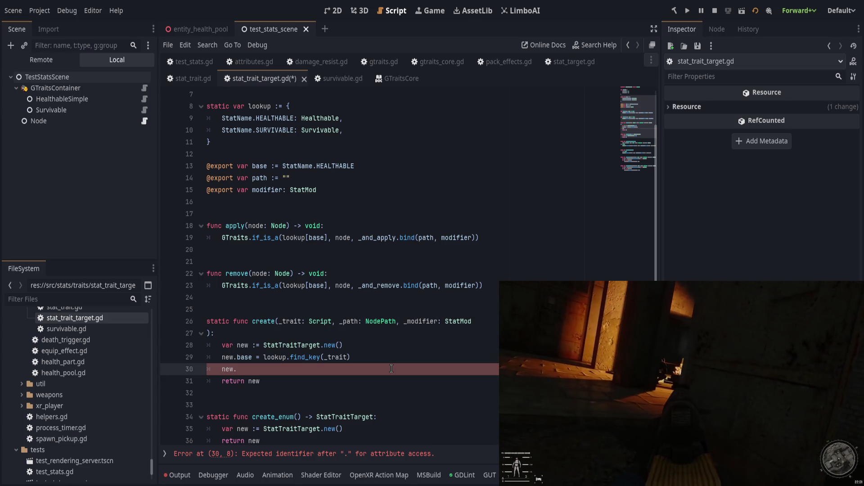
{"action": "type", "text": "path = _path"}
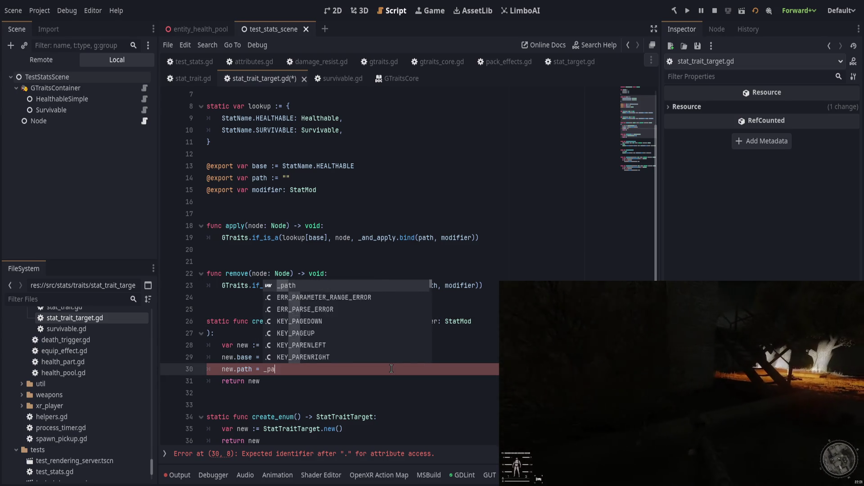
{"action": "key", "text": "Escape"}
{"action": "key", "text": "Return"}
{"action": "type", "text": "new."}
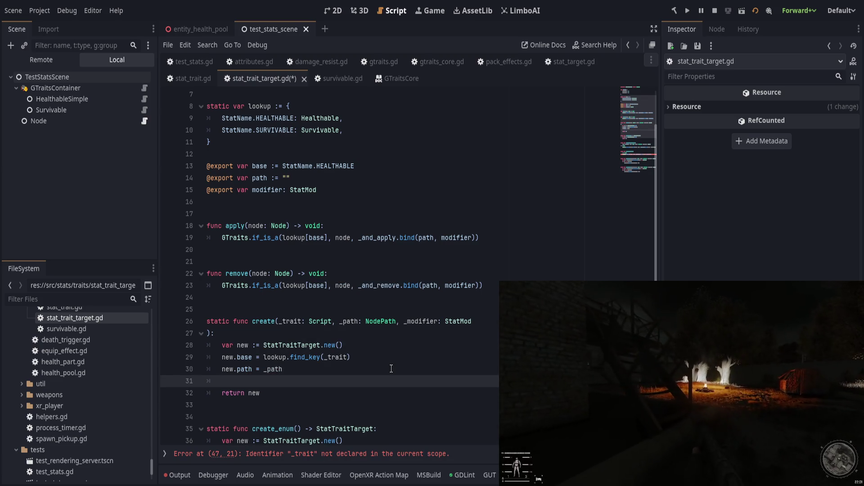
{"action": "type", "text": "modifier"}
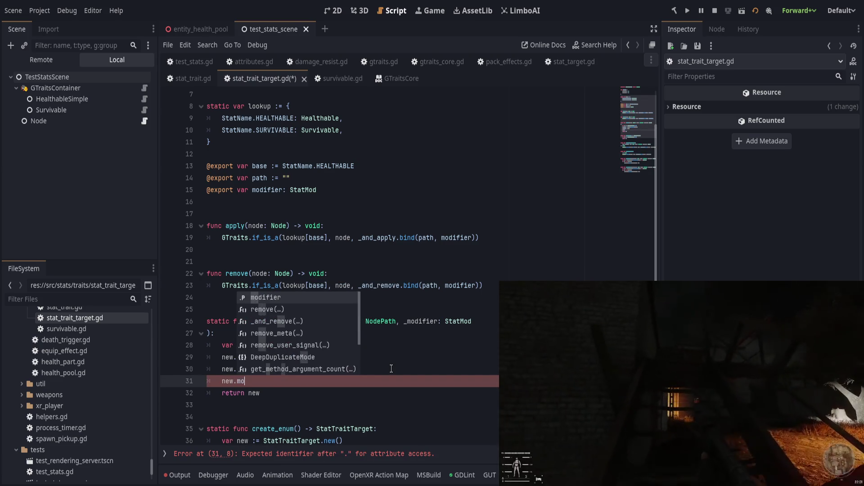
{"action": "type", "text": " = _modifier"}
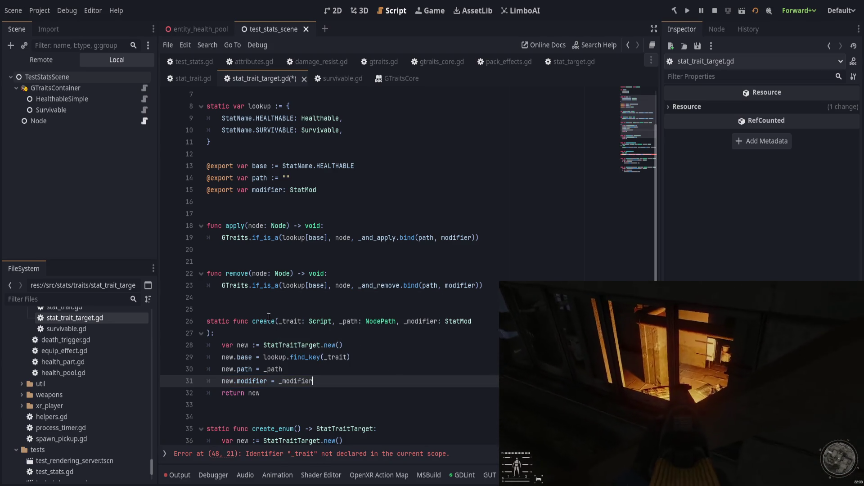
{"action": "key", "text": "ctrl+s"}
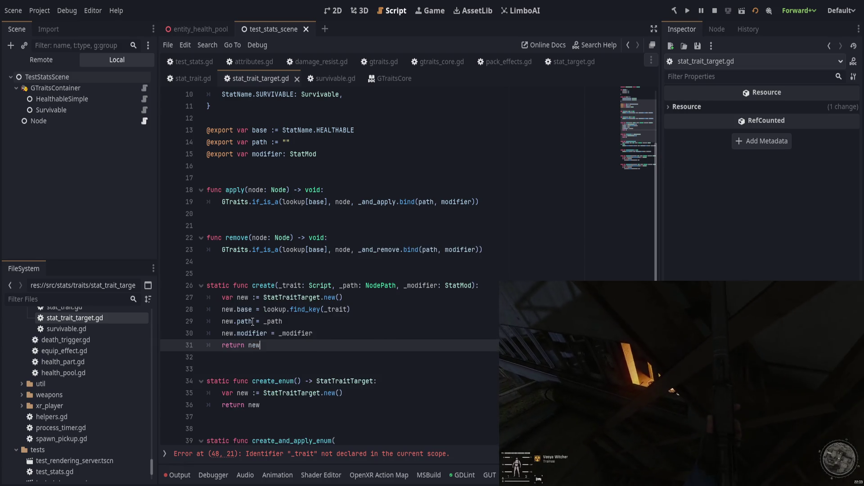
{"action": "scroll", "coordinate": [344, 329], "scroll_direction": "down", "scroll_amount": 2}
{"action": "left_click", "coordinate": [394, 311]}
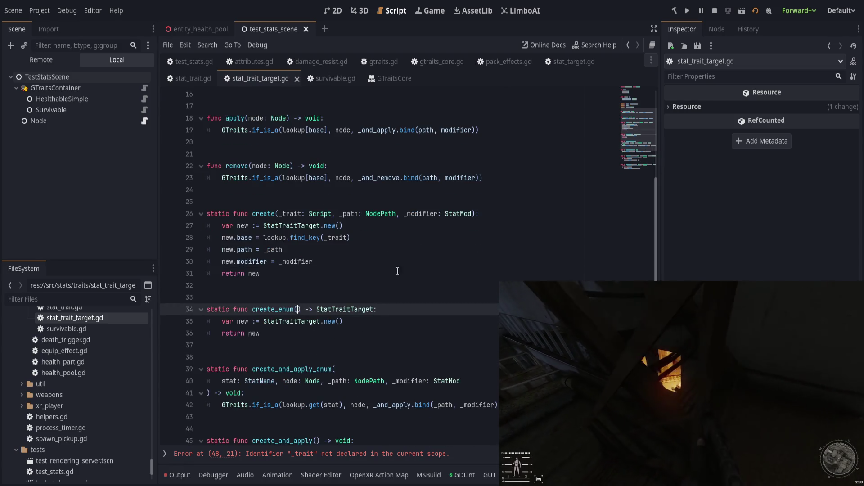
Copy create()'s three assignments into create_enum(), changing base to lookup[_base]
{"action": "left_click", "coordinate": [395, 324]}
{"action": "key", "text": "Return"}
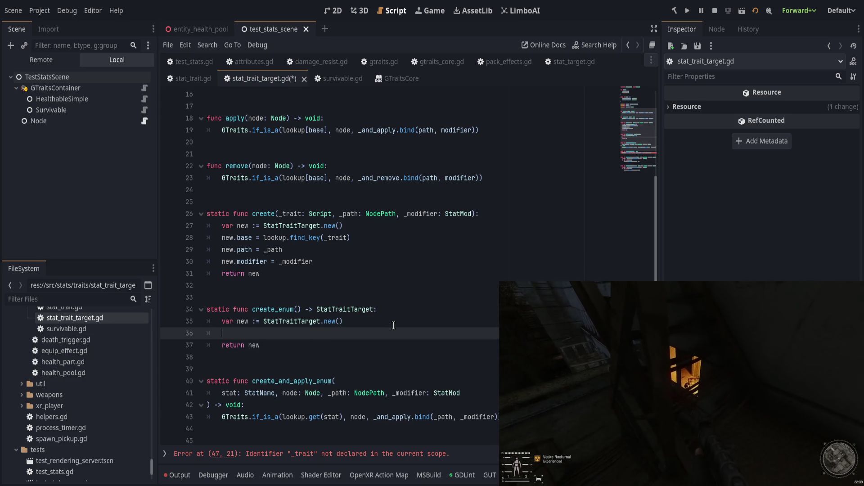
{"action": "type", "text": "new"}
{"action": "left_click_drag", "start_coordinate": [207, 273], "coordinate": [207, 237]}
{"action": "key", "text": "ctrl+c"}
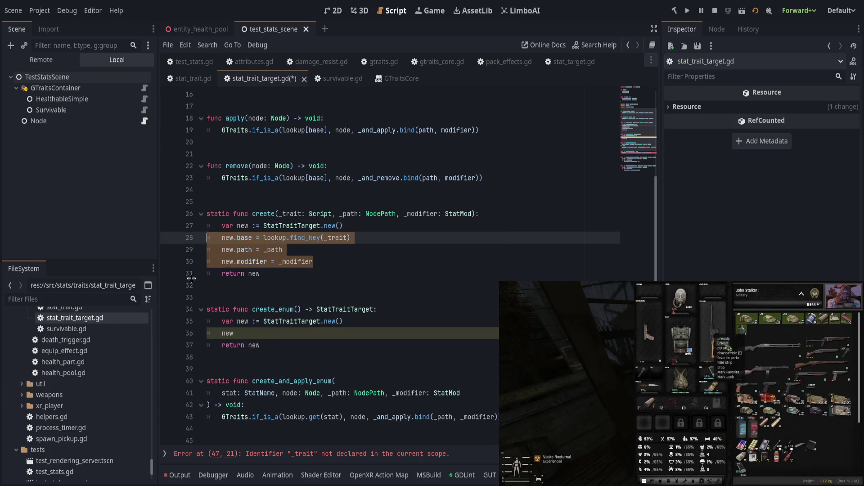
{"action": "left_click", "coordinate": [262, 328]}
{"action": "key", "text": "BackSpace"}
{"action": "key", "text": "BackSpace"}
{"action": "key", "text": "BackSpace"}
{"action": "key", "text": "ctrl+v"}
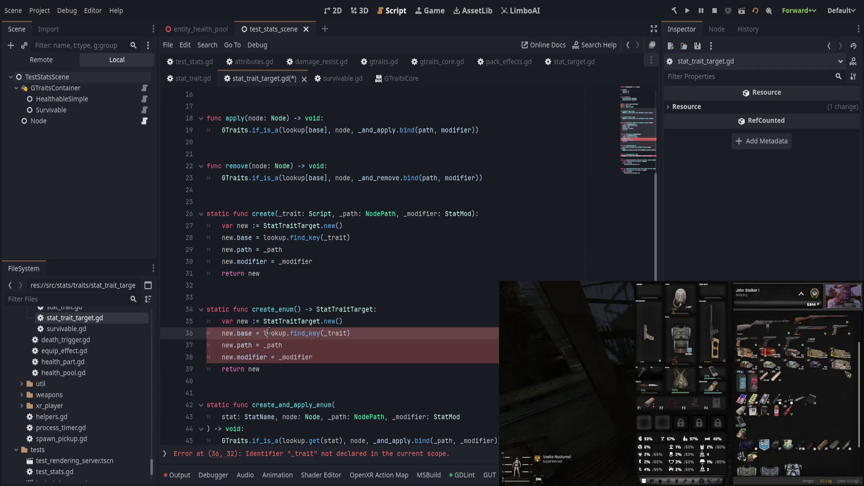
{"action": "left_click_drag", "start_coordinate": [262, 333], "coordinate": [418, 337]}
{"action": "type", "text": "l"}
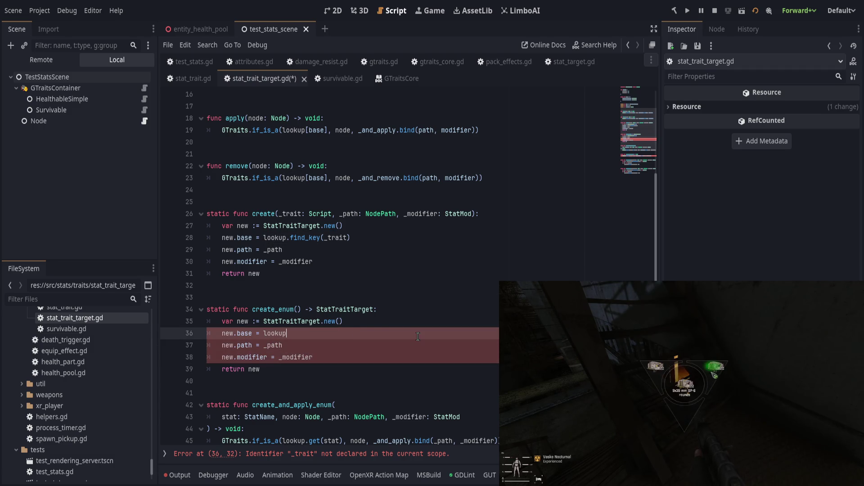
{"action": "type", "text": "[base"}
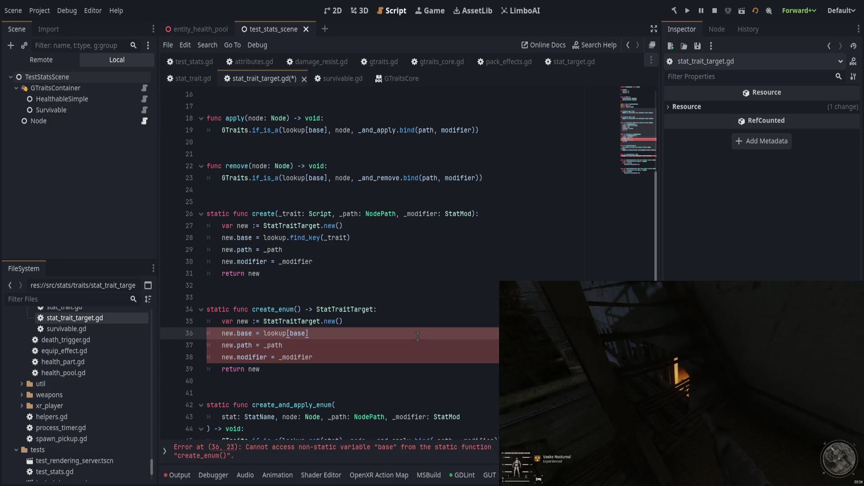
{"action": "type", "text": "_"}
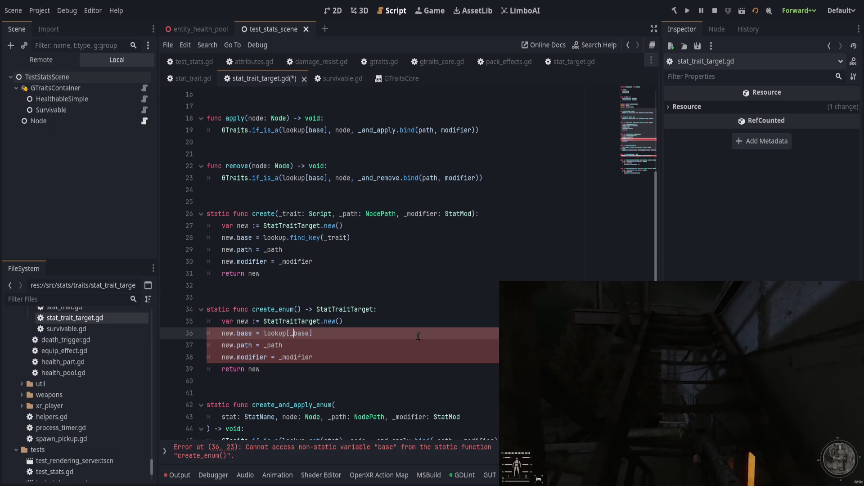
Give create_enum() the parameters _base: StatName, _path: NodePath, _modifier: StatMod
{"action": "left_click", "coordinate": [298, 308]}
{"action": "type", "text": "_base: Sta"}
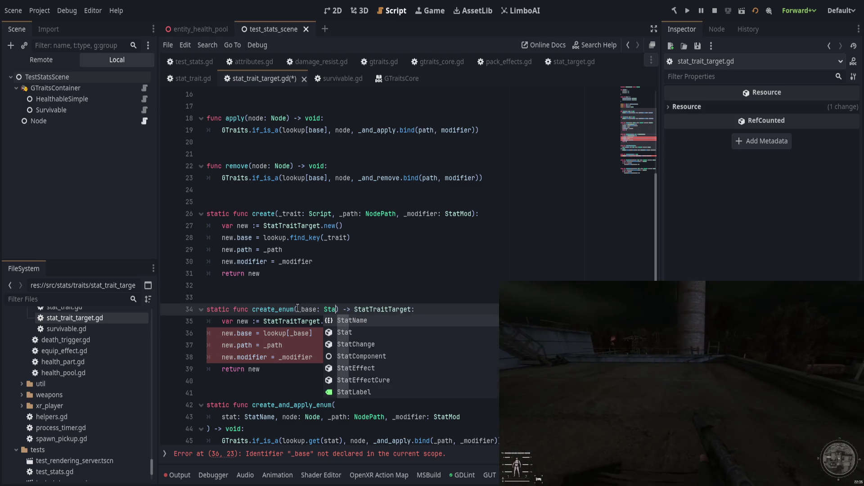
{"action": "key", "text": "Return"}
{"action": "type", "text": ", "}
{"action": "type", "text": "_path: Node"}
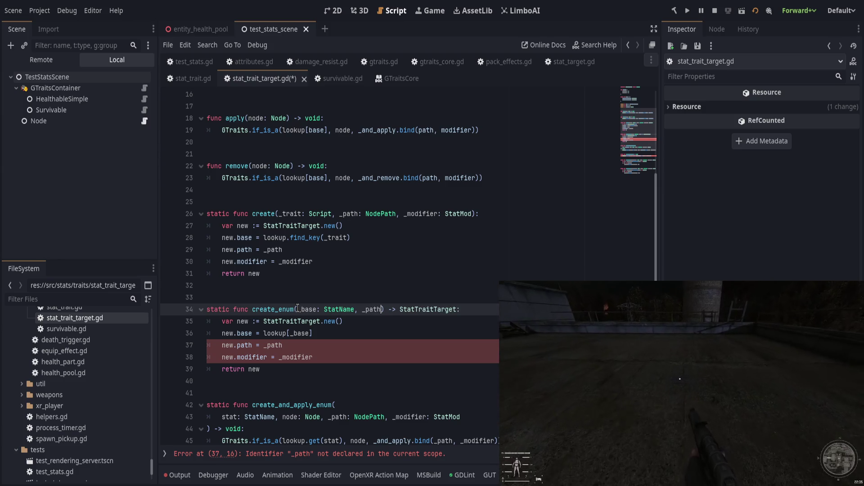
{"action": "type", "text": "Path, _"}
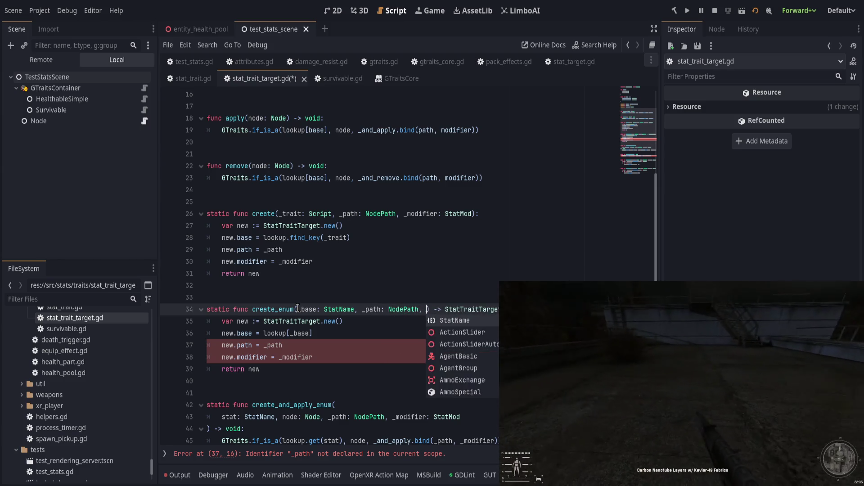
{"action": "type", "text": "modifier:"}
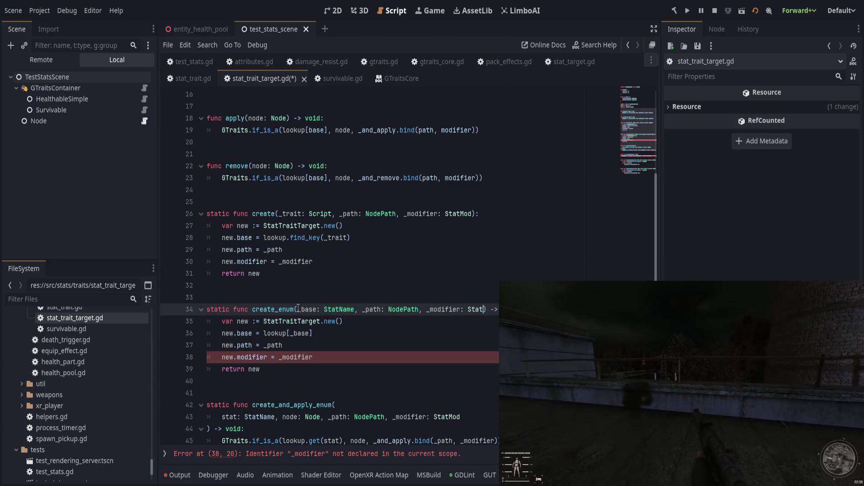
{"action": "key", "text": "Down"}
{"action": "key", "text": "Down"}
{"action": "key", "text": "Down"}
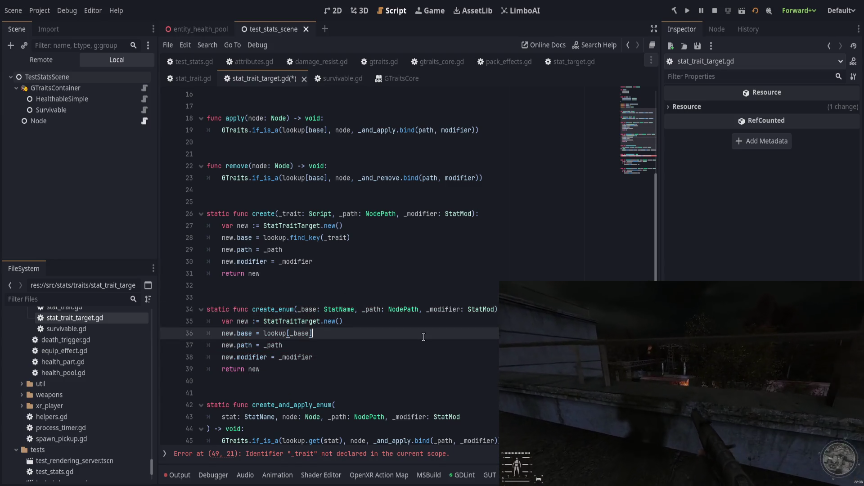
{"action": "key", "text": "Down"}
{"action": "scroll", "coordinate": [382, 315], "scroll_direction": "down", "scroll_amount": 4}
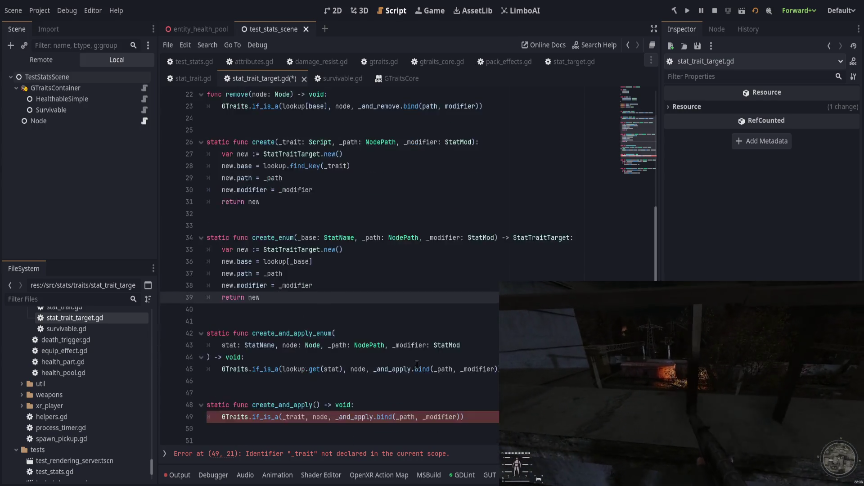
{"action": "left_click", "coordinate": [346, 266]}
Delete the create_and_apply_enum and create_and_apply functions on lines 42–50
{"action": "key", "text": "shift+Down"}
{"action": "key", "text": "shift+Down"}
{"action": "key", "text": "shift+Down"}
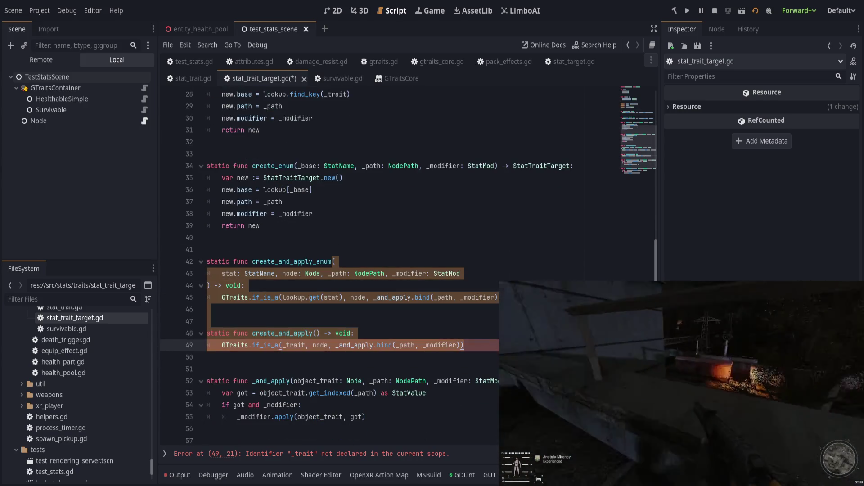
{"action": "scroll", "coordinate": [348, 357], "scroll_direction": "up", "scroll_amount": 1}
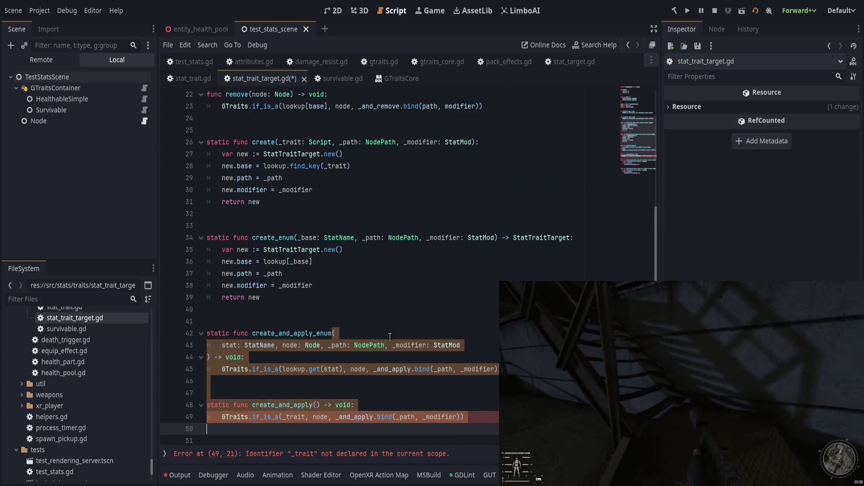
{"action": "left_click", "coordinate": [348, 284]}
{"action": "scroll", "coordinate": [348, 357], "scroll_direction": "down", "scroll_amount": 1}
{"action": "left_click", "coordinate": [348, 357], "text": "shift"}
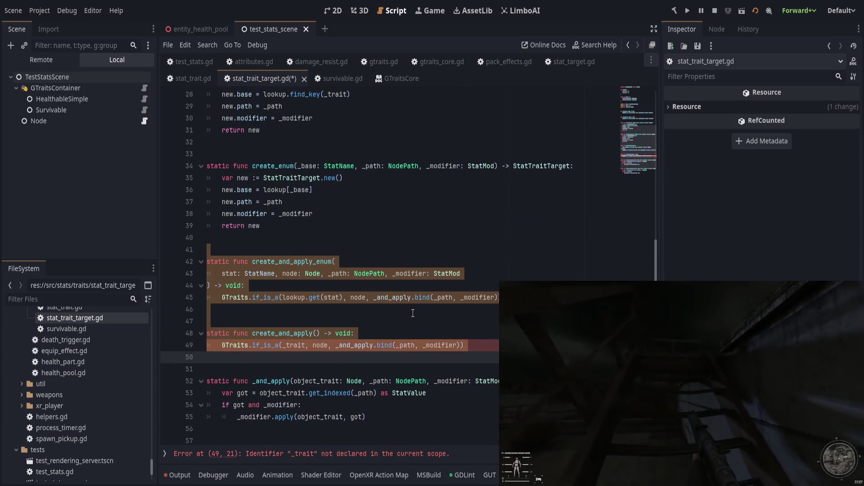
{"action": "key", "text": "Delete"}
{"action": "scroll", "coordinate": [424, 319], "scroll_direction": "up", "scroll_amount": 2}
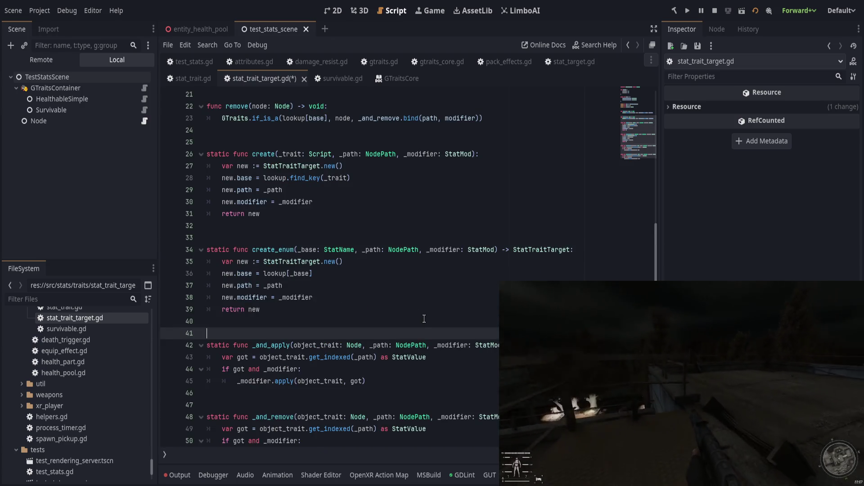
{"action": "scroll", "coordinate": [424, 319], "scroll_direction": "up", "scroll_amount": 2}
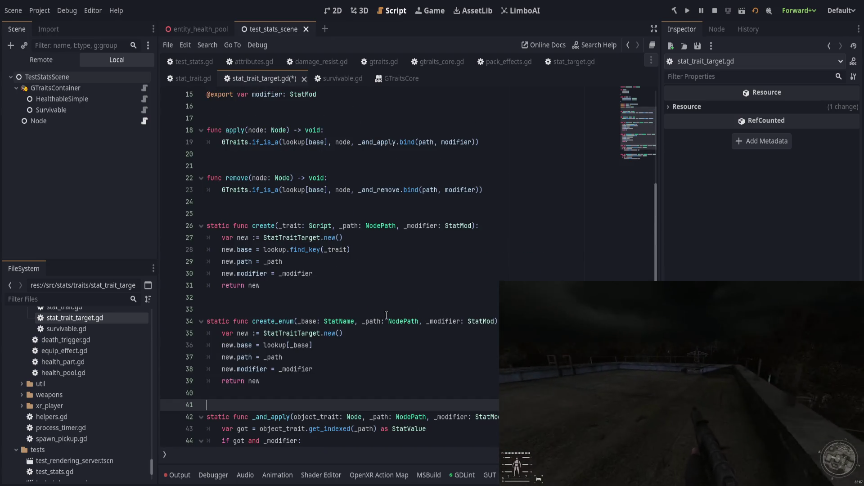
Save stat_trait_target.gd
{"action": "key", "text": "ctrl+s"}
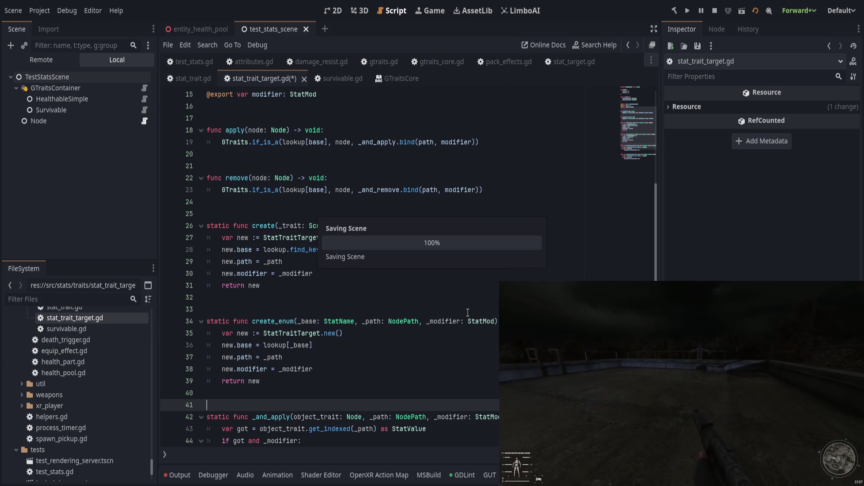
{"action": "scroll", "coordinate": [436, 308], "scroll_direction": "up", "scroll_amount": 1}
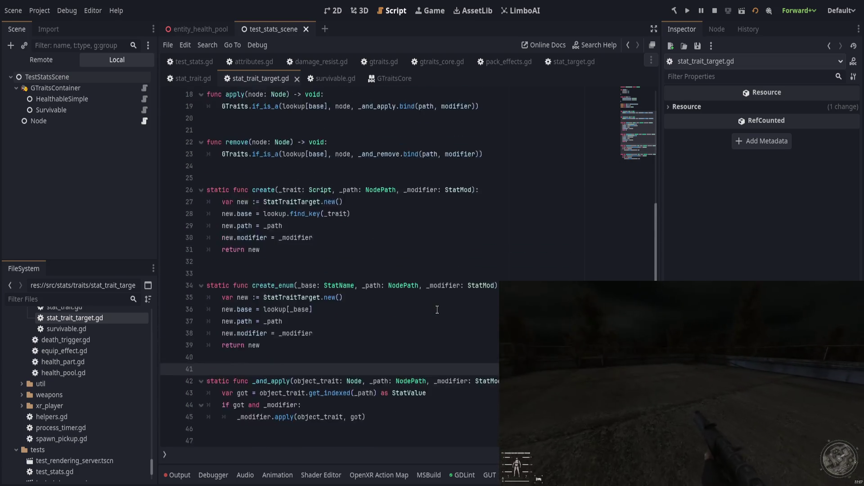
{"action": "scroll", "coordinate": [415, 373], "scroll_direction": "down", "scroll_amount": 1}
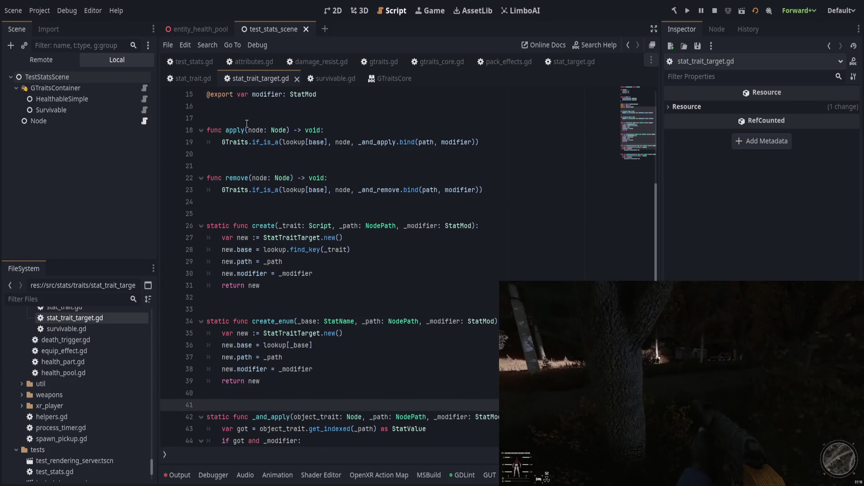
{"action": "left_click", "coordinate": [215, 65]}
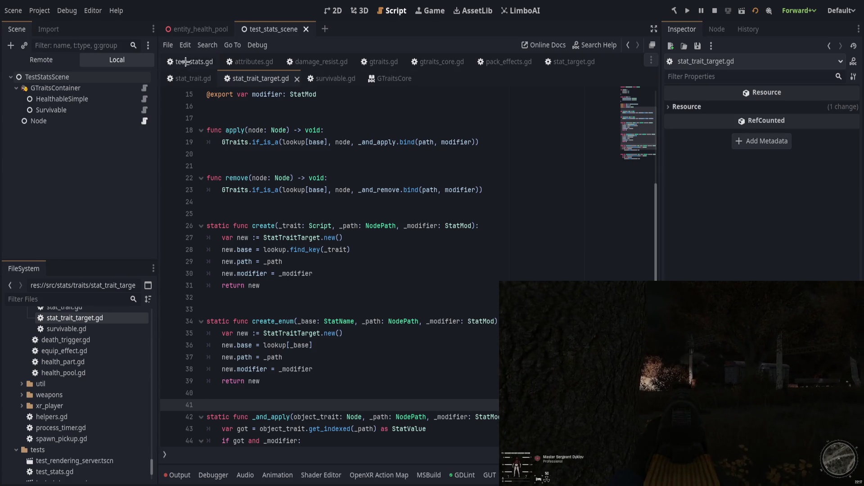
Change line 49's create_and_apply(..., scene) call to create(...).apply(scene)
{"action": "scroll", "coordinate": [277, 317], "scroll_direction": "up", "scroll_amount": 2}
{"action": "left_click", "coordinate": [292, 310]}
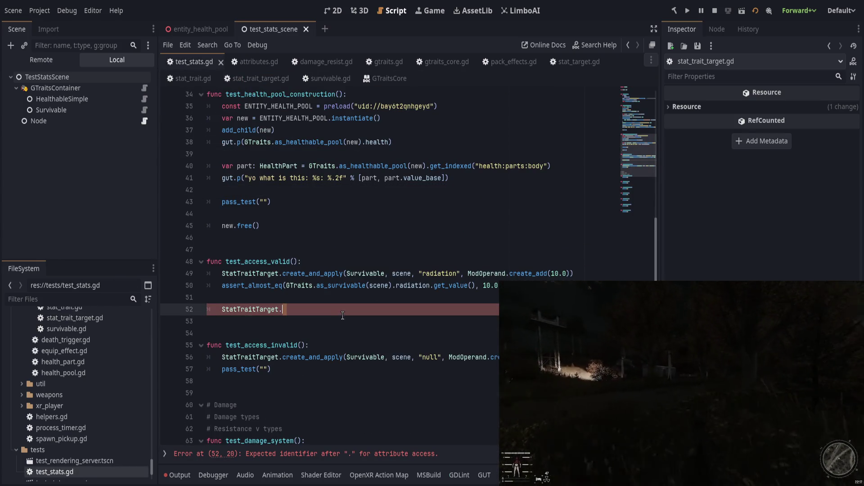
{"action": "left_click", "coordinate": [346, 258]}
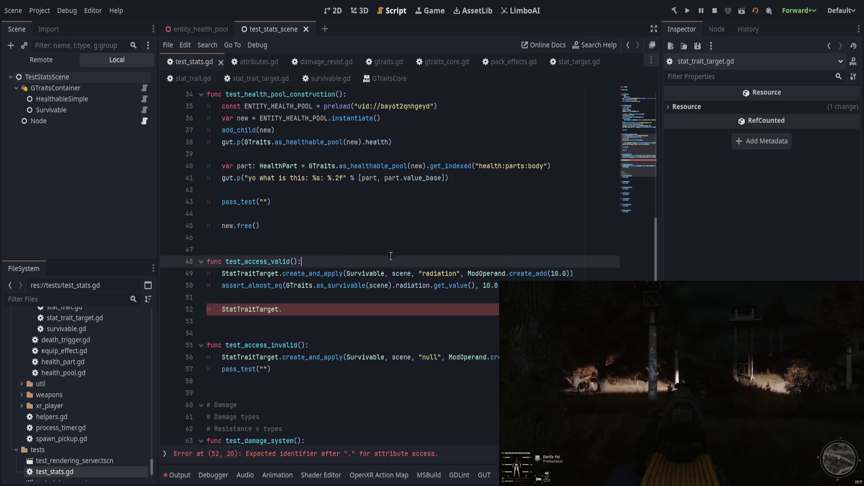
{"action": "left_click", "coordinate": [344, 273]}
{"action": "key", "text": "BackSpace"}
{"action": "key", "text": "BackSpace"}
{"action": "key", "text": "BackSpace"}
{"action": "key", "text": "BackSpace"}
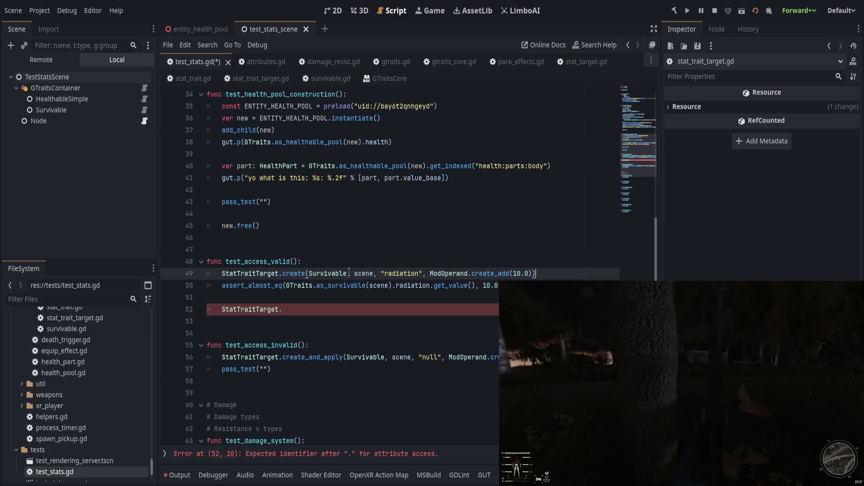
{"action": "type", "text": "."}
{"action": "type", "text": "ly(scene"}
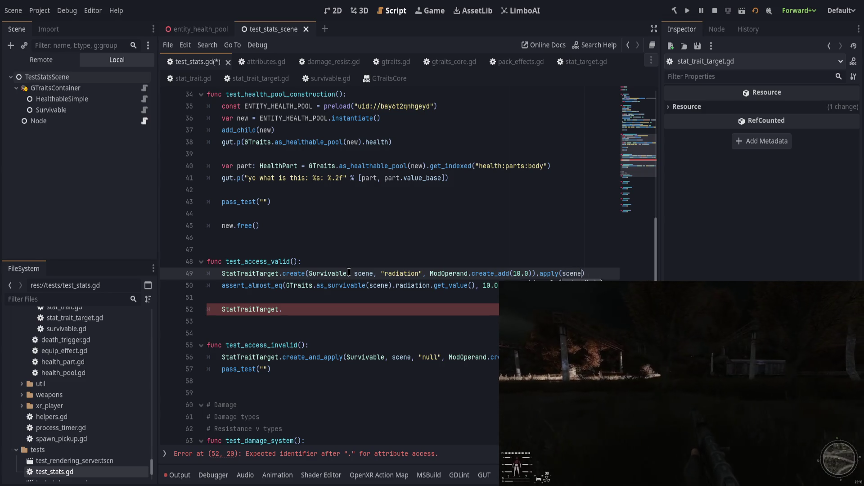
{"action": "double_click", "coordinate": [362, 273]}
{"action": "key", "text": "BackSpace"}
{"action": "key", "text": "BackSpace"}
{"action": "key", "text": "BackSpace"}
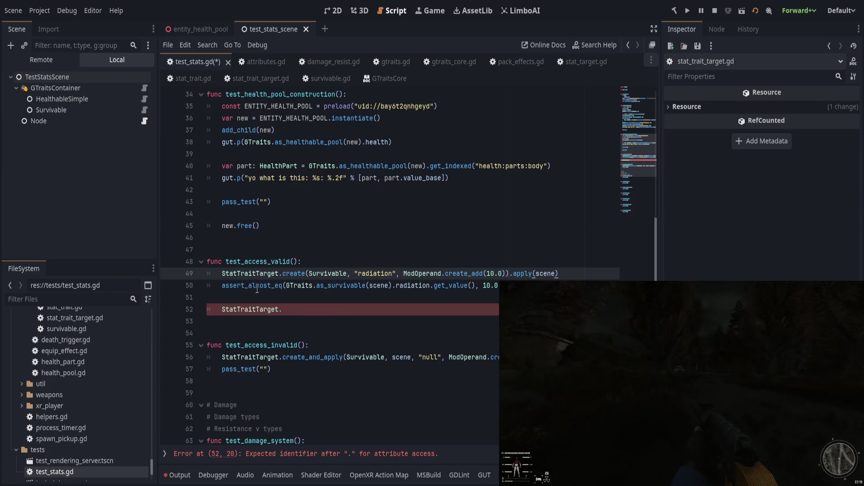
{"action": "left_click", "coordinate": [284, 286]}
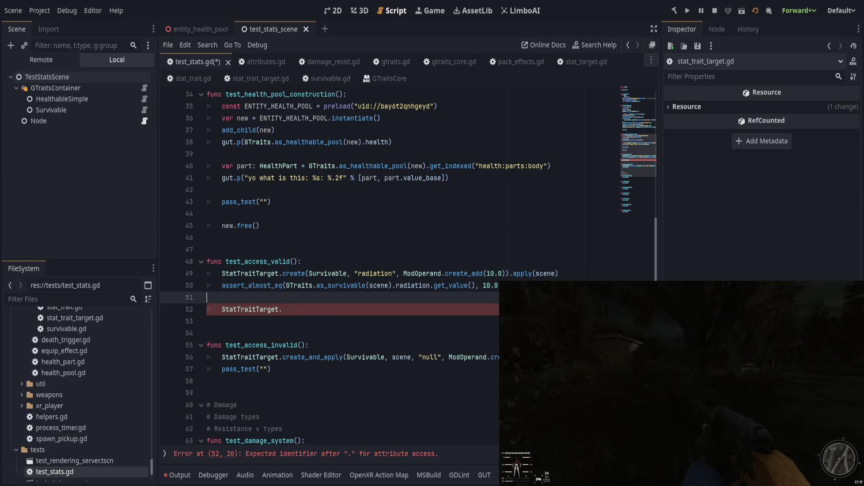
Write the hydration check as StatTraitTarget.create_enum(StatName.HEALTHABLE, "hydration", add_ten).apply(scene) in test_access_valid
{"action": "left_click", "coordinate": [467, 314]}
{"action": "type", "text": "creat"}
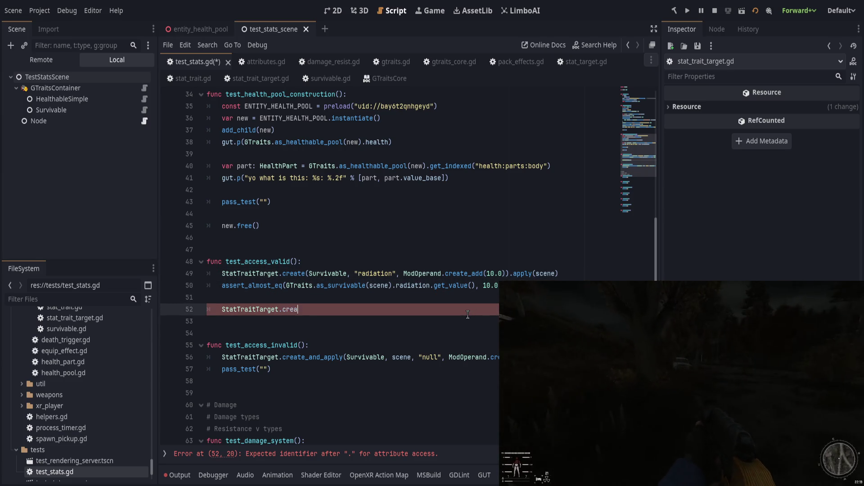
{"action": "type", "text": "e_enum("}
{"action": "key", "text": "Return"}
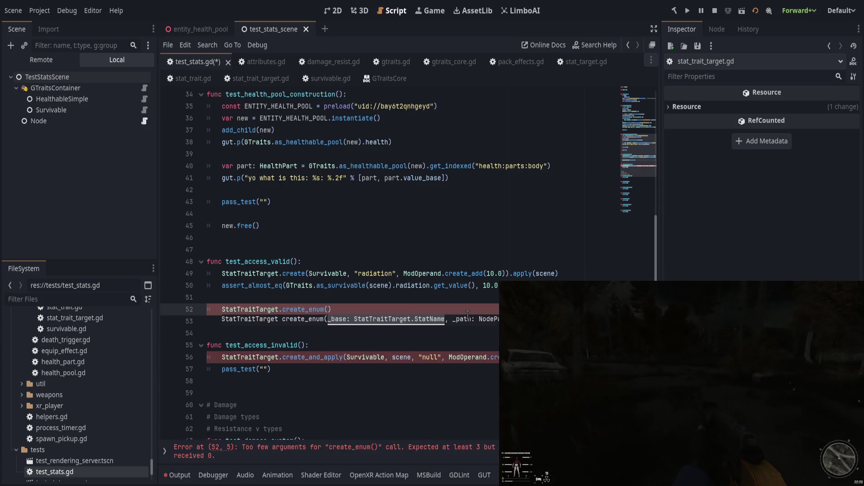
{"action": "type", "text": "Stat"}
{"action": "key", "text": "BackSpace"}
{"action": "key", "text": "BackSpace"}
{"action": "key", "text": "BackSpace"}
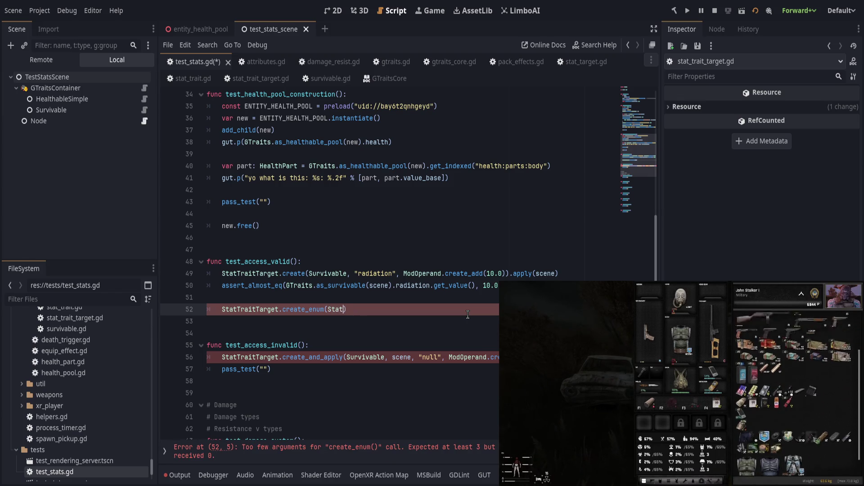
{"action": "type", "text": "StatTrait"}
{"action": "key", "text": "Return"}
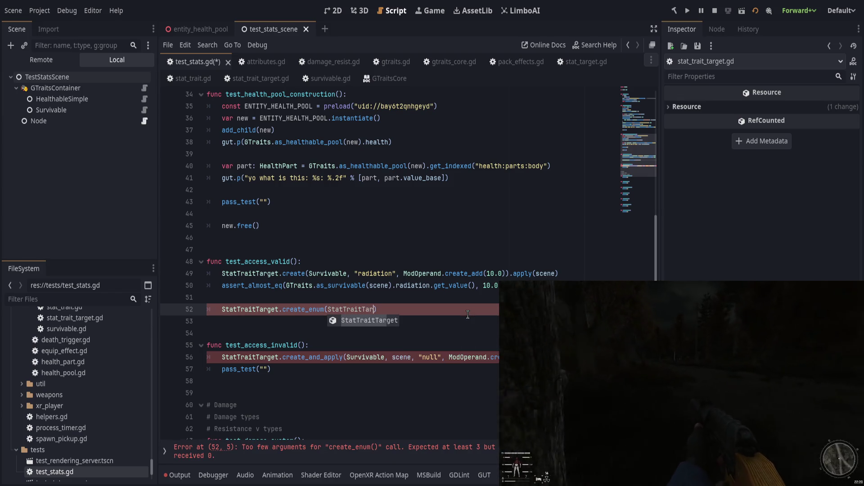
{"action": "type", "text": "StatName.HEALTHABLE, \"hydration\", add_ten"}
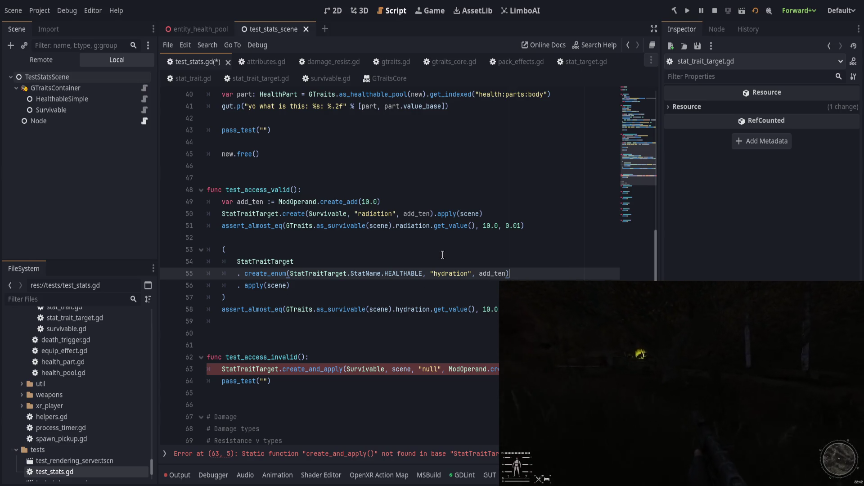
{"action": "left_click", "coordinate": [428, 203]}
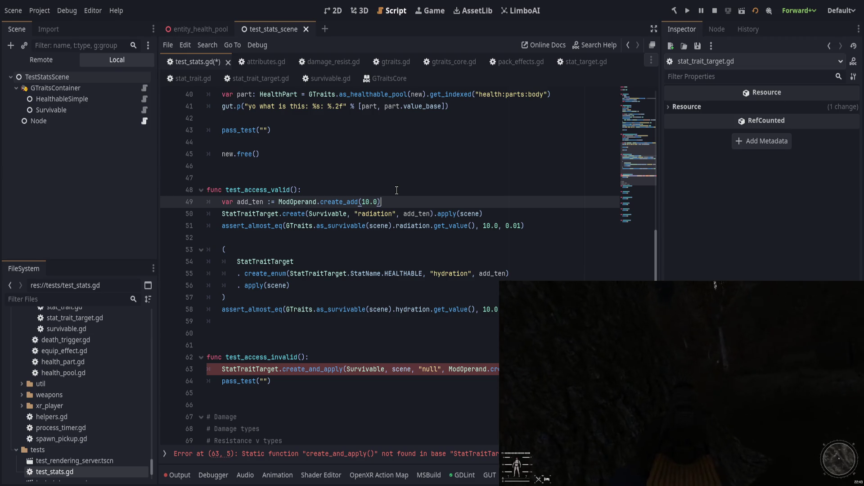
{"action": "left_click", "coordinate": [449, 214]}
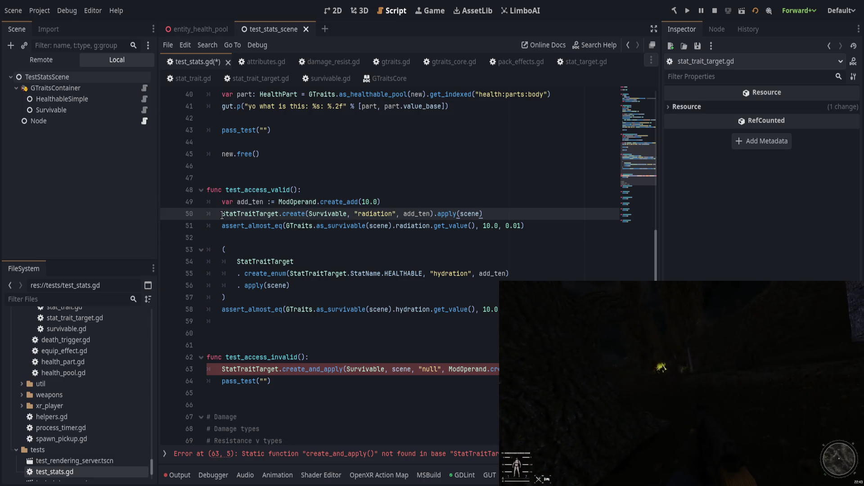
{"action": "left_click", "coordinate": [441, 227]}
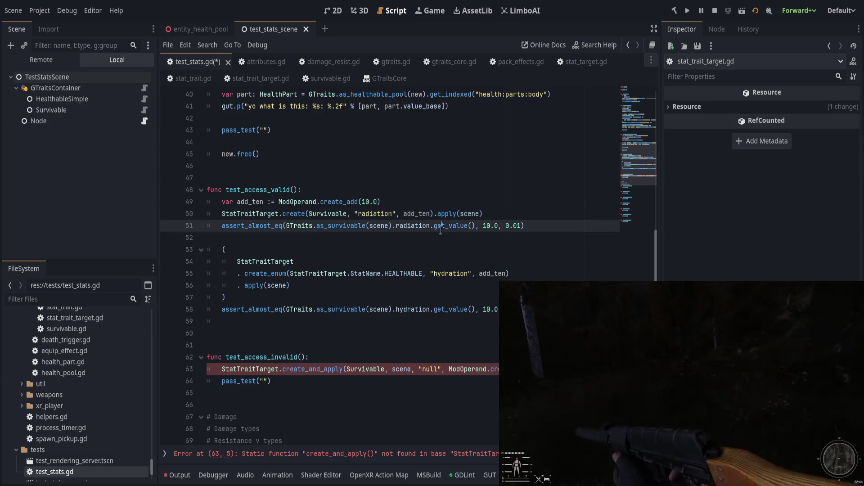
Save test_stats.gd so the hydration create_enum(...).apply(scene) call is reformatted onto fewer lines
{"action": "key", "text": "Down"}
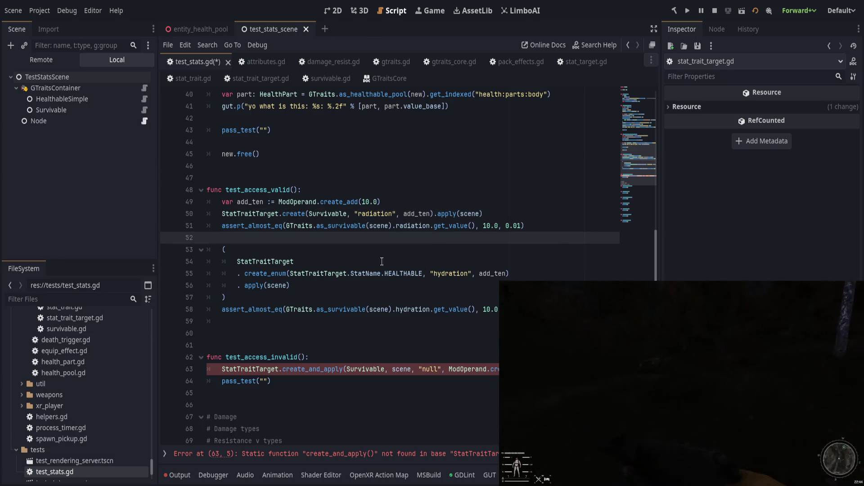
{"action": "key", "text": "ctrl+s"}
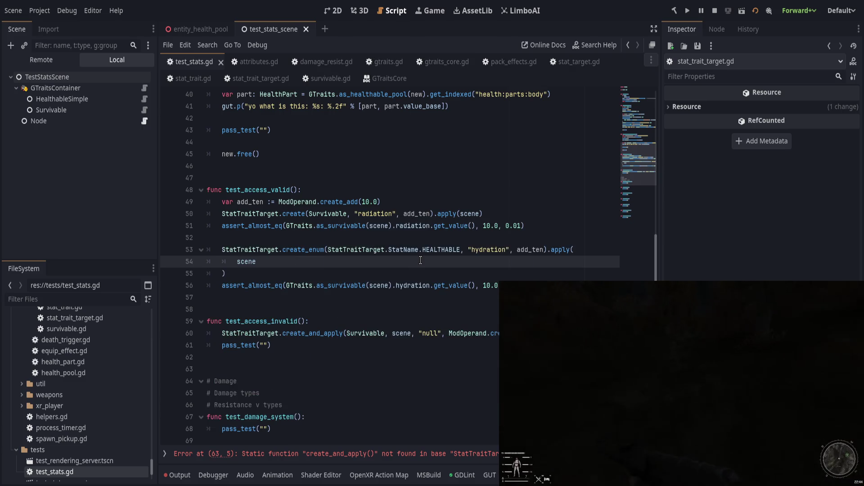
{"action": "key", "text": "Down"}
{"action": "key", "text": "Down"}
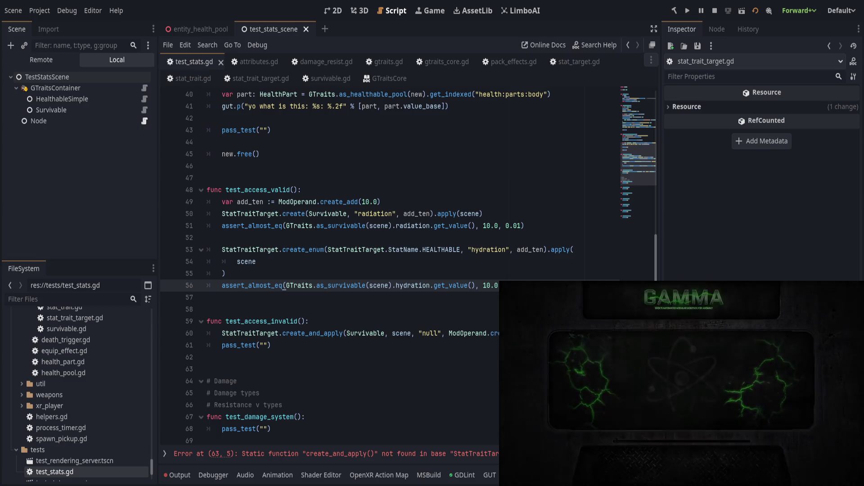
{"action": "key", "text": "Up"}
{"action": "key", "text": "Up"}
{"action": "left_click", "coordinate": [314, 455]}
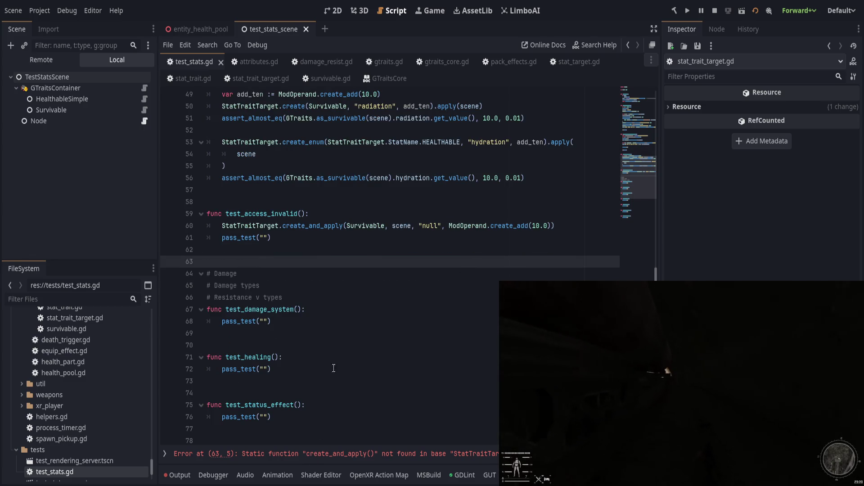
Change line 60's create_and_apply call to create without the scene argument, and save
{"action": "scroll", "coordinate": [349, 302], "scroll_direction": "up", "scroll_amount": 2}
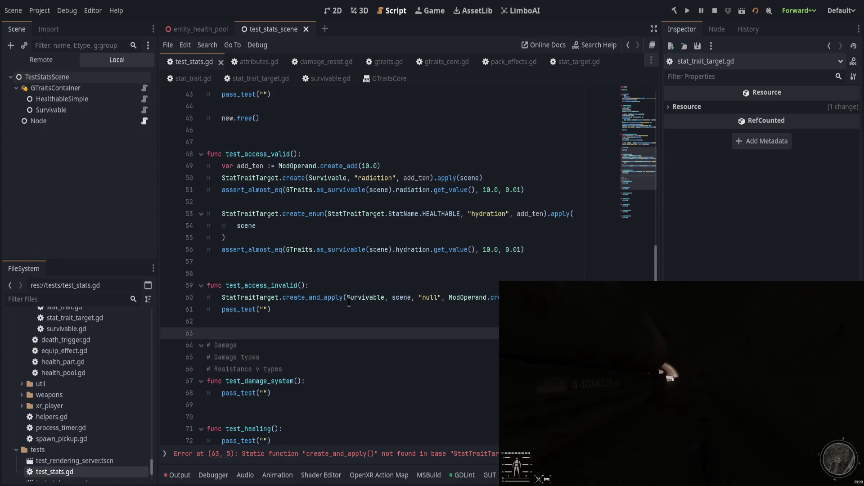
{"action": "left_click", "coordinate": [315, 298]}
{"action": "double_click", "coordinate": [315, 297]}
{"action": "left_click", "coordinate": [306, 297]}
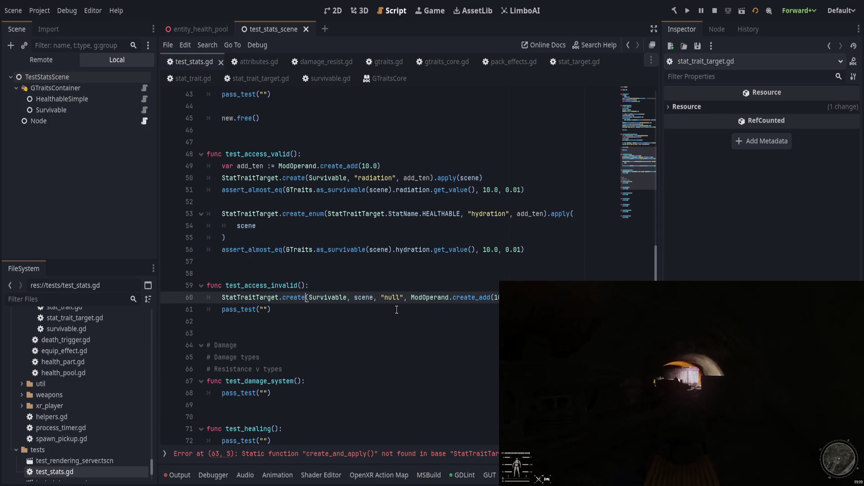
{"action": "key", "text": "BackSpace"}
{"action": "left_click", "coordinate": [381, 297]}
{"action": "key", "text": "BackSpace"}
{"action": "key", "text": "BackSpace"}
{"action": "key", "text": "BackSpace"}
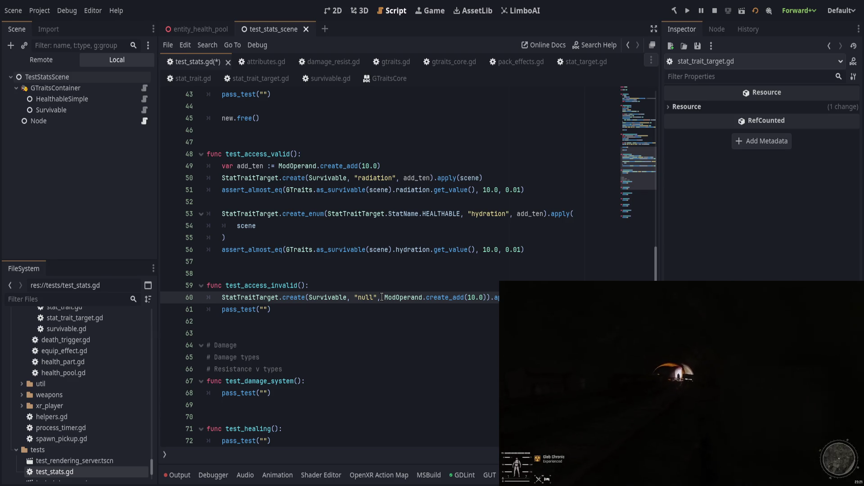
{"action": "key", "text": "ctrl+s"}
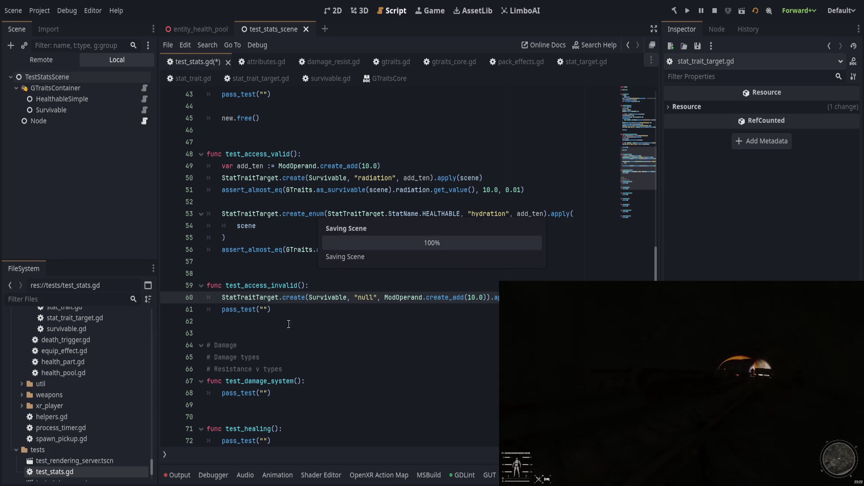
Run the test_access_valid test with the GUT run-at-cursor shortcut (Ctrl+Shift+F5)
{"action": "left_click", "coordinate": [297, 314]}
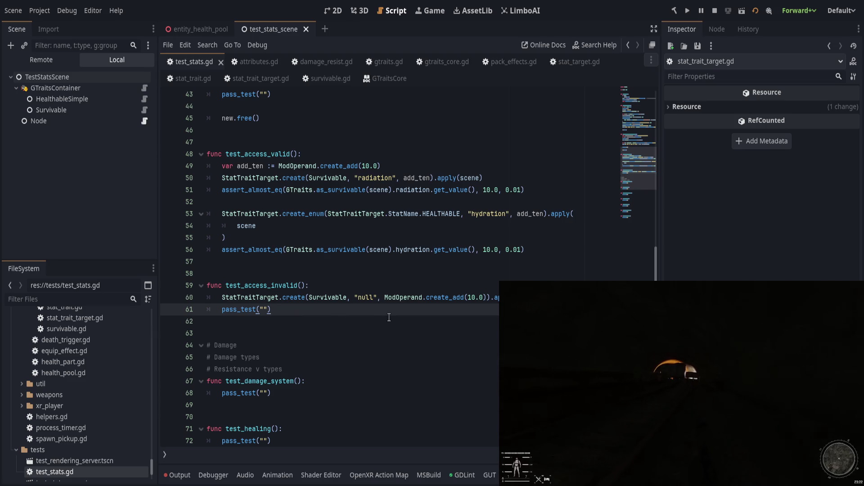
{"action": "left_click", "coordinate": [338, 225]}
{"action": "key", "text": "ctrl+shift+F5"}
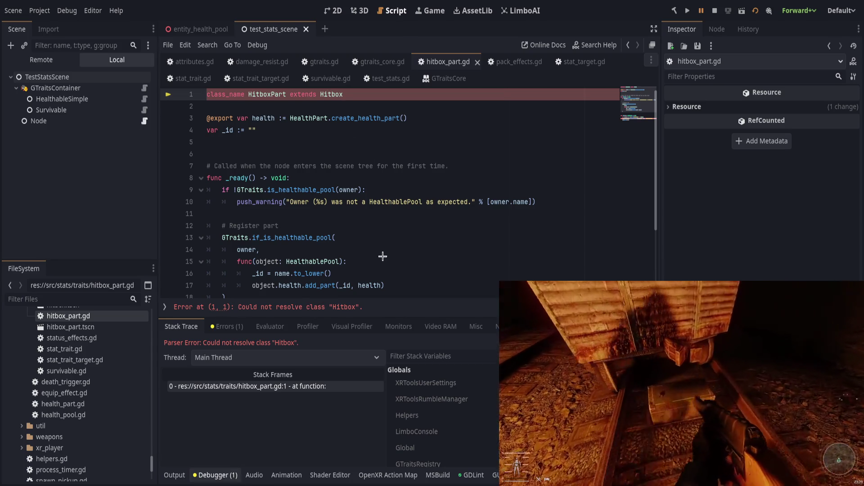
Open hitbox.gd from the FileSystem dock to view its line-8 error
{"action": "left_click", "coordinate": [332, 94], "text": "ctrl"}
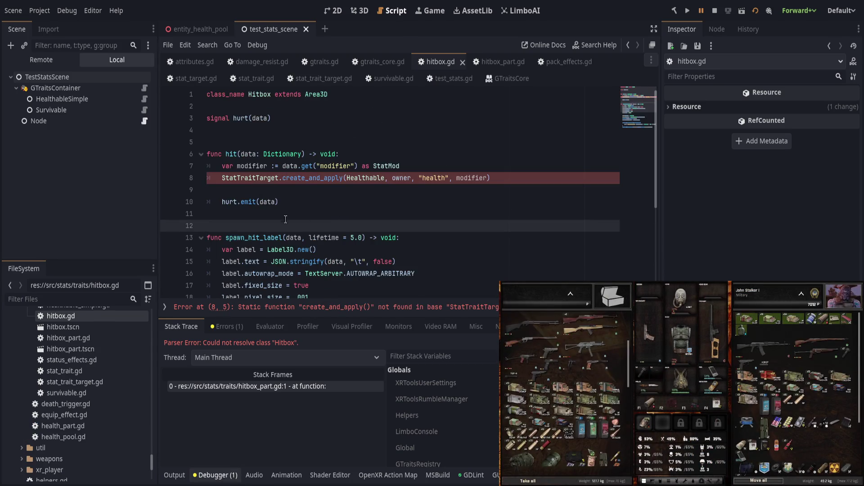
Rewrite hitbox.gd line 8 as StatTraitTarget.create(Healthable, "health", modifier).apply(owner) and save
{"action": "left_click", "coordinate": [283, 202]}
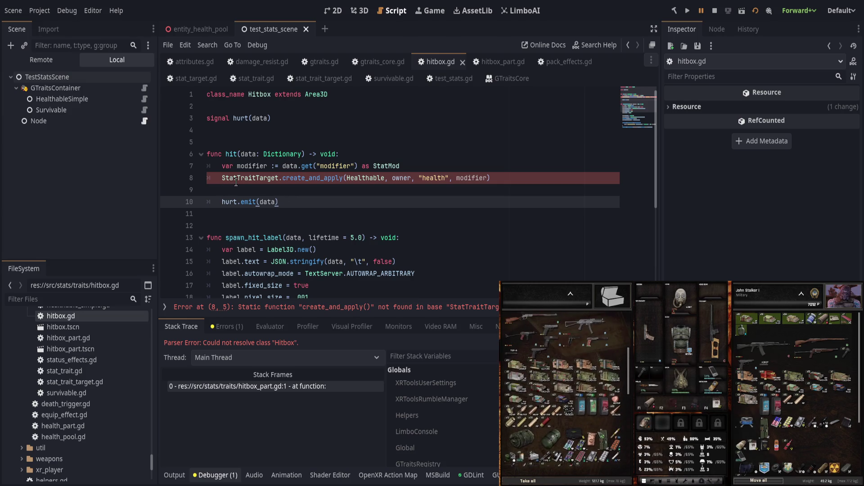
{"action": "double_click", "coordinate": [310, 177]}
{"action": "type", "text": "create"}
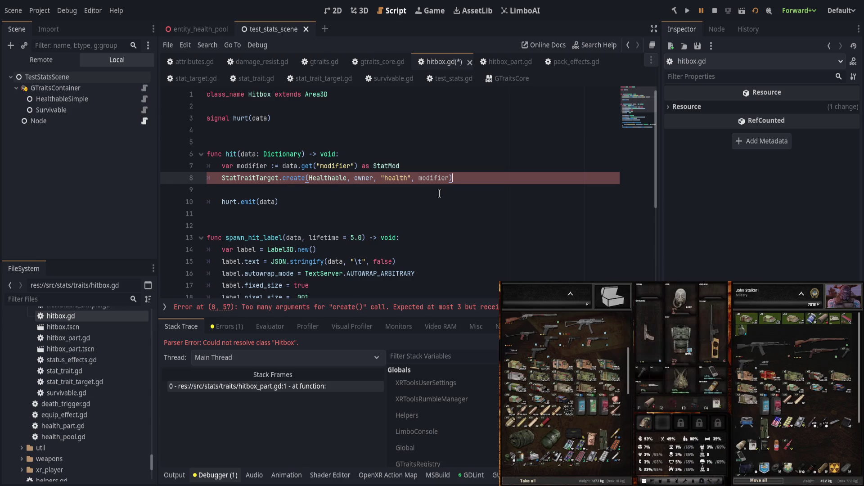
{"action": "type", "text": "."}
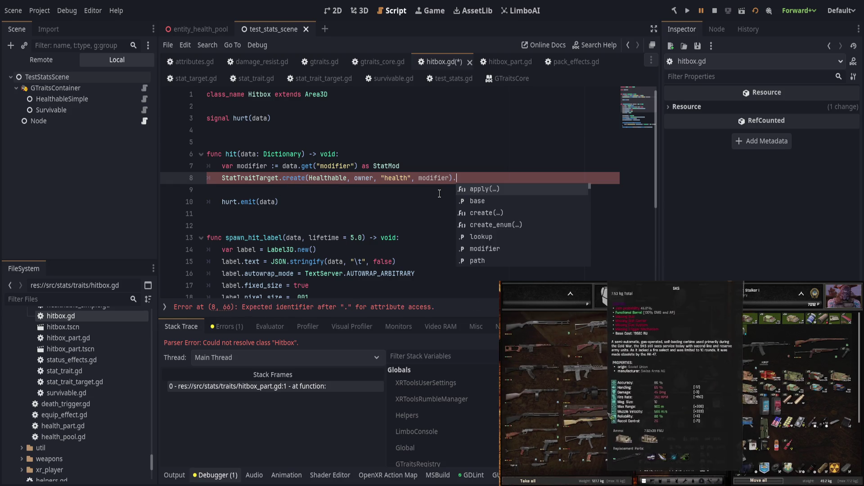
{"action": "key", "text": "BackSpace"}
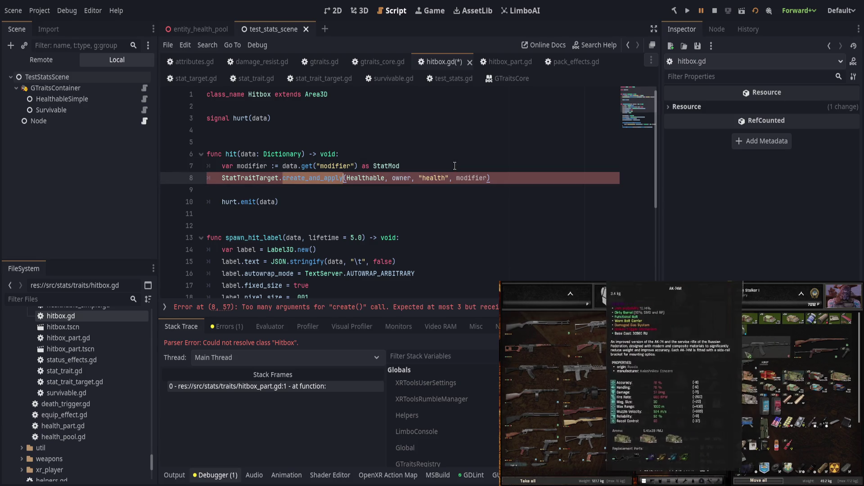
{"action": "key", "text": "ctrl+s"}
{"action": "left_click", "coordinate": [380, 178]}
{"action": "key", "text": "ctrl+BackSpace"}
{"action": "key", "text": "ctrl+BackSpace"}
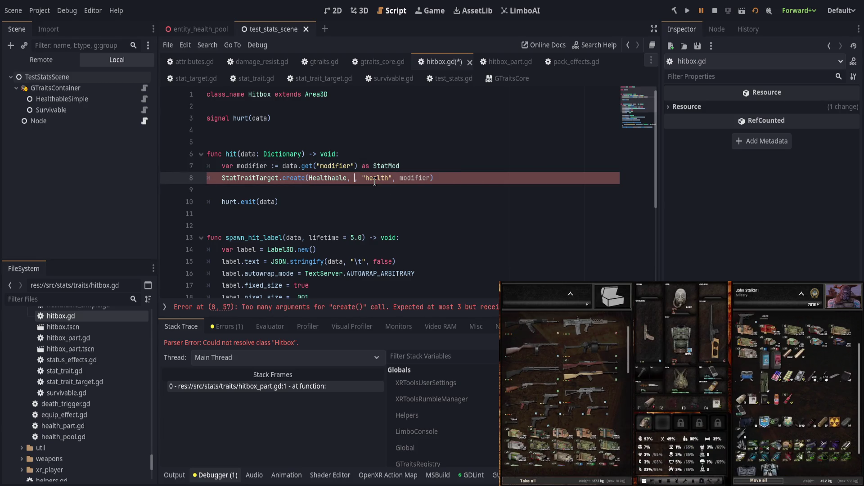
{"action": "key", "text": "End"}
{"action": "type", "text": ".apply(owner"}
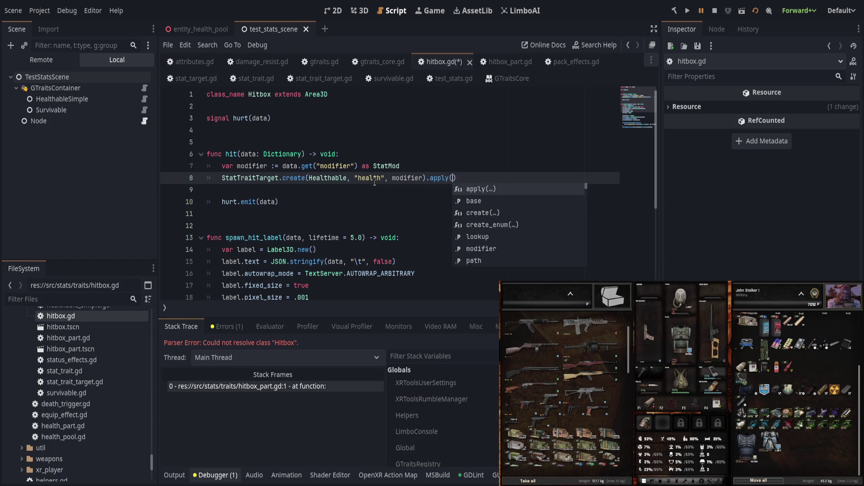
{"action": "type", "text": ")"}
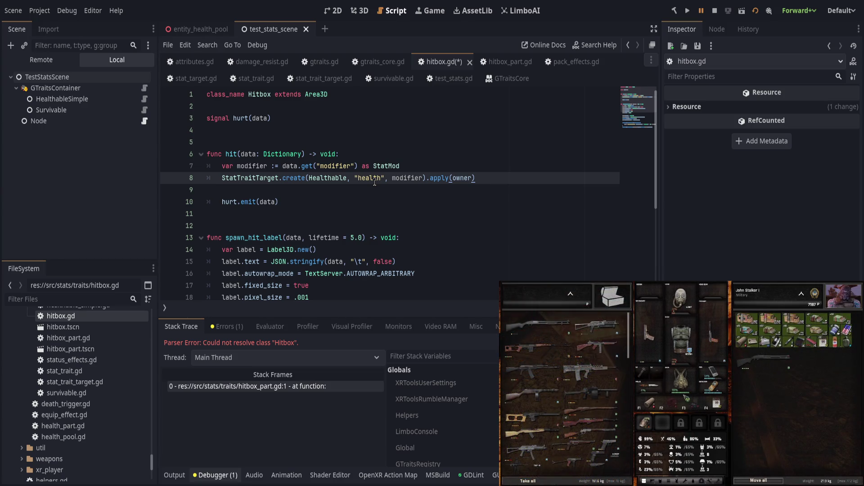
{"action": "key", "text": "ctrl+s"}
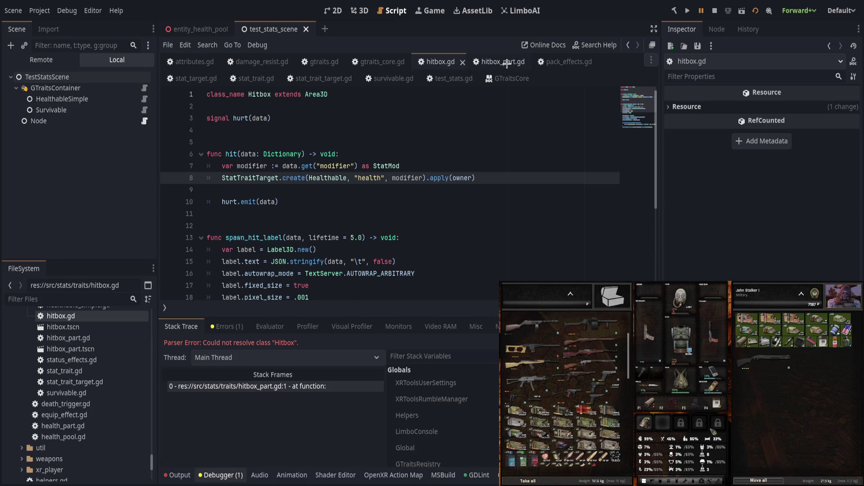
Rewrite hitbox_part.gd line 23 as create(Healthable, "health:parts:" + _id, modifier).apply(owner) and save
{"action": "left_click", "coordinate": [507, 64]}
{"action": "scroll", "coordinate": [285, 253], "scroll_direction": "down", "scroll_amount": 3}
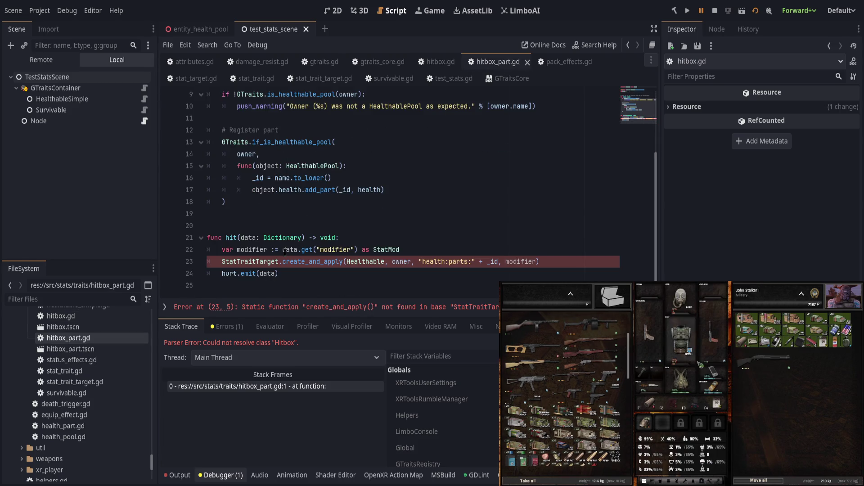
{"action": "double_click", "coordinate": [315, 261]}
{"action": "type", "text": "create"}
{"action": "key", "text": "End"}
{"action": "type", "text": "apply(own"}
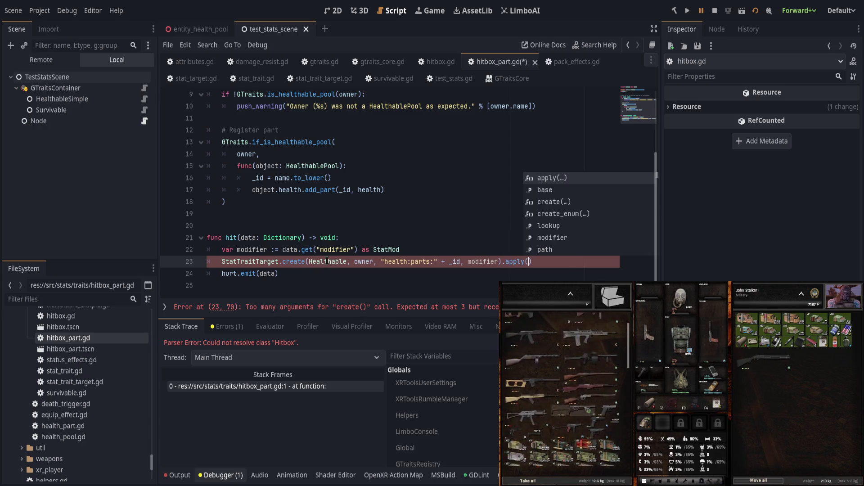
{"action": "type", "text": "er"}
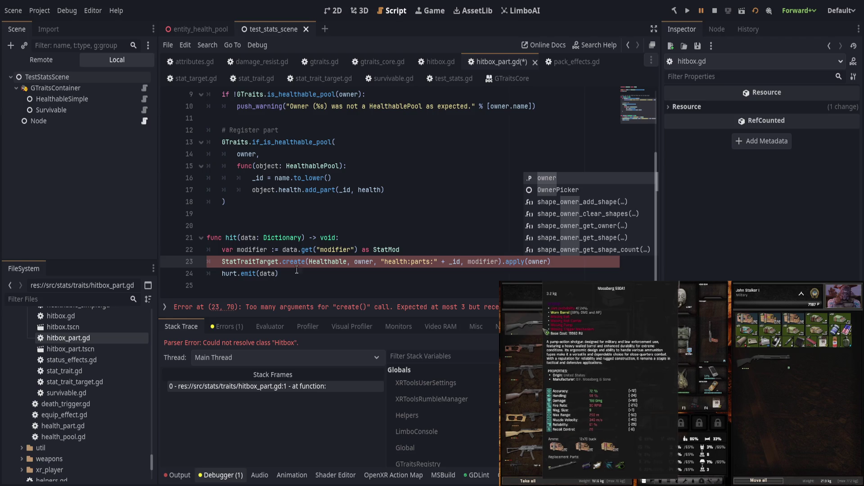
{"action": "double_click", "coordinate": [366, 261]}
{"action": "key", "text": "Delete"}
{"action": "key", "text": "Delete"}
{"action": "key", "text": "Delete"}
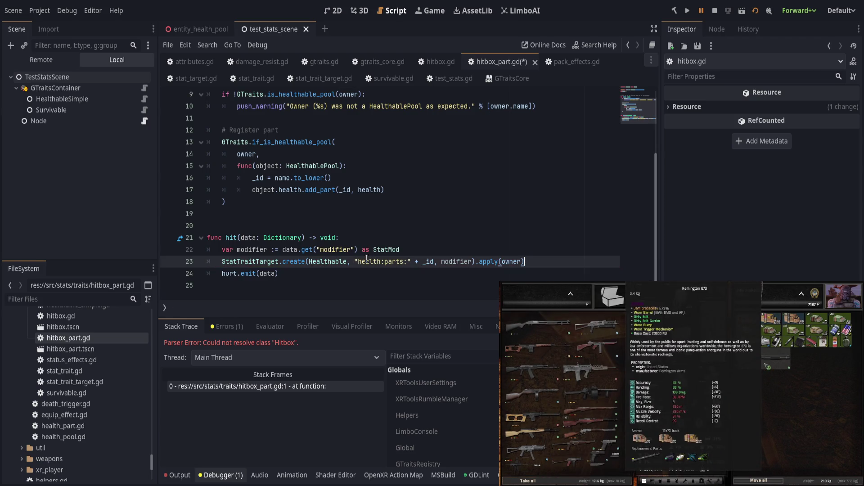
{"action": "key", "text": "ctrl+s"}
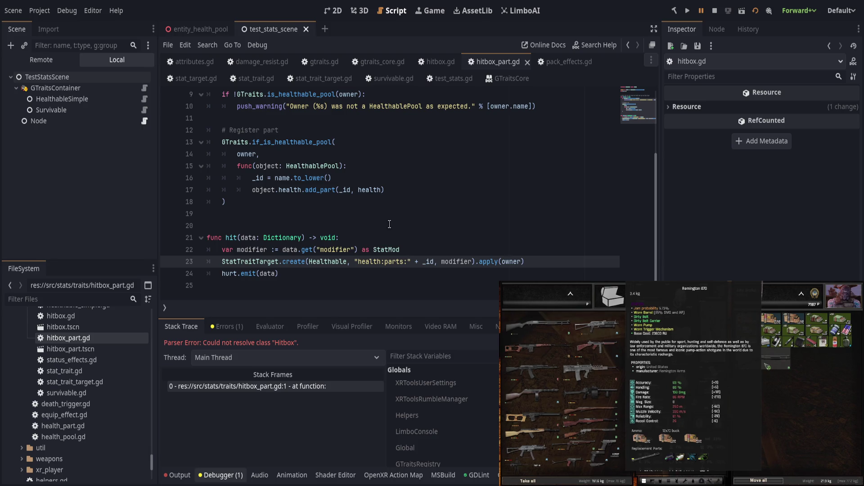
{"action": "scroll", "coordinate": [562, 389], "scroll_direction": "down", "scroll_amount": 5}
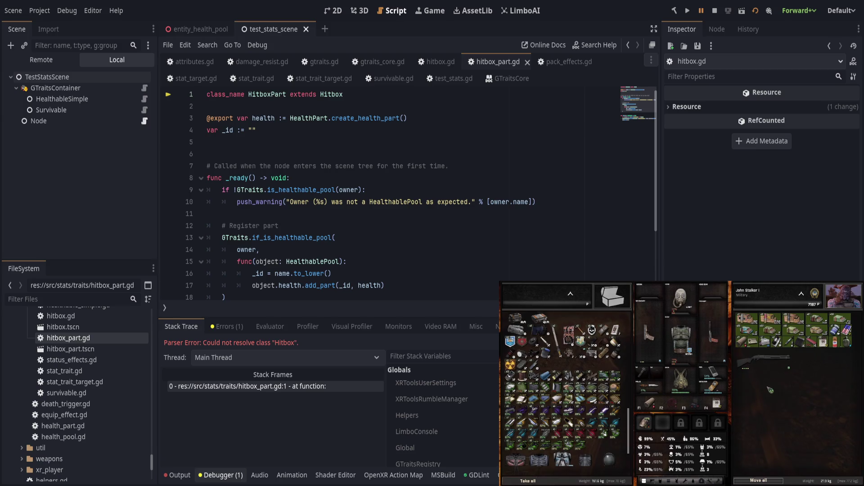
{"action": "mouse_move", "coordinate": [771, 367]}
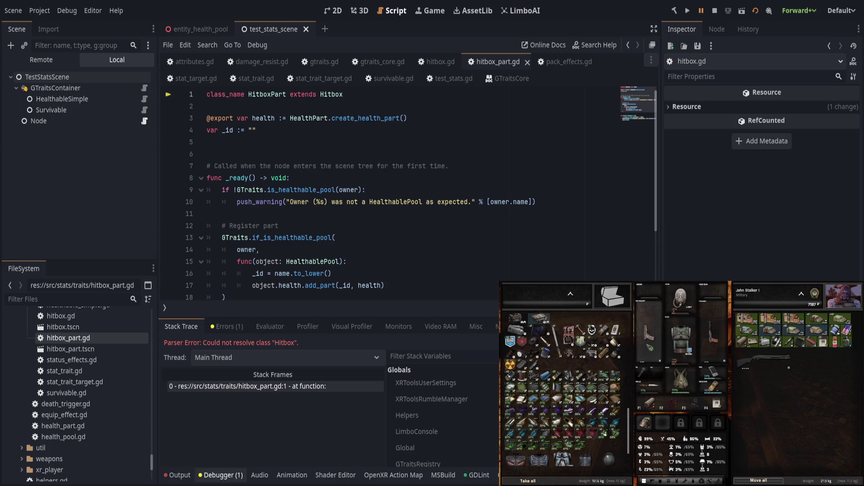
{"action": "mouse_move", "coordinate": [651, 341]}
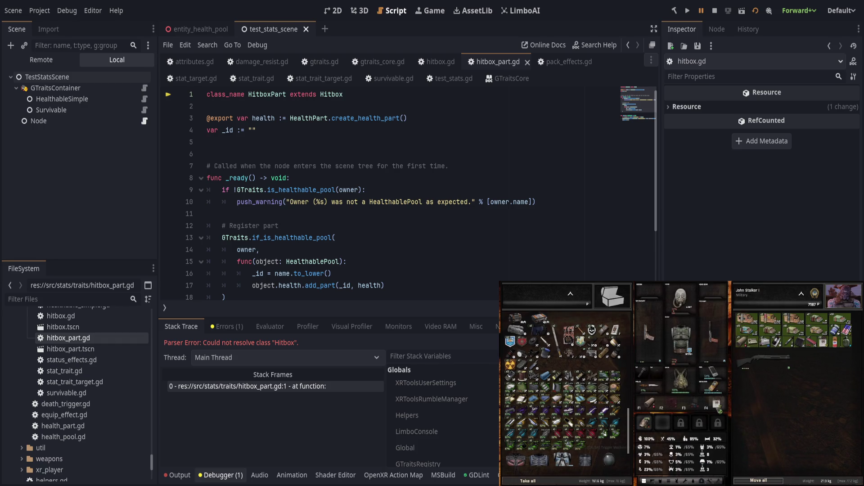
{"action": "mouse_move", "coordinate": [716, 351]}
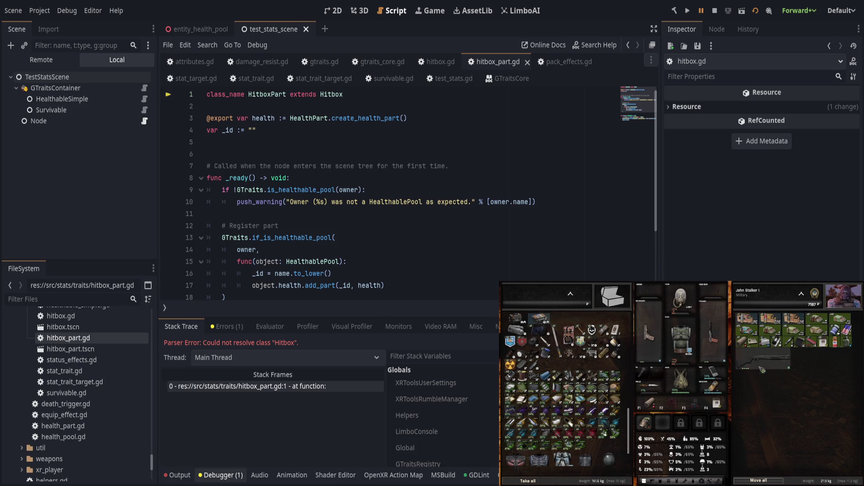
{"action": "scroll", "coordinate": [590, 356], "scroll_direction": "up", "scroll_amount": 2}
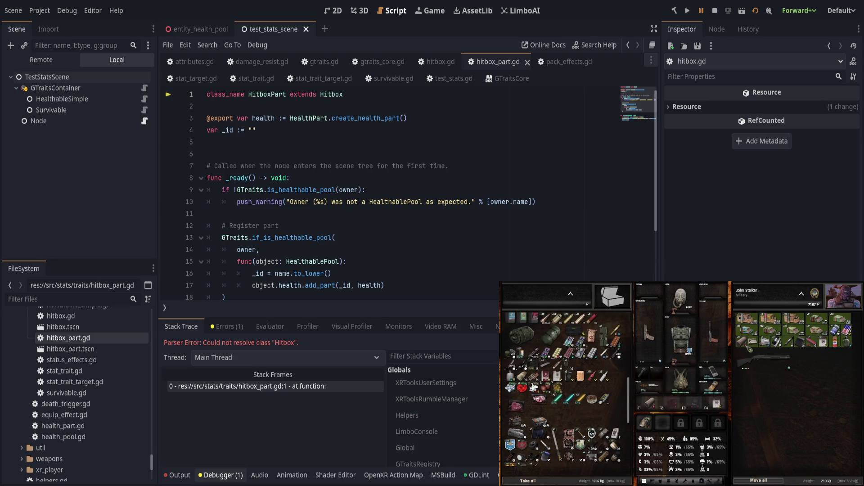
{"action": "scroll", "coordinate": [562, 389], "scroll_direction": "up", "scroll_amount": 3}
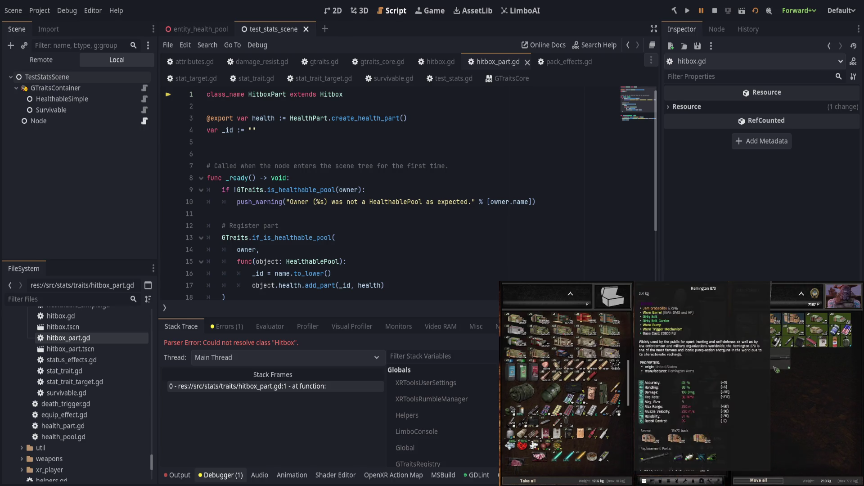
{"action": "mouse_move", "coordinate": [793, 325]}
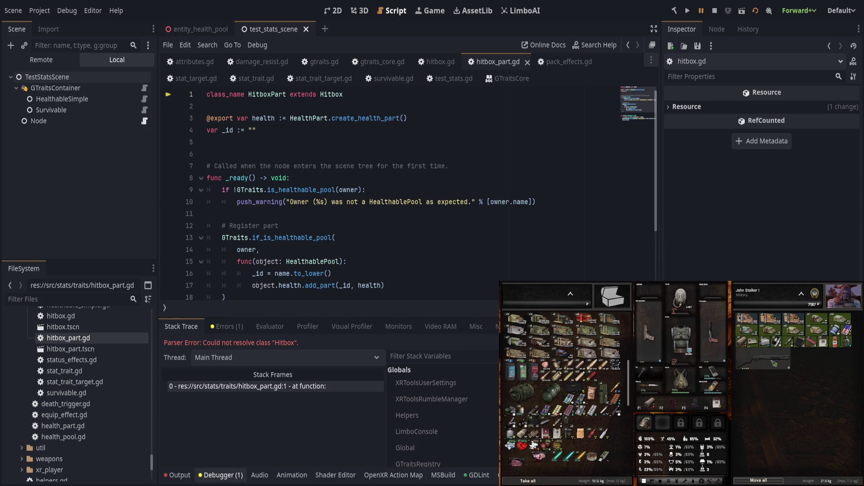
{"action": "scroll", "coordinate": [568, 387], "scroll_direction": "up", "scroll_amount": 1}
{"action": "scroll", "coordinate": [601, 334], "scroll_direction": "up", "scroll_amount": 5}
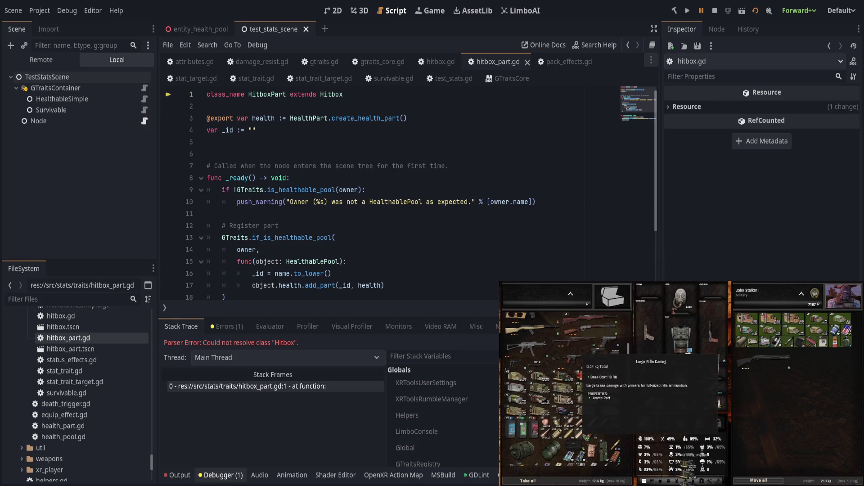
{"action": "scroll", "coordinate": [601, 333], "scroll_direction": "down", "scroll_amount": 3}
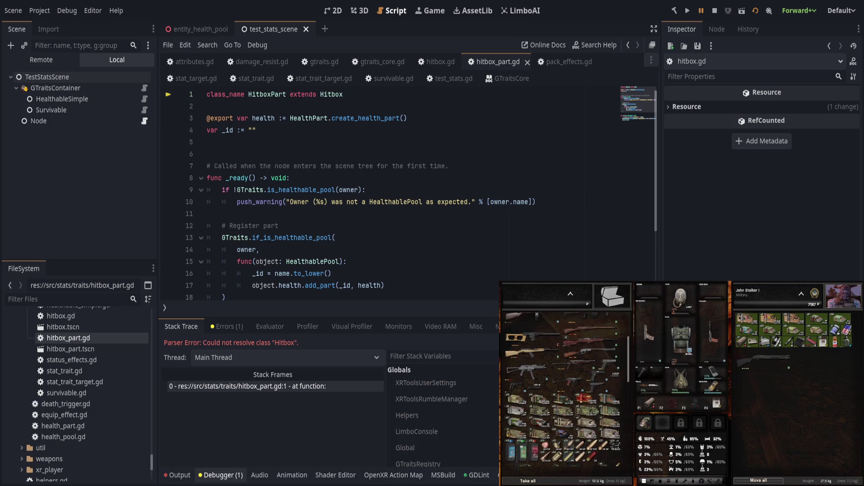
Rerun the project tests from line 9 of hitbox_part.gd and let the debugger stop on the error
{"action": "double_click", "coordinate": [571, 378]}
{"action": "double_click", "coordinate": [593, 401]}
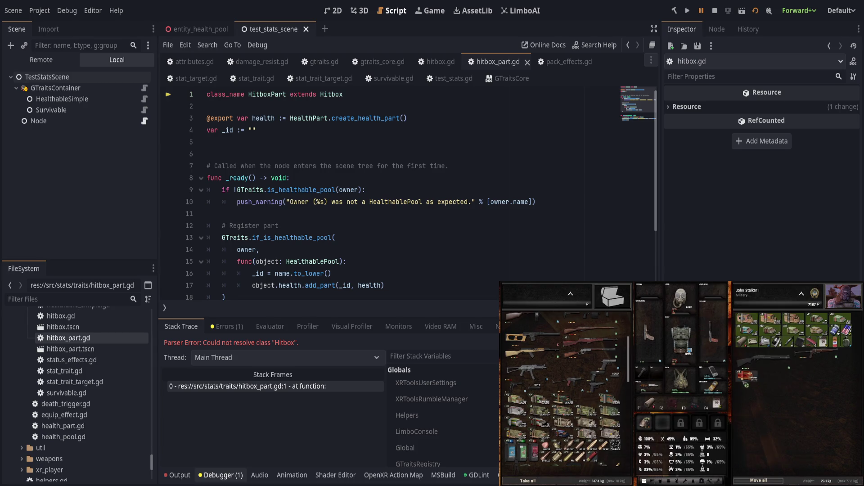
{"action": "scroll", "coordinate": [566, 390], "scroll_direction": "down", "scroll_amount": 10}
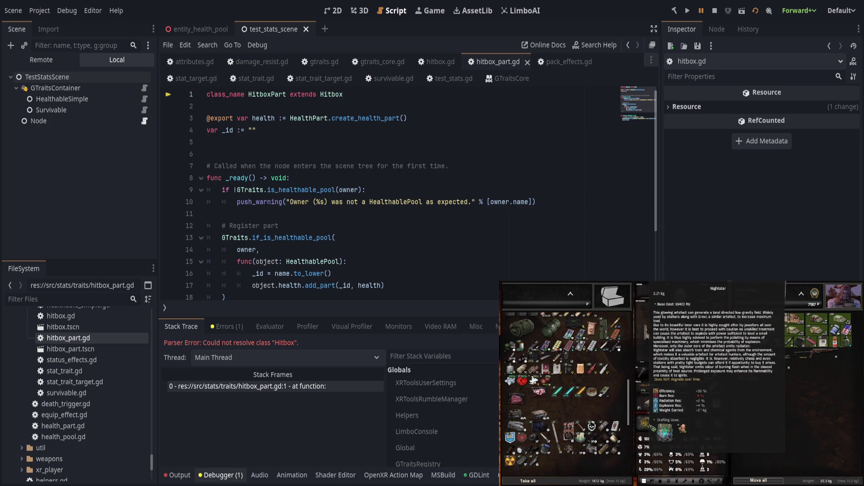
{"action": "left_click", "coordinate": [375, 189]}
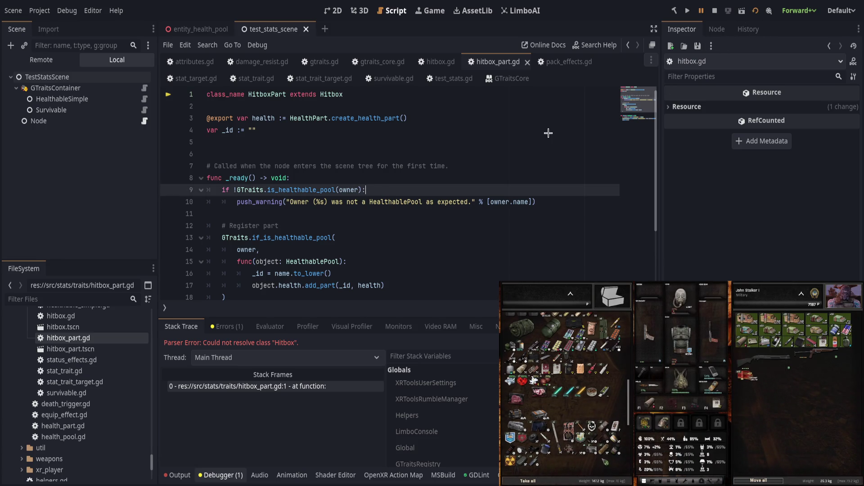
{"action": "key", "text": "F6"}
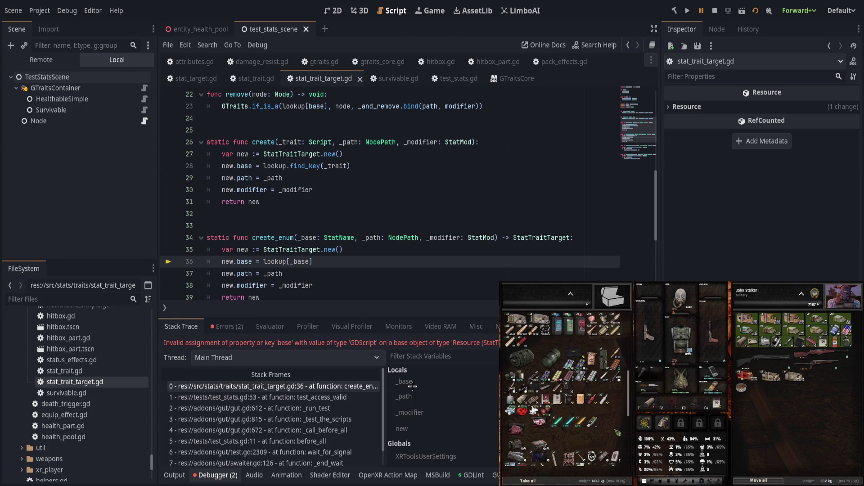
Replace lookup[_base] with _base on line 36 of create_enum in stat_trait_target.gd
{"action": "scroll", "coordinate": [348, 235], "scroll_direction": "up", "scroll_amount": 1}
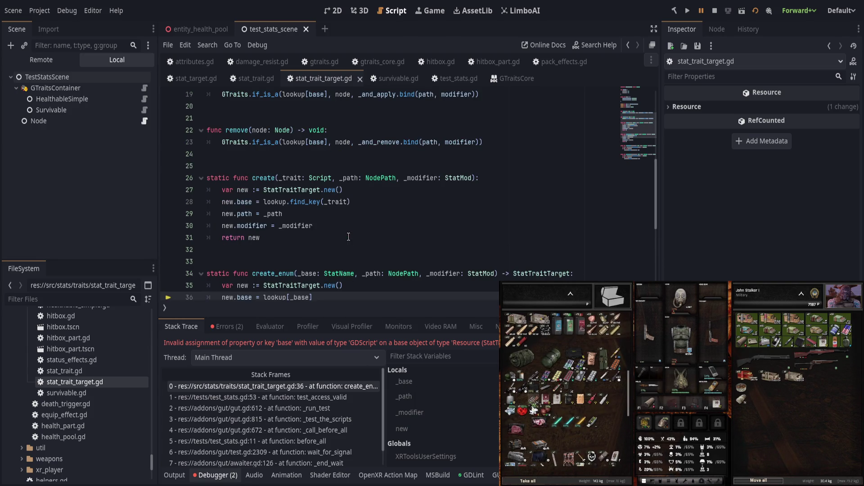
{"action": "scroll", "coordinate": [342, 241], "scroll_direction": "down", "scroll_amount": 1}
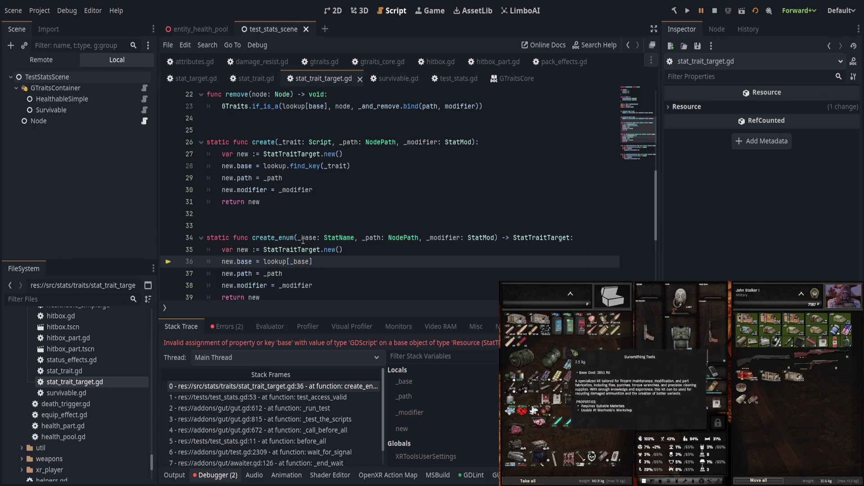
{"action": "left_click_drag", "start_coordinate": [309, 261], "coordinate": [306, 238]}
{"action": "left_click", "coordinate": [278, 259]}
{"action": "type", "text": "_base"}
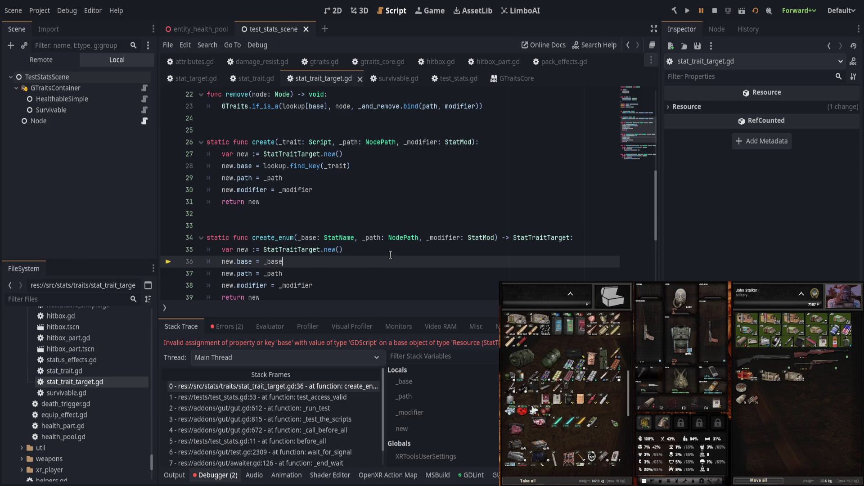
Save stat_trait_target.gd and rerun the GUT stats tests with F6
{"action": "scroll", "coordinate": [366, 271], "scroll_direction": "down", "scroll_amount": 3}
{"action": "scroll", "coordinate": [367, 271], "scroll_direction": "up", "scroll_amount": 6}
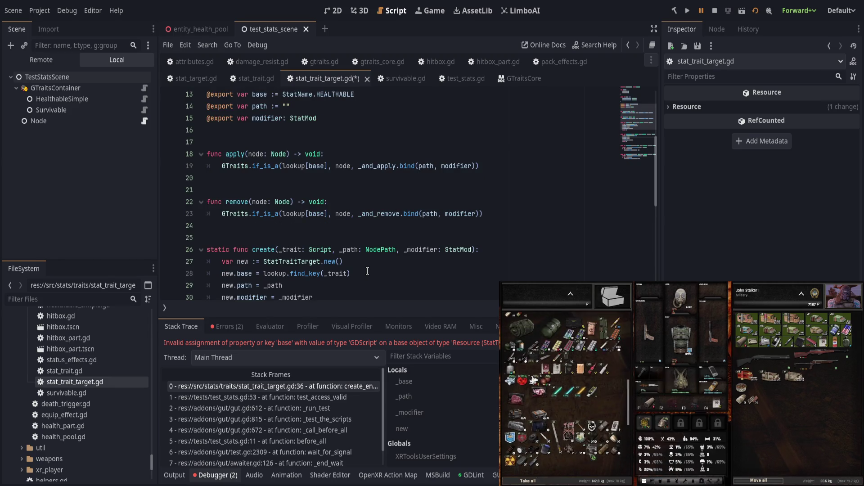
{"action": "scroll", "coordinate": [366, 271], "scroll_direction": "down", "scroll_amount": 6}
{"action": "left_click", "coordinate": [370, 269]}
{"action": "key", "text": "ctrl+s"}
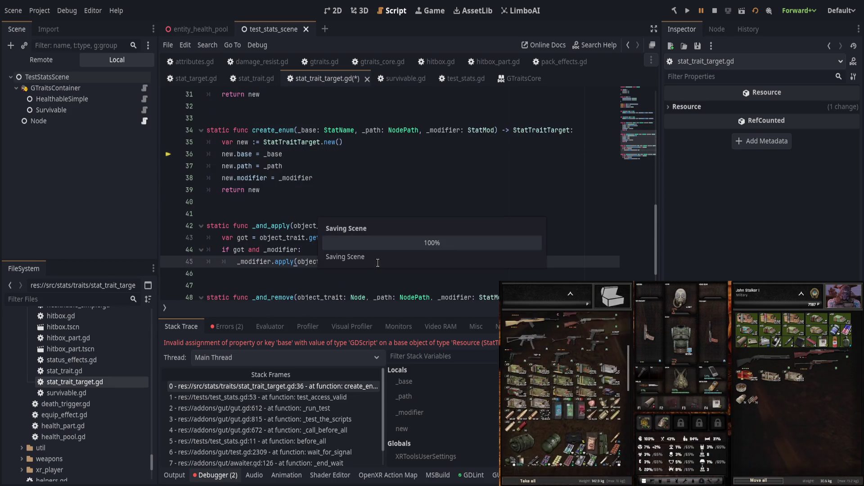
{"action": "key", "text": "F6"}
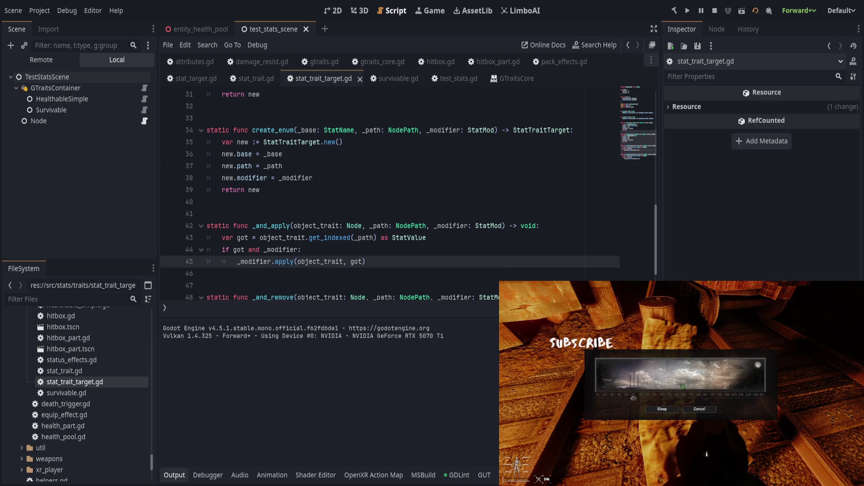
{"action": "key", "text": "F6"}
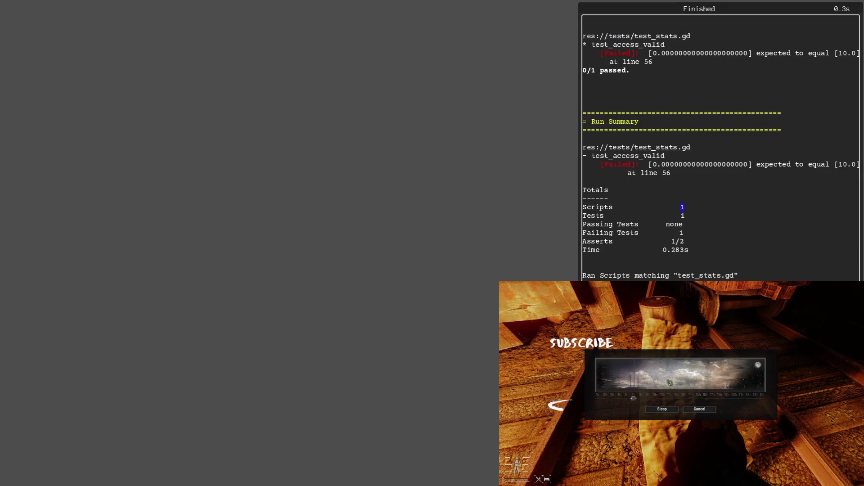
Close the test results and select the failing assertion on line 56 of test_stats.gd
{"action": "key", "text": "F8"}
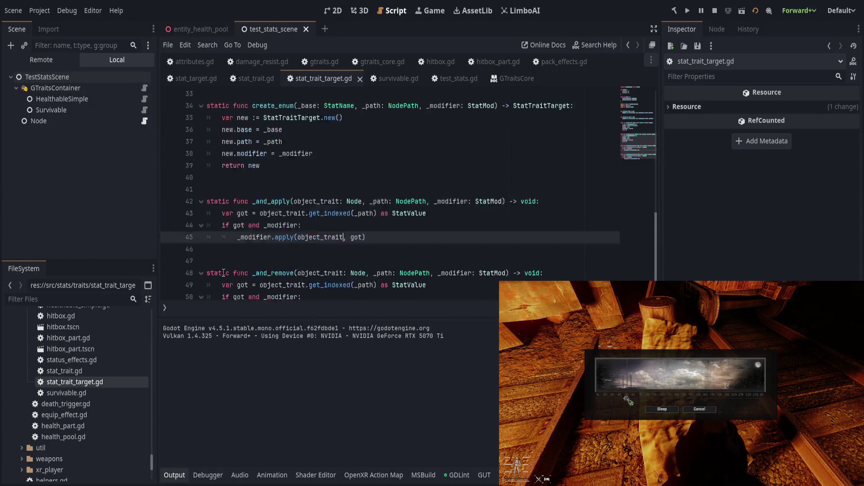
{"action": "left_click", "coordinate": [220, 285]}
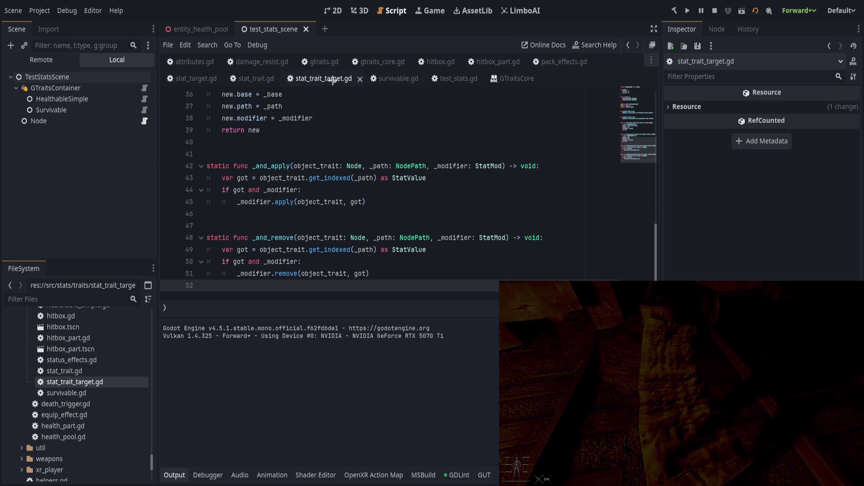
{"action": "key", "text": "alt+Left"}
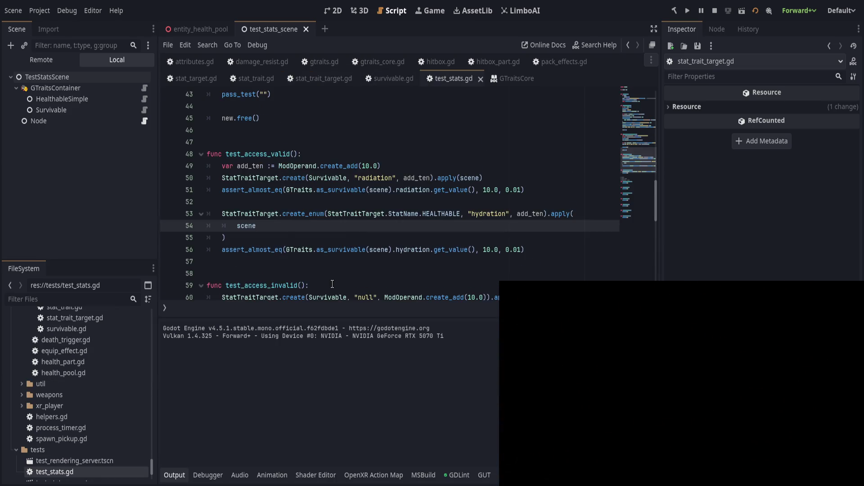
{"action": "scroll", "coordinate": [266, 273], "scroll_direction": "up", "scroll_amount": 1}
{"action": "left_click", "coordinate": [278, 249]}
{"action": "left_click_drag", "start_coordinate": [554, 249], "coordinate": [456, 250]}
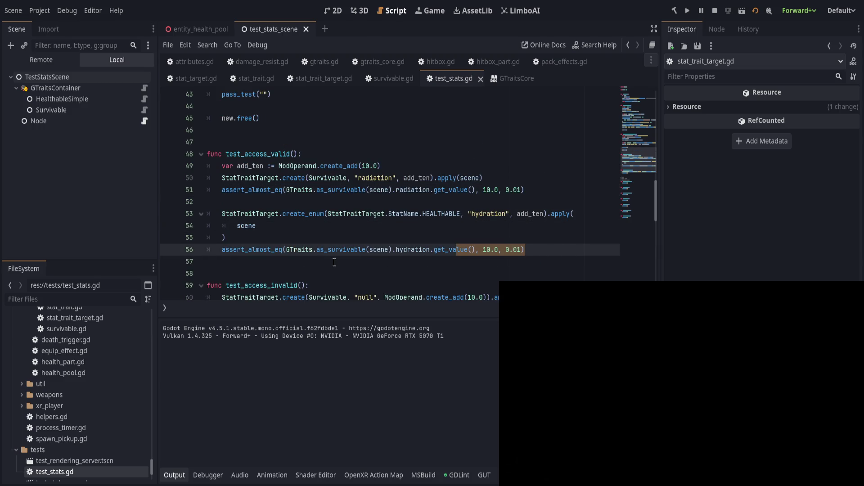
Set a breakpoint on line 53, rerun the tests and step through create_enum into apply()
{"action": "left_click", "coordinate": [172, 214]}
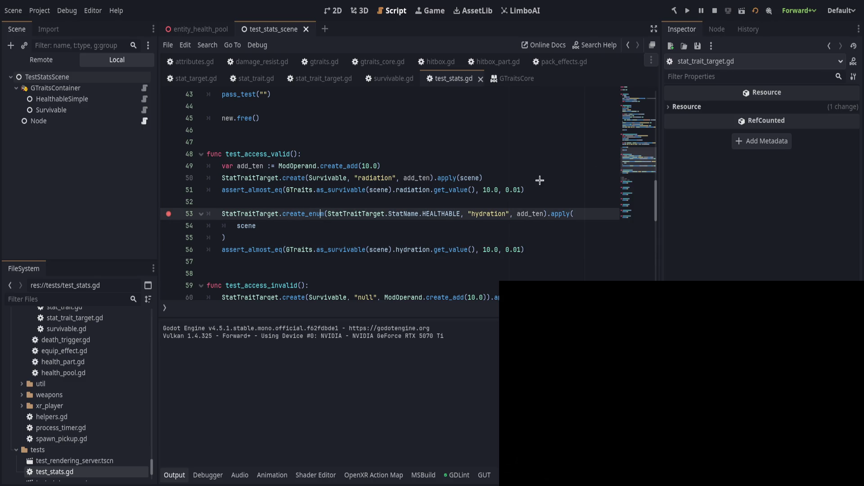
{"action": "key", "text": "F6"}
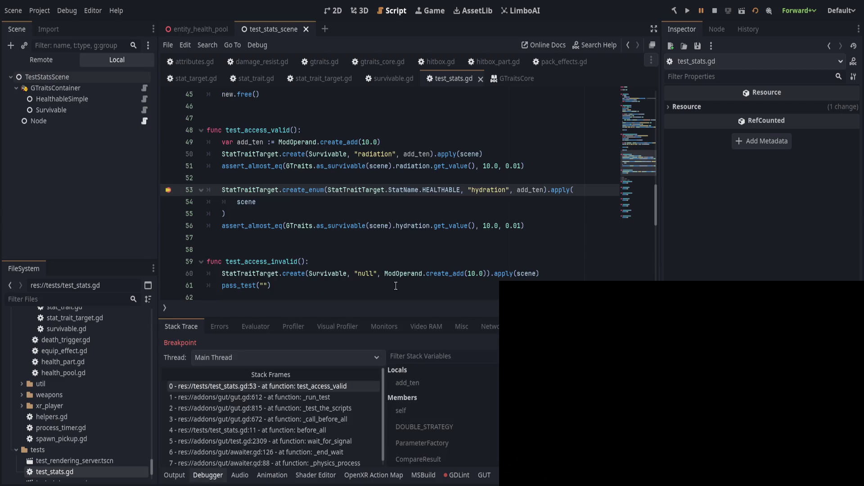
{"action": "key", "text": "F11"}
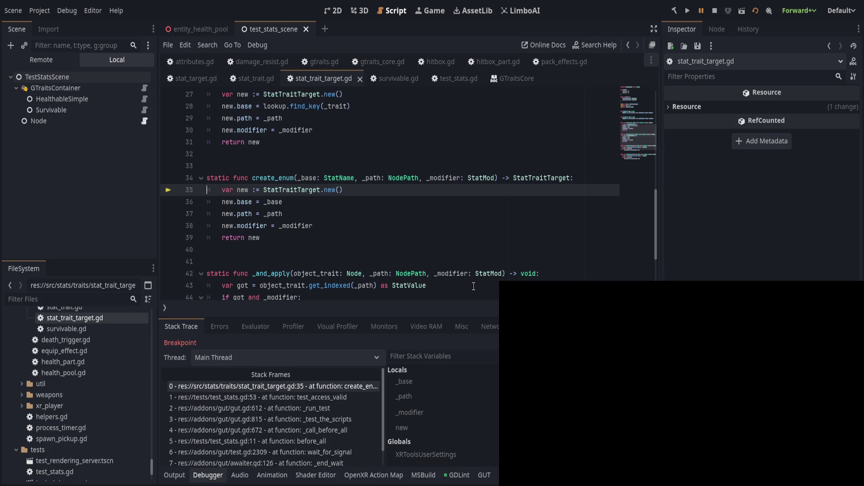
{"action": "key", "text": "F10"}
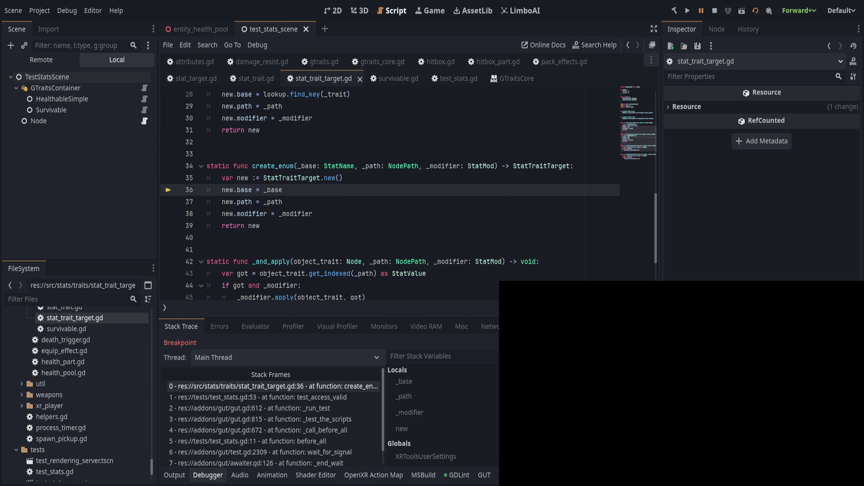
{"action": "key", "text": "F10"}
{"action": "key", "text": "F10"}
{"action": "key", "text": "F10"}
{"action": "key", "text": "F11"}
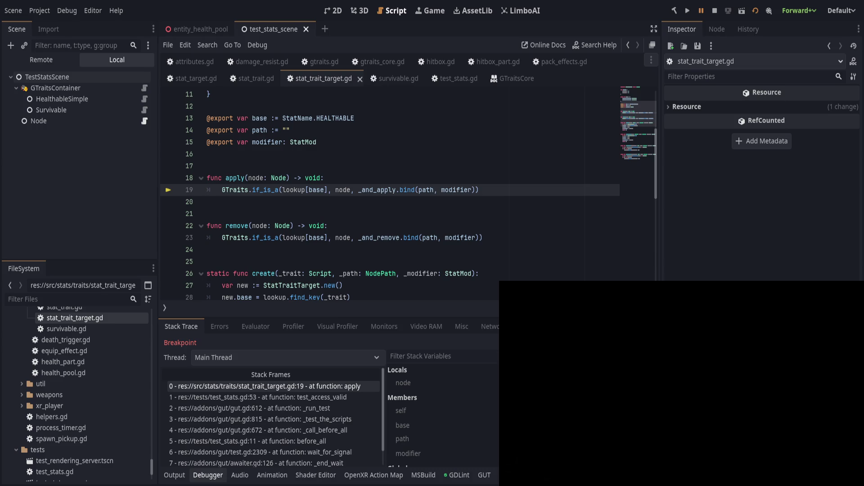
Step through both if_is_a implementations into _and_apply, past the get_indexed lookup on line 43
{"action": "key", "text": "F11"}
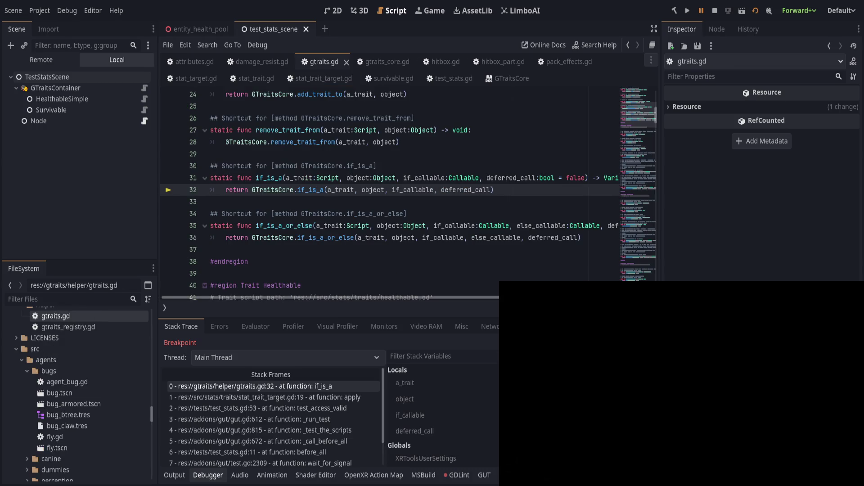
{"action": "key", "text": "F11"}
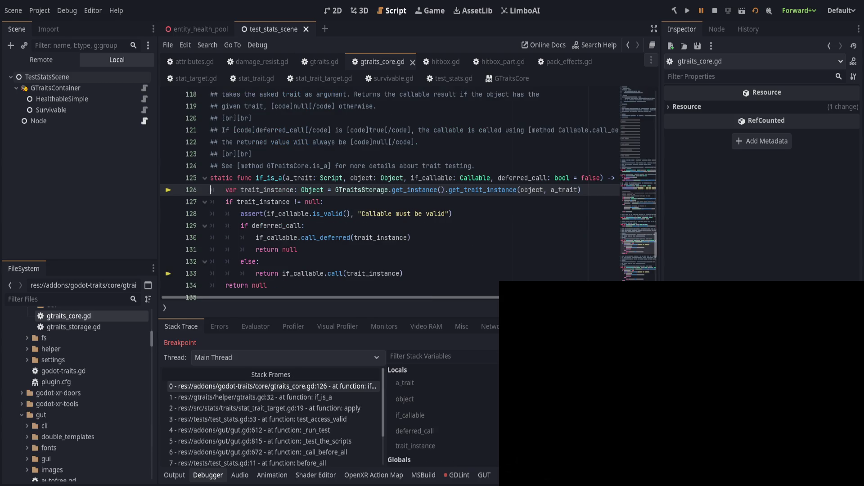
{"action": "key", "text": "F10"}
{"action": "key", "text": "F10"}
{"action": "key", "text": "F10"}
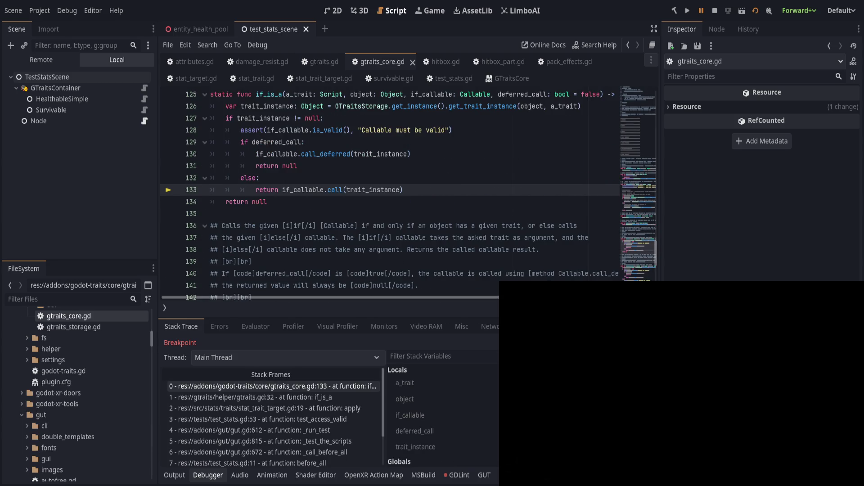
{"action": "key", "text": "F11"}
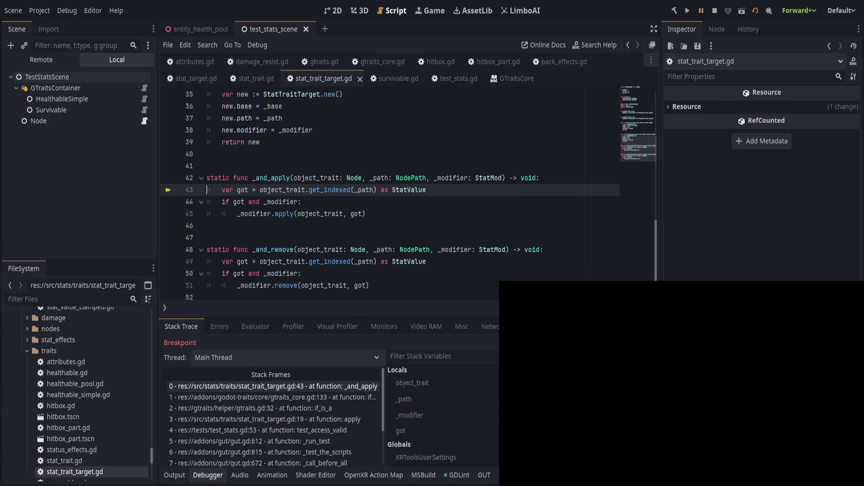
{"action": "key", "text": "F10"}
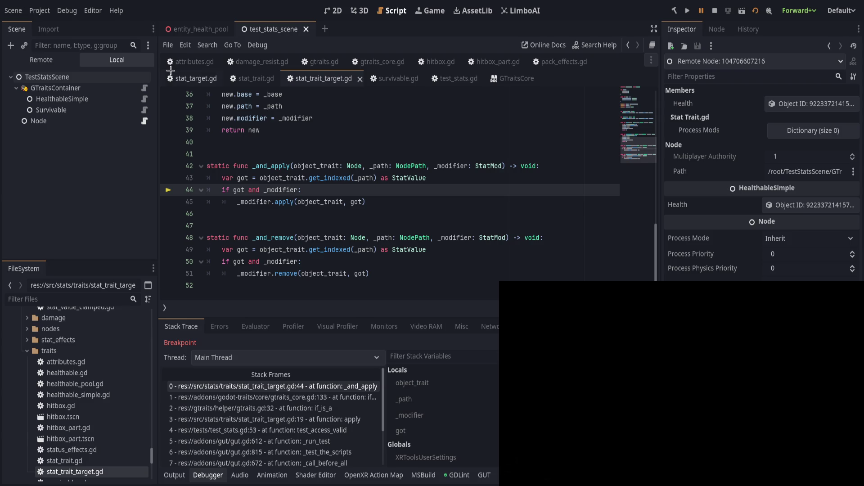
{"action": "left_click", "coordinate": [494, 177]}
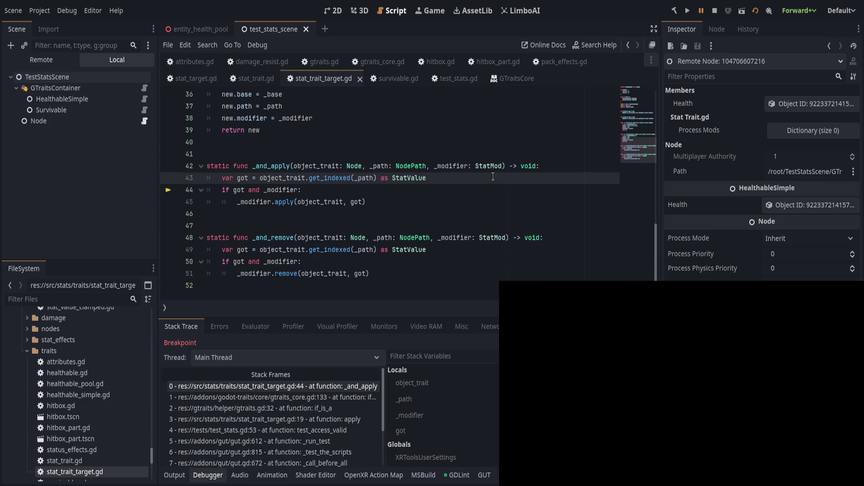
Add an if !got block with a push_warning reporting object_trait.name and the failed _path
{"action": "key", "text": "Return"}
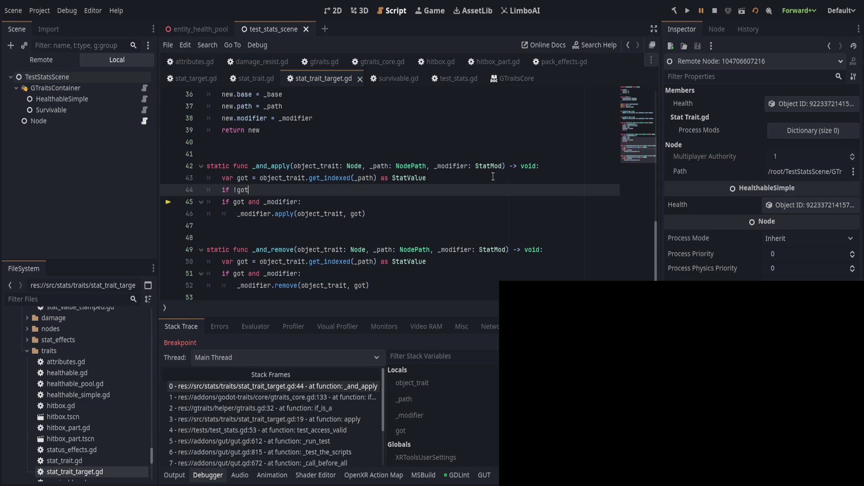
{"action": "type", "text": ":"}
{"action": "key", "text": "Return"}
{"action": "type", "text": "h_warning"}
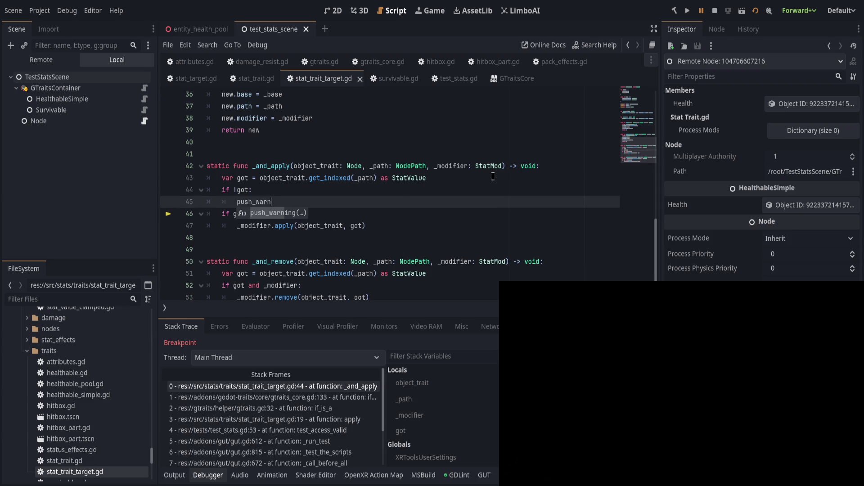
{"action": "key", "text": "Return"}
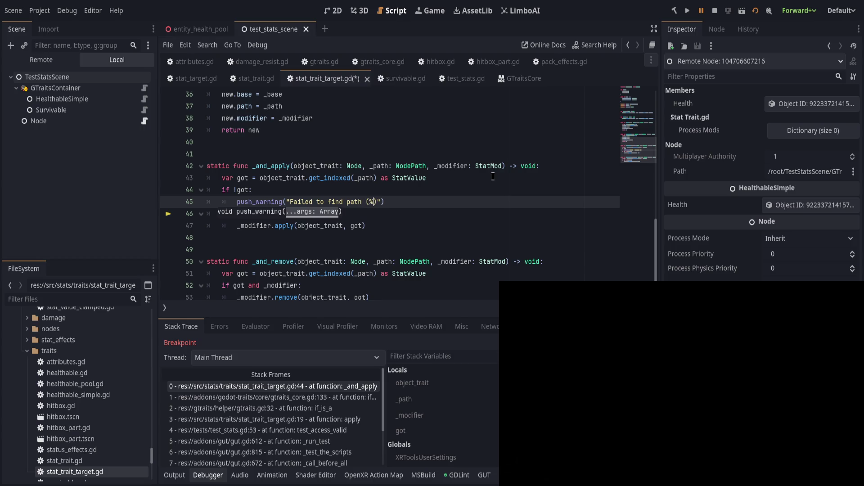
{"action": "type", "text": "s"}
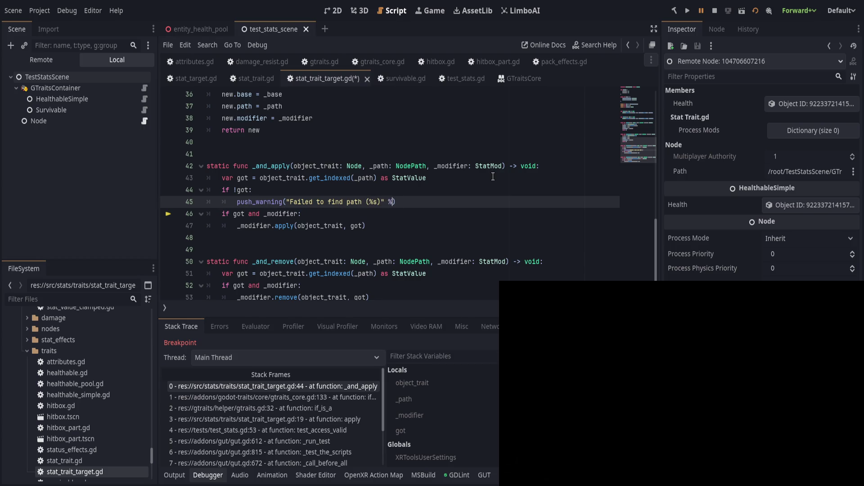
{"action": "key", "text": "End"}
{"action": "type", "text": ":%s)\" % ["}
{"action": "type", "text": "object_trait.na"}
{"action": "type", "text": "me,"}
{"action": "key", "text": "End"}
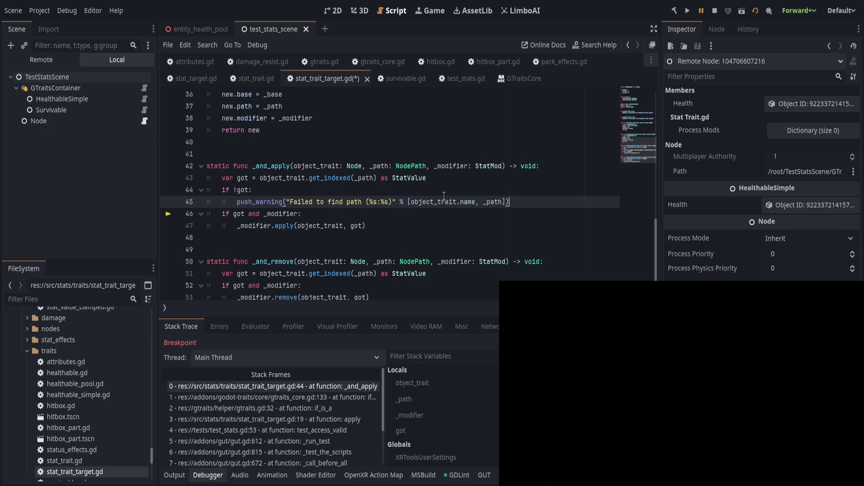
Remove 'got and' from line 46's condition and save the script
{"action": "left_click_drag", "start_coordinate": [233, 214], "coordinate": [265, 214]}
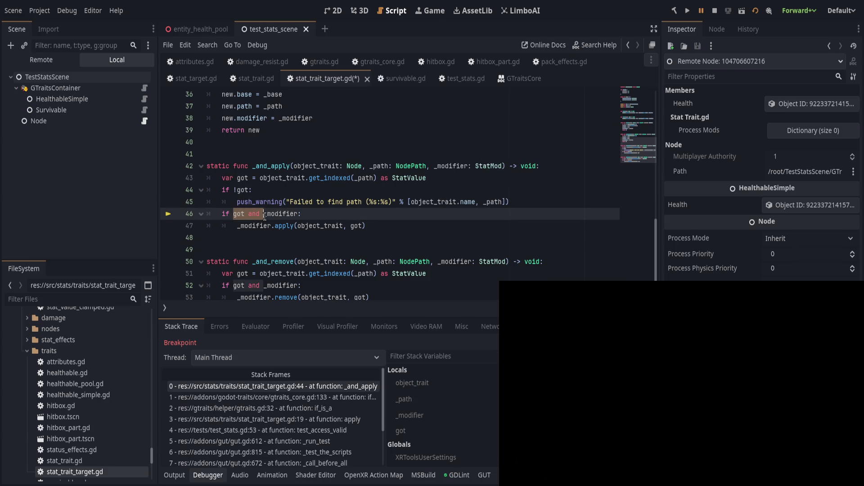
{"action": "key", "text": "BackSpace"}
{"action": "key", "text": "End"}
{"action": "key", "text": "ctrl+s"}
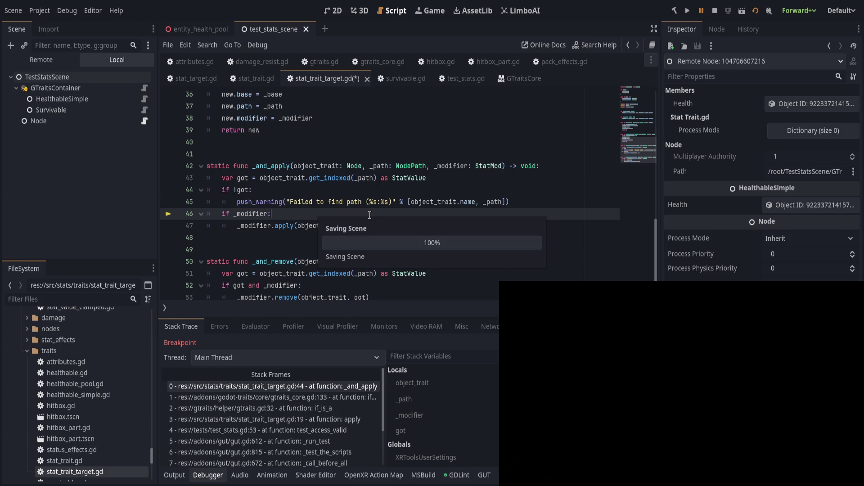
Add a return right after the warning inside the if !got block and save
{"action": "left_click", "coordinate": [552, 203]}
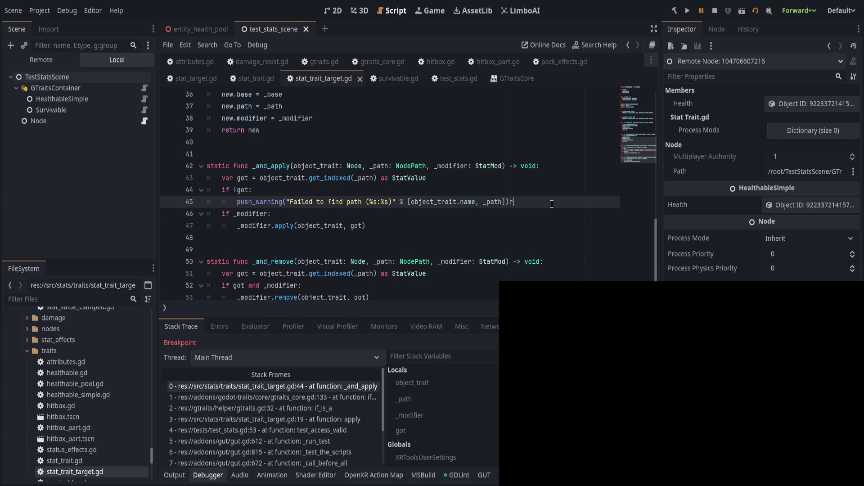
{"action": "key", "text": "BackSpace"}
{"action": "key", "text": "Return"}
{"action": "type", "text": "urn"}
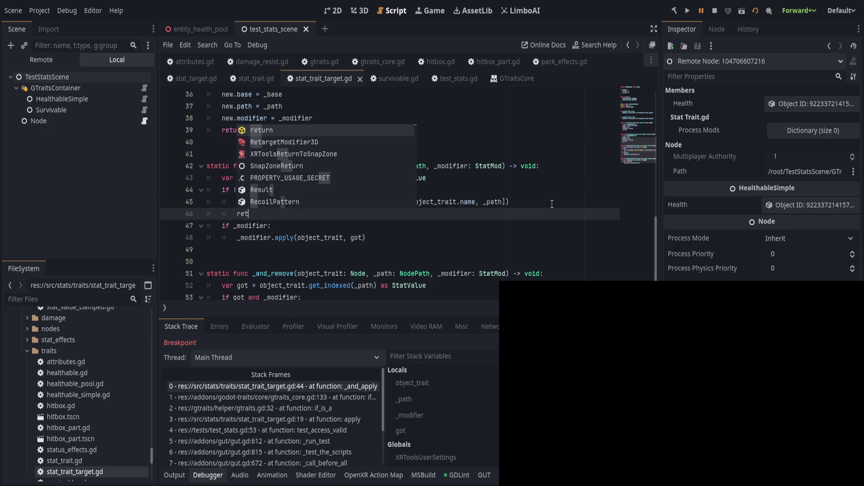
{"action": "key", "text": "ctrl+s"}
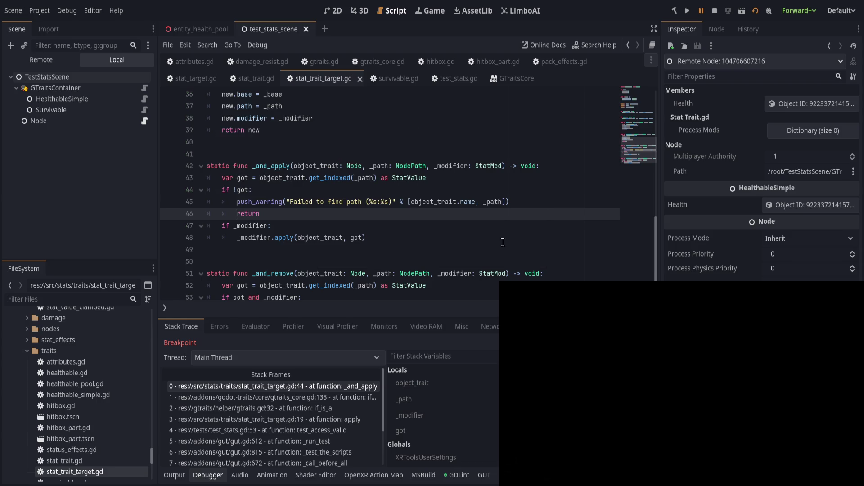
{"action": "left_click", "coordinate": [325, 224]}
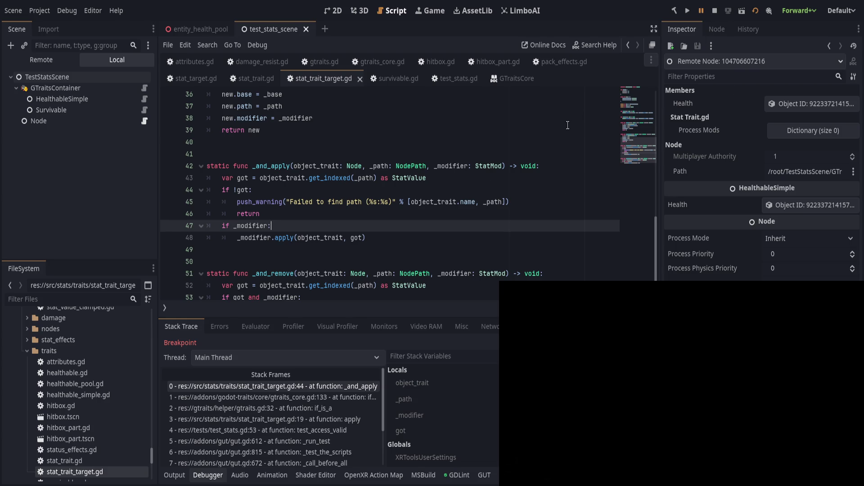
{"action": "scroll", "coordinate": [568, 125], "scroll_direction": "down", "scroll_amount": 1}
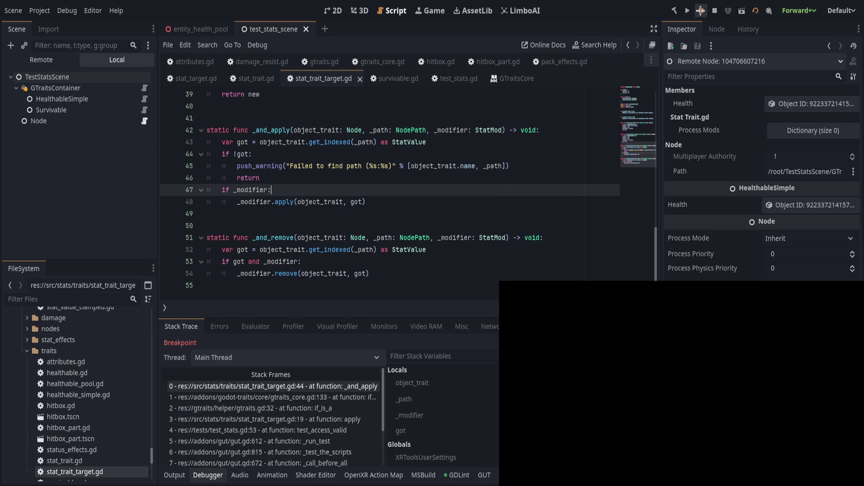
Change HEALTHABLE to StatName.SURVIVABLE in line 53's create_enum call and save test_stats.gd
{"action": "left_click", "coordinate": [457, 81]}
{"action": "left_click", "coordinate": [355, 203]}
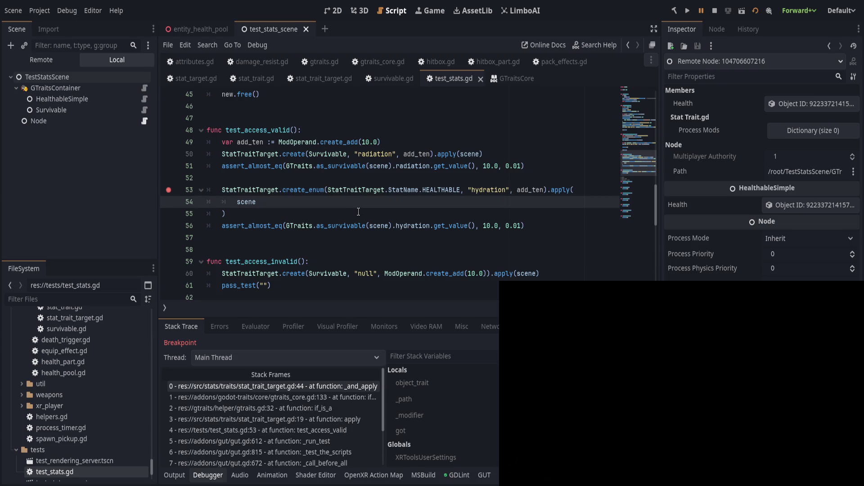
{"action": "double_click", "coordinate": [439, 191]}
{"action": "type", "text": "S"}
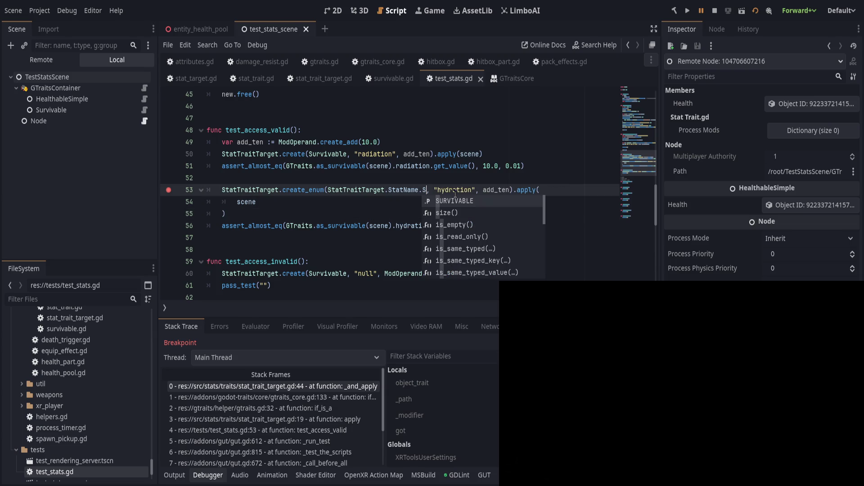
{"action": "key", "text": "Return"}
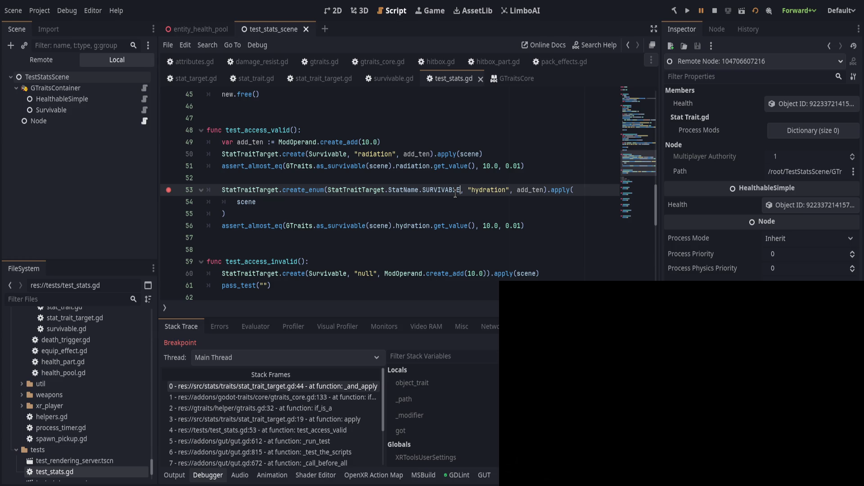
{"action": "key", "text": "ctrl+s"}
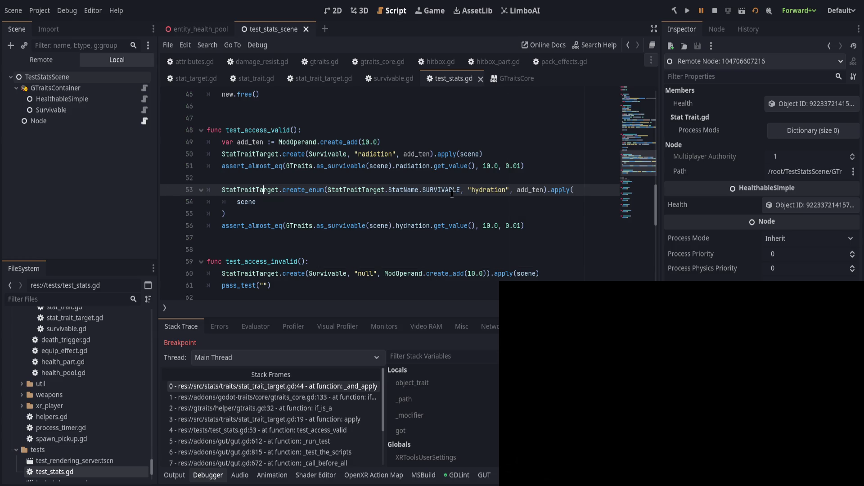
Run test_access_valid with F5, confirm 1/1 passed, and close the results window
{"action": "left_click", "coordinate": [351, 227]}
{"action": "key", "text": "Up"}
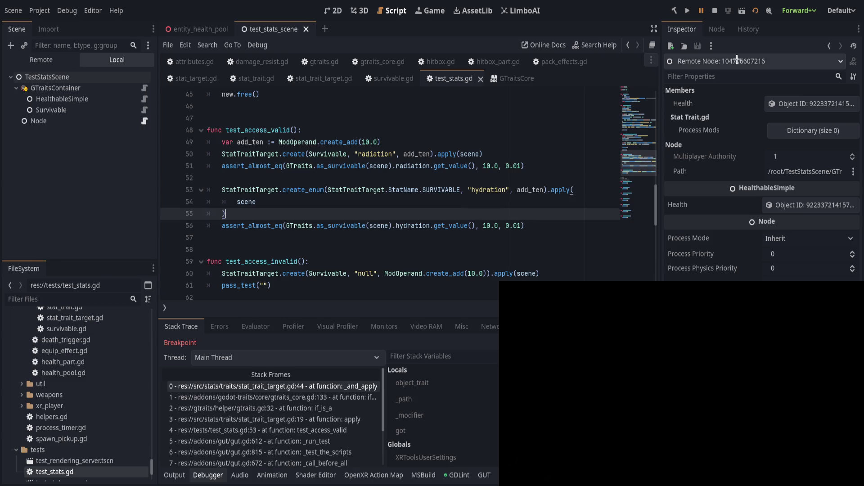
{"action": "key", "text": "F5"}
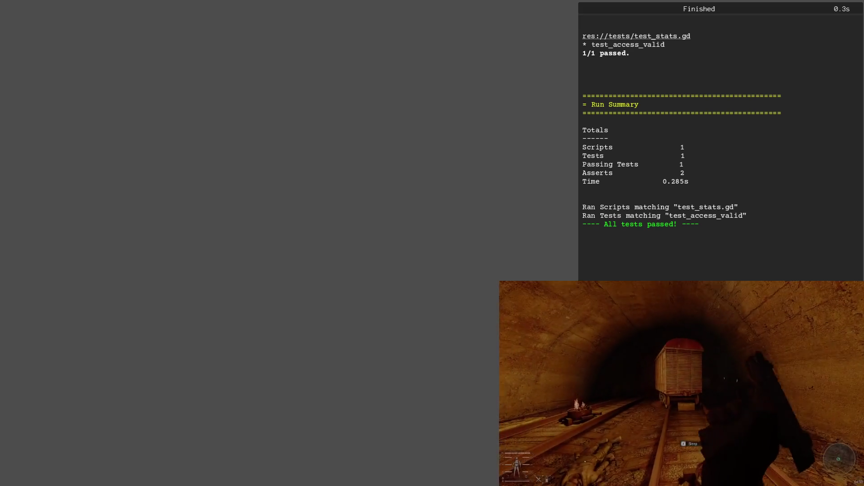
{"action": "key", "text": "i"}
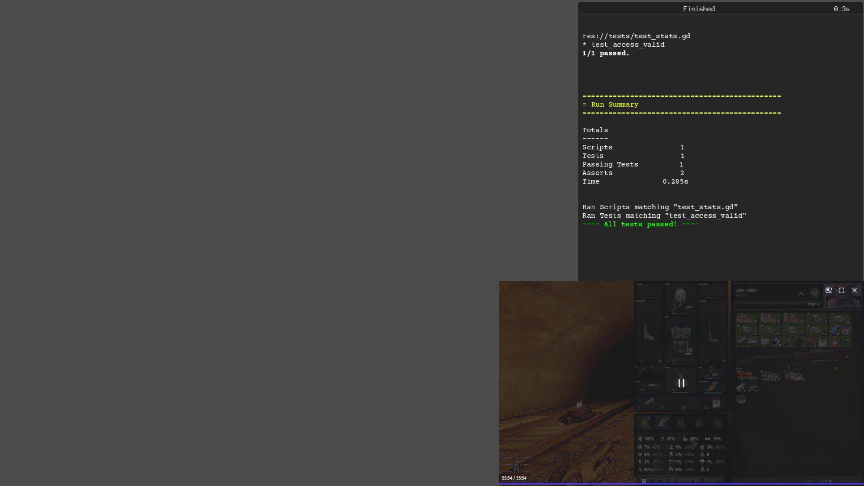
{"action": "key", "text": "i"}
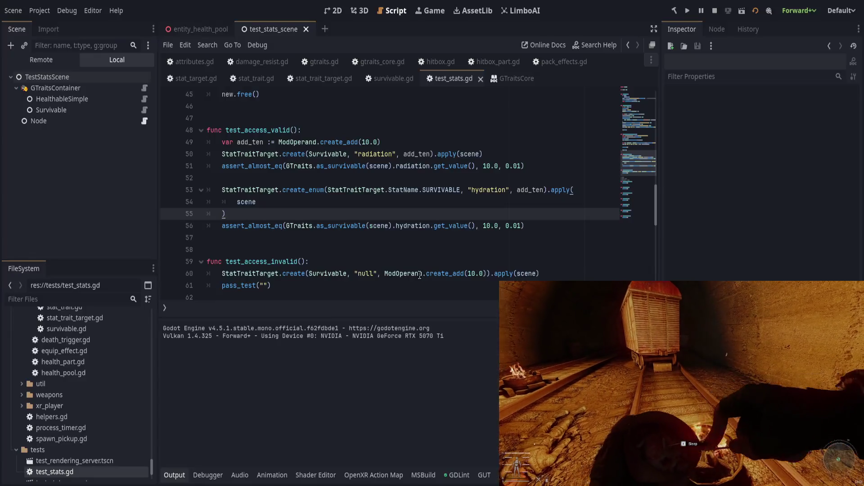
{"action": "left_click", "coordinate": [174, 474]}
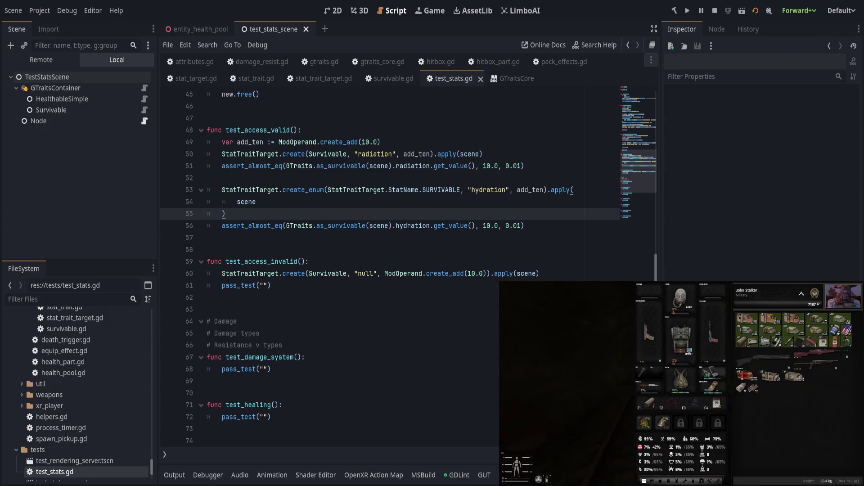
{"action": "left_click", "coordinate": [374, 250]}
{"action": "key", "text": "ctrl+s"}
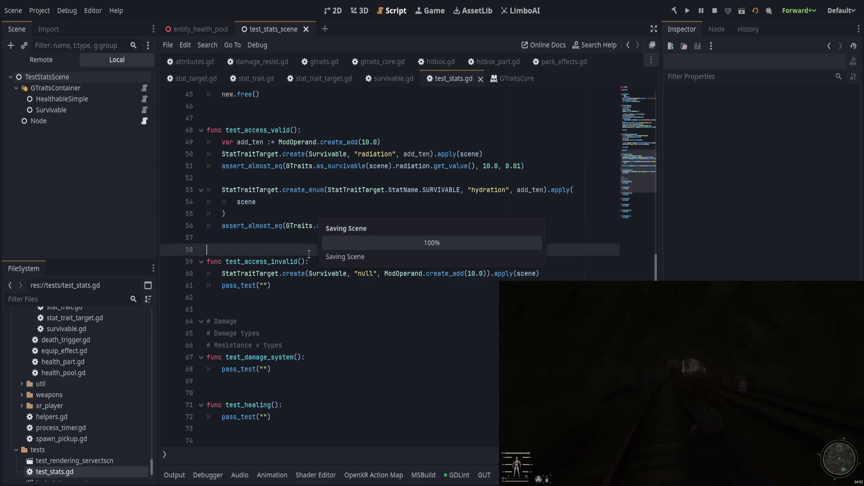
{"action": "left_click", "coordinate": [368, 339]}
{"action": "scroll", "coordinate": [367, 339], "scroll_direction": "down", "scroll_amount": 4}
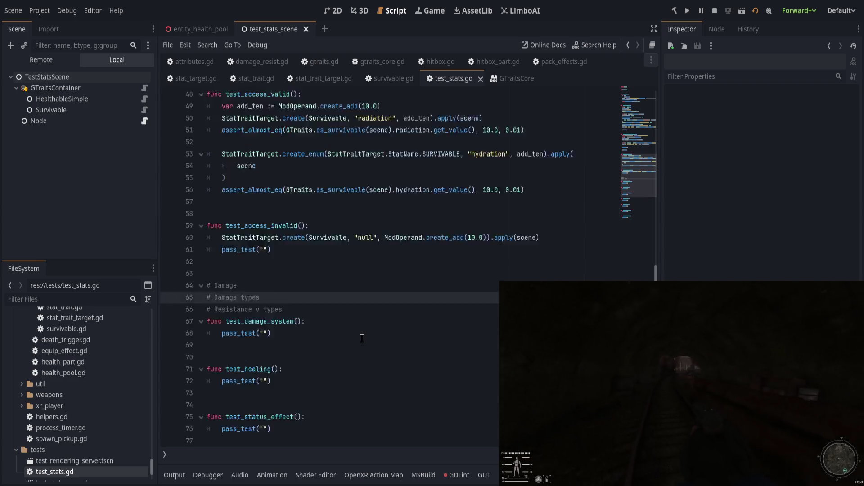
{"action": "scroll", "coordinate": [362, 339], "scroll_direction": "up", "scroll_amount": 2}
{"action": "scroll", "coordinate": [363, 339], "scroll_direction": "up", "scroll_amount": 5}
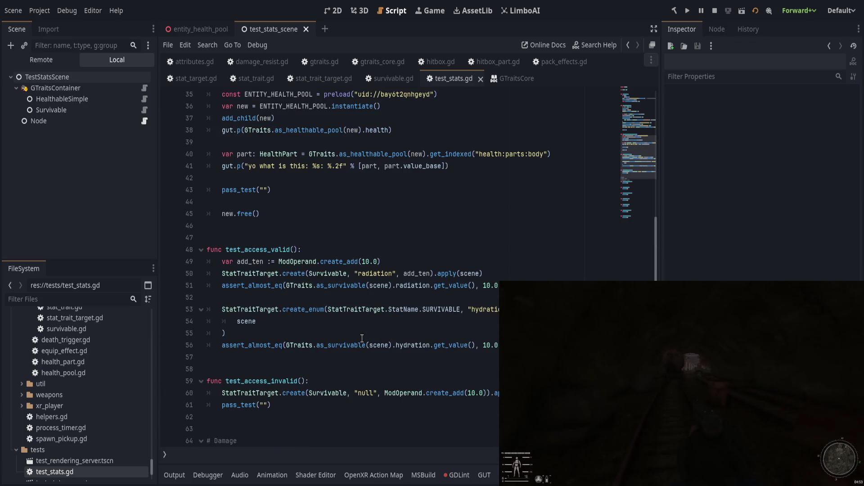
{"action": "key", "text": "Up"}
{"action": "key", "text": "Up"}
{"action": "key", "text": "Up"}
{"action": "key", "text": "Return"}
{"action": "type", "text": "StatTraitTarge"}
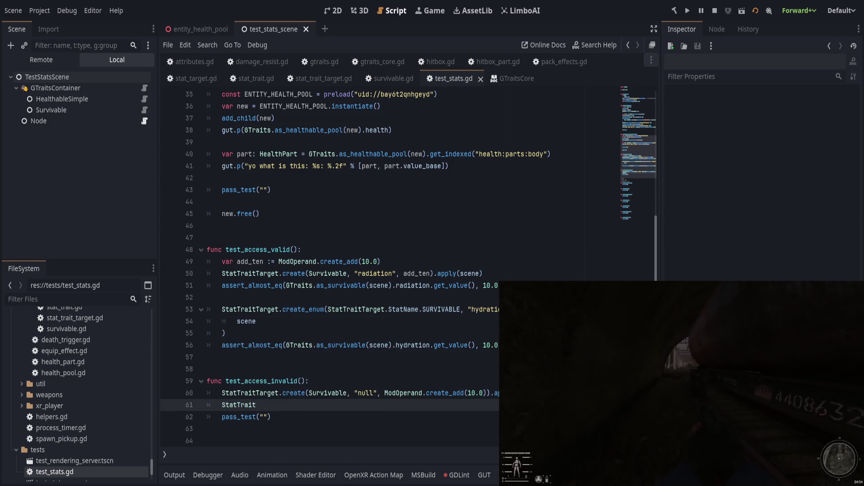
{"action": "type", "text": "t.create"}
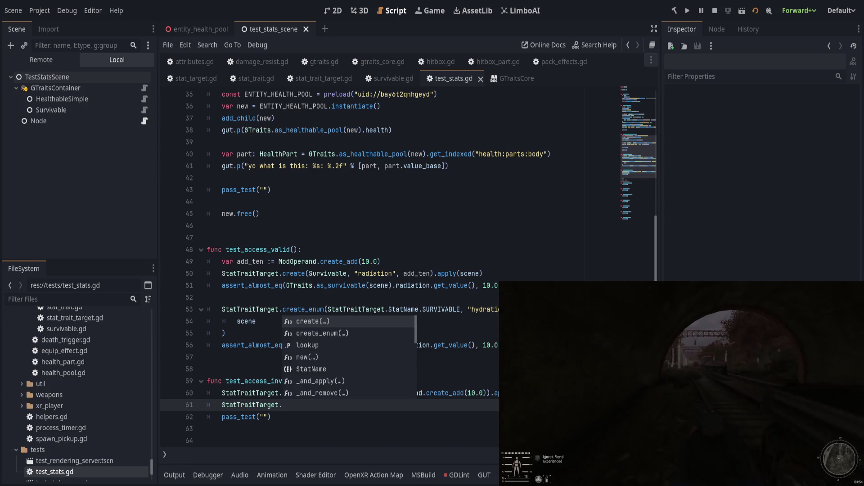
{"action": "type", "text": "(Heal"}
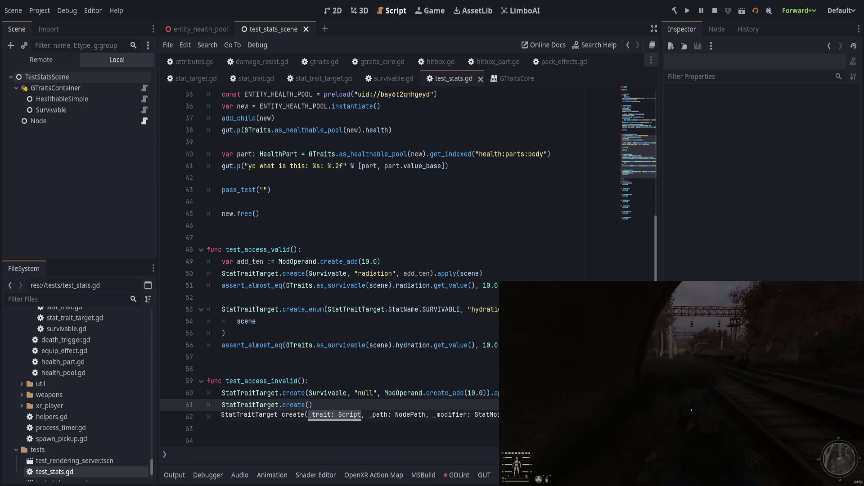
{"action": "key", "text": "Return"}
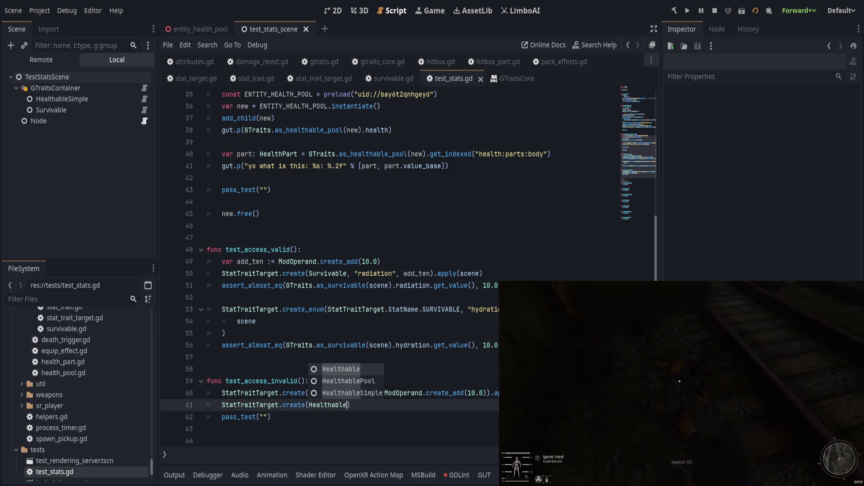
{"action": "key", "text": "ctrl+shift+k"}
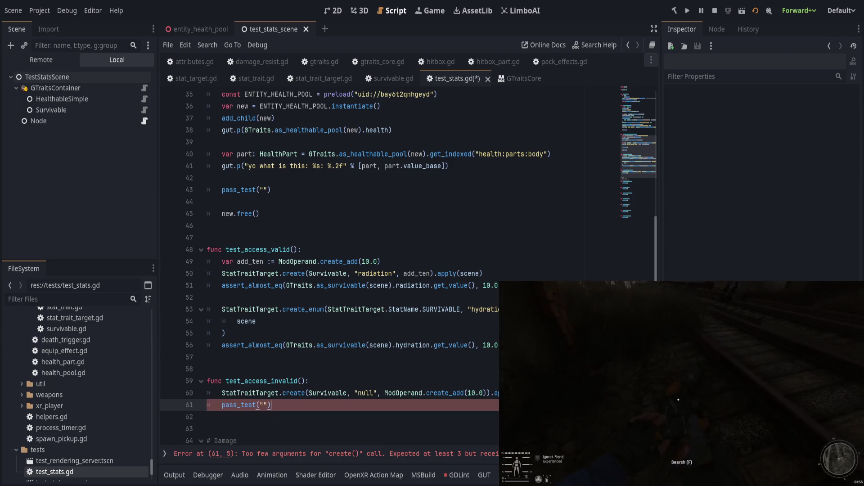
{"action": "key", "text": "ctrl+s"}
{"action": "left_click", "coordinate": [260, 405]}
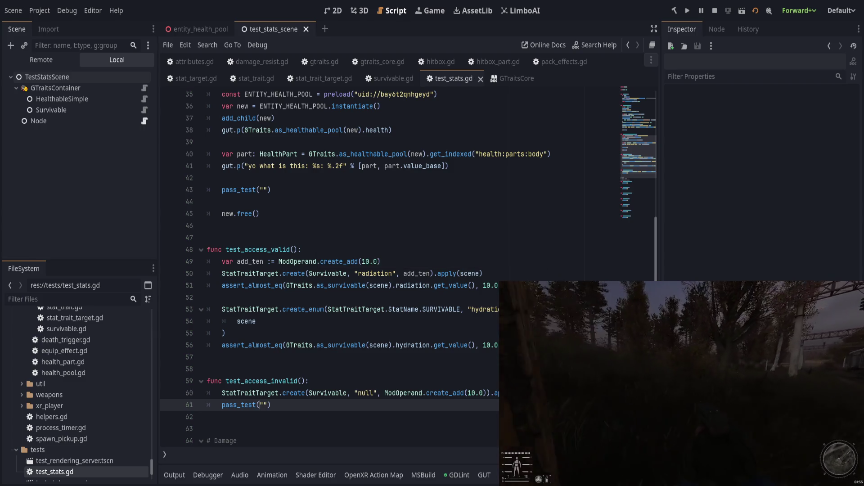
{"action": "scroll", "coordinate": [328, 270], "scroll_direction": "up", "scroll_amount": 3}
{"action": "left_click", "coordinate": [576, 259]}
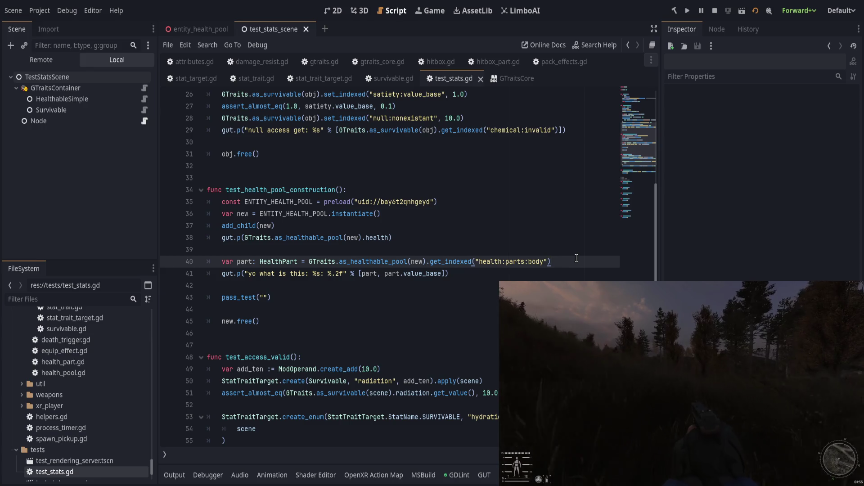
Rename the test_stat_access function to test_access_code()
{"action": "left_click", "coordinate": [175, 475]}
{"action": "left_click", "coordinate": [175, 475]}
{"action": "left_click", "coordinate": [395, 369]}
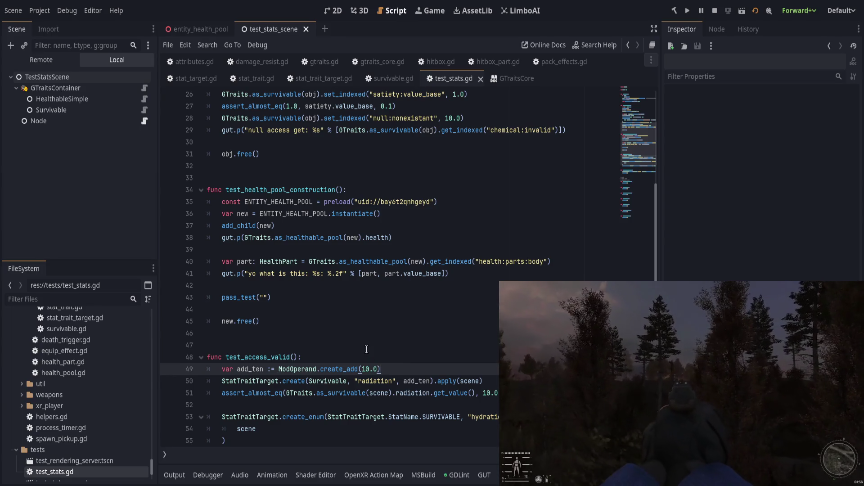
{"action": "scroll", "coordinate": [366, 349], "scroll_direction": "up", "scroll_amount": 5}
{"action": "scroll", "coordinate": [366, 350], "scroll_direction": "up", "scroll_amount": 3}
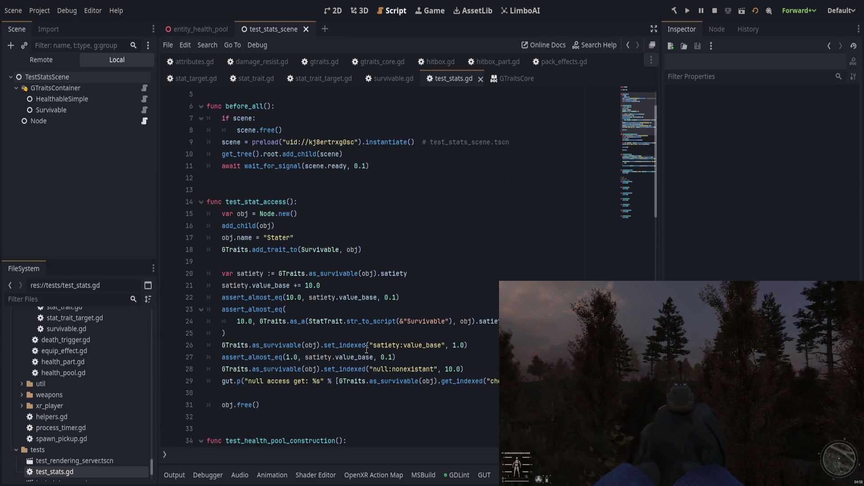
{"action": "scroll", "coordinate": [391, 344], "scroll_direction": "down", "scroll_amount": 5}
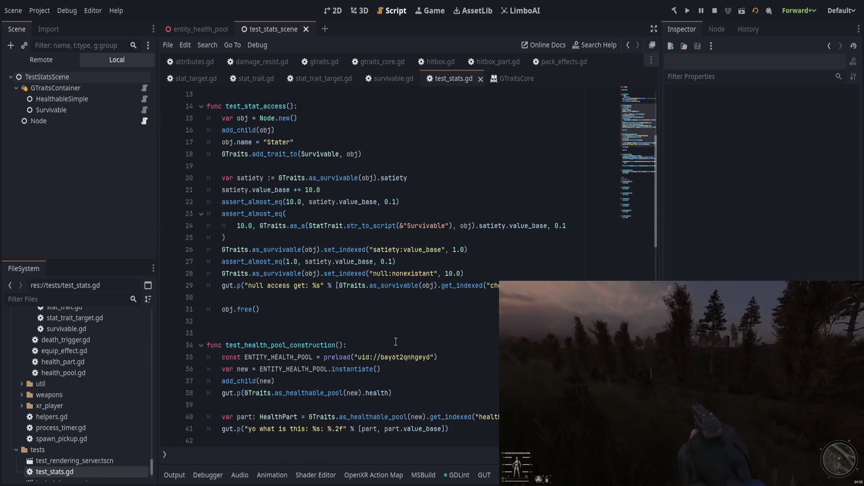
{"action": "scroll", "coordinate": [260, 144], "scroll_direction": "up", "scroll_amount": 2}
{"action": "left_click", "coordinate": [260, 144]}
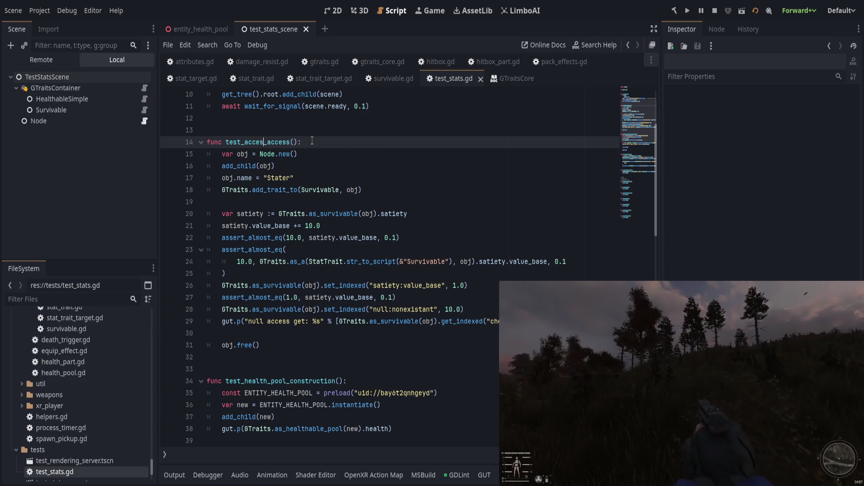
{"action": "type", "text": "s_code("}
{"action": "key", "text": "End"}
{"action": "type", "text": "):"}
{"action": "key", "text": "Down"}
{"action": "key", "text": "Down"}
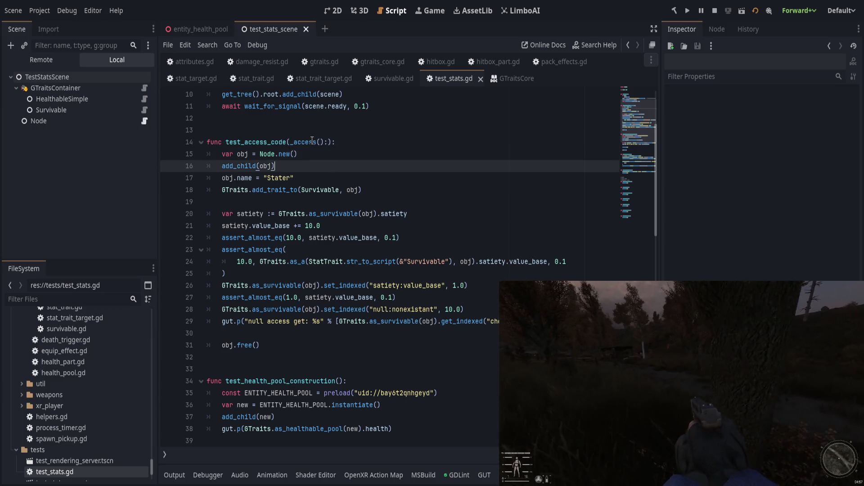
{"action": "key", "text": "Up"}
{"action": "key", "text": "Up"}
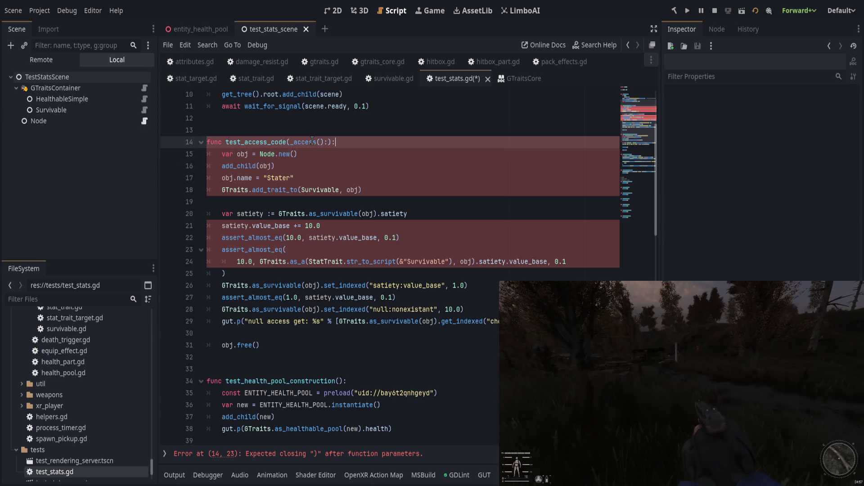
{"action": "key", "text": "End"}
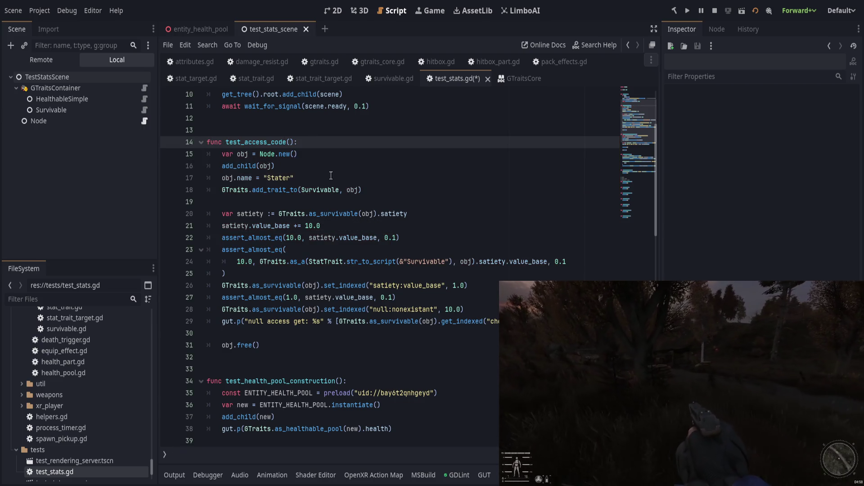
Move test_access_code below test_access_invalid with a blank line before it, and save test_stats.gd
{"action": "scroll", "coordinate": [331, 176], "scroll_direction": "down", "scroll_amount": 9}
{"action": "scroll", "coordinate": [294, 345], "scroll_direction": "up", "scroll_amount": 5}
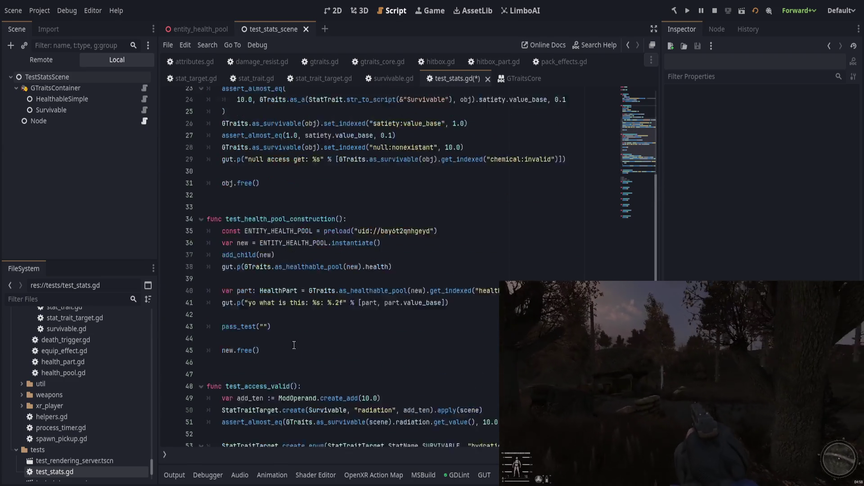
{"action": "scroll", "coordinate": [294, 345], "scroll_direction": "up", "scroll_amount": 3}
{"action": "mouse_move", "coordinate": [293, 297]}
{"action": "left_mouse_down"}
{"action": "mouse_move", "coordinate": [303, 315]}
{"action": "mouse_move", "coordinate": [222, 118]}
{"action": "left_mouse_up"}
{"action": "scroll", "coordinate": [406, 244], "scroll_direction": "down", "scroll_amount": 5}
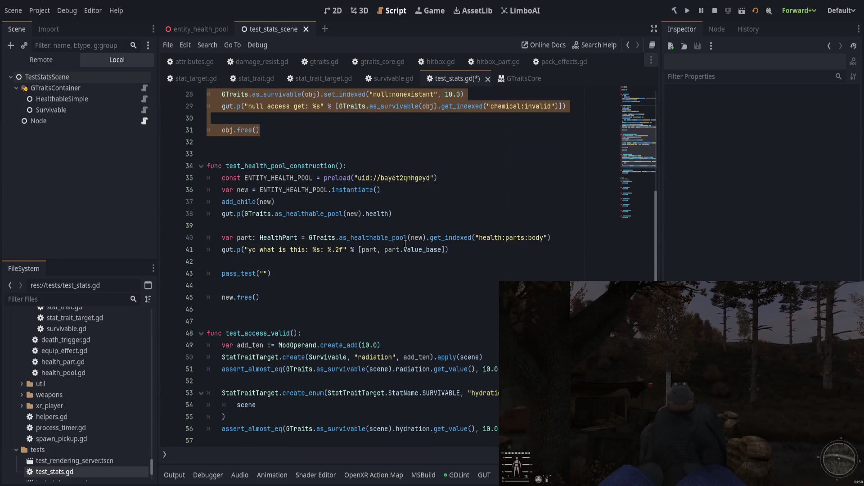
{"action": "key", "text": "alt+Down"}
{"action": "key", "text": "alt+Down"}
{"action": "key", "text": "alt+Down"}
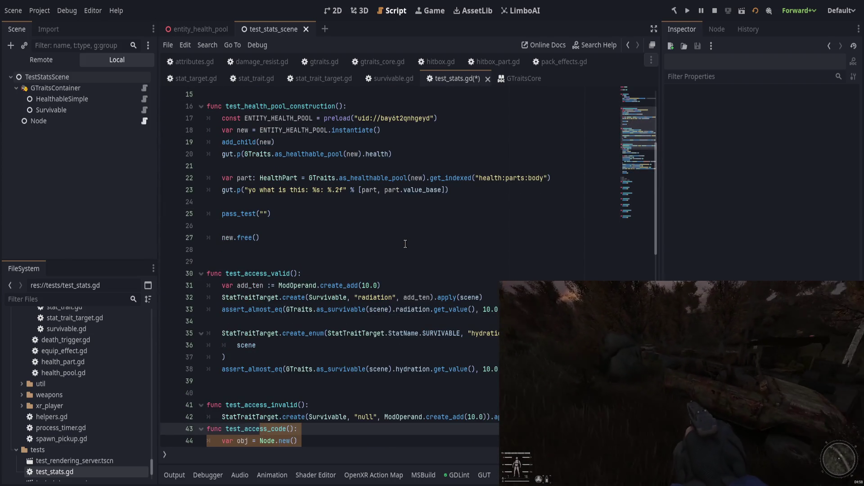
{"action": "key", "text": "alt+Down"}
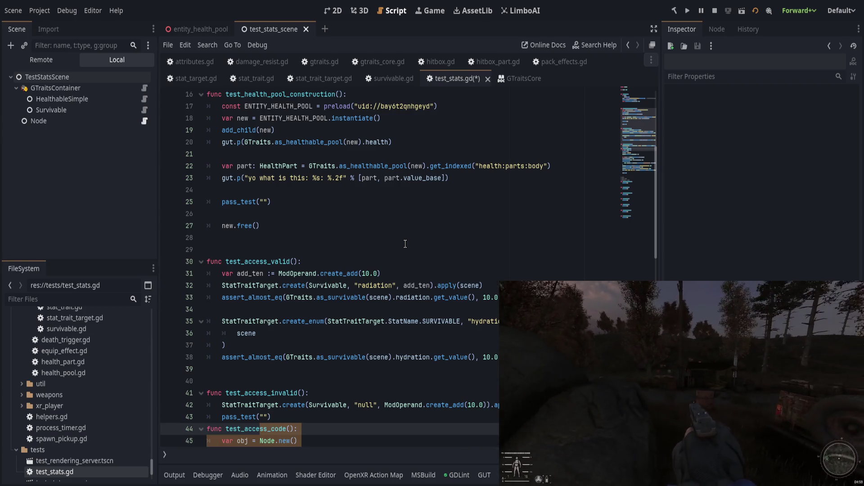
{"action": "key", "text": "Up"}
{"action": "key", "text": "End"}
{"action": "key", "text": "Return"}
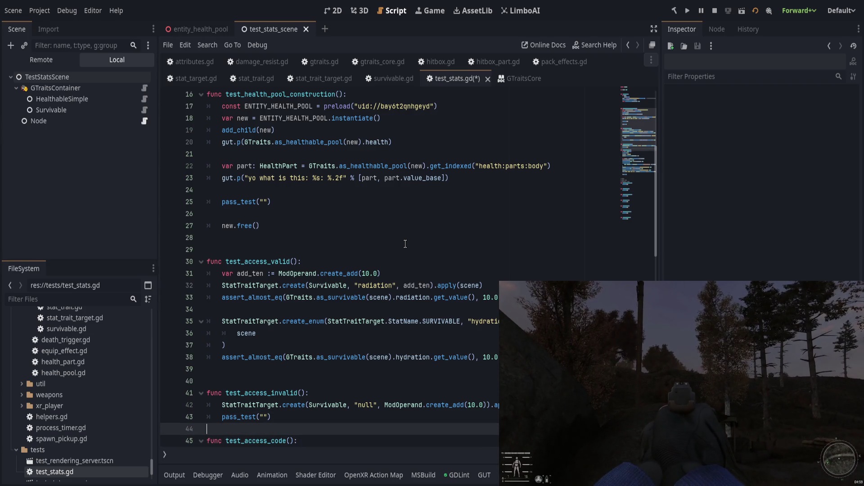
{"action": "key", "text": "ctrl+s"}
Close the test_stats_scene tab
{"action": "scroll", "coordinate": [341, 239], "scroll_direction": "down", "scroll_amount": 7}
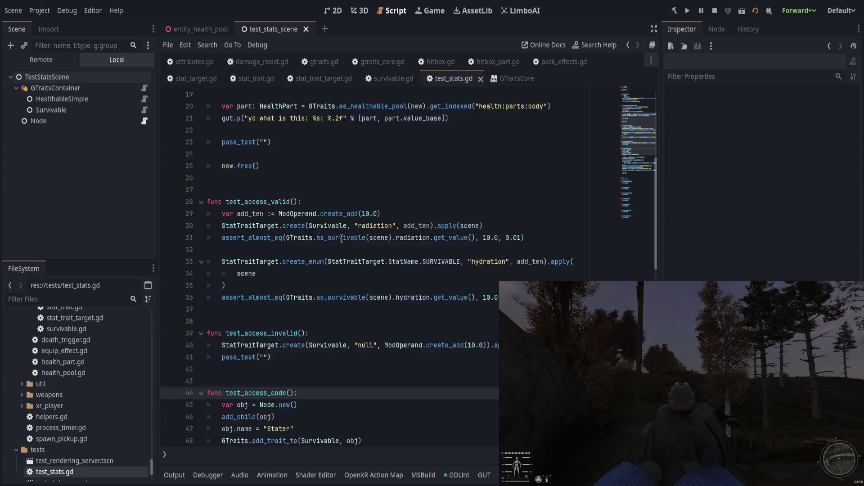
{"action": "scroll", "coordinate": [316, 321], "scroll_direction": "up", "scroll_amount": 2}
{"action": "scroll", "coordinate": [316, 321], "scroll_direction": "up", "scroll_amount": 5}
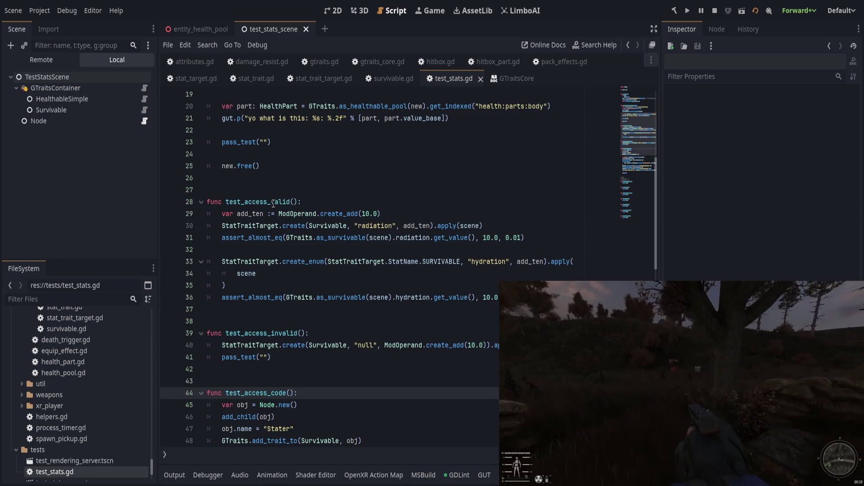
{"action": "left_click", "coordinate": [278, 203]}
{"action": "left_click", "coordinate": [453, 224]}
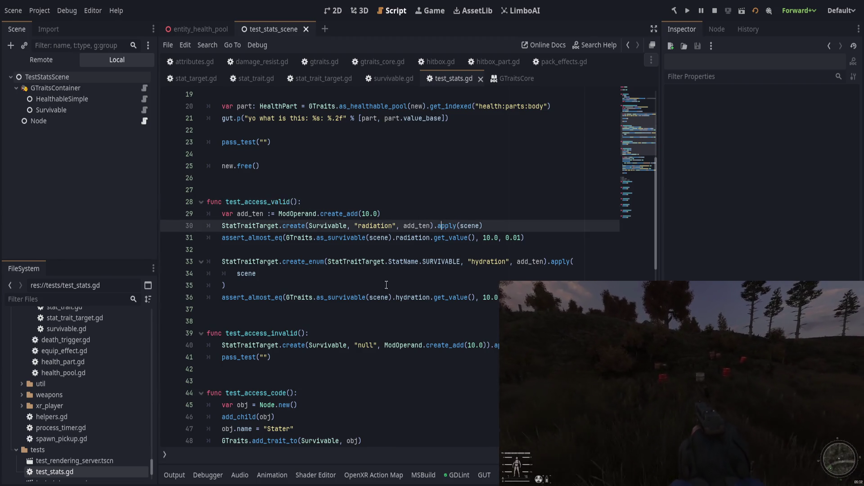
{"action": "scroll", "coordinate": [405, 243], "scroll_direction": "up", "scroll_amount": 6}
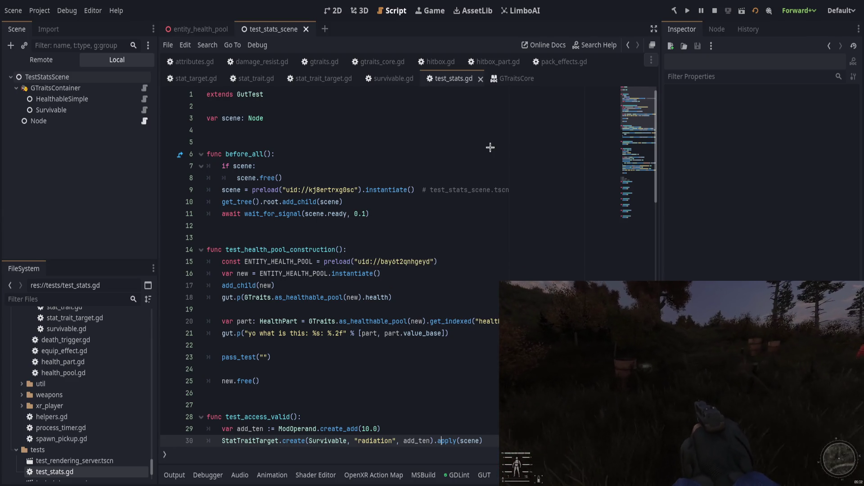
{"action": "middle_click", "coordinate": [270, 28]}
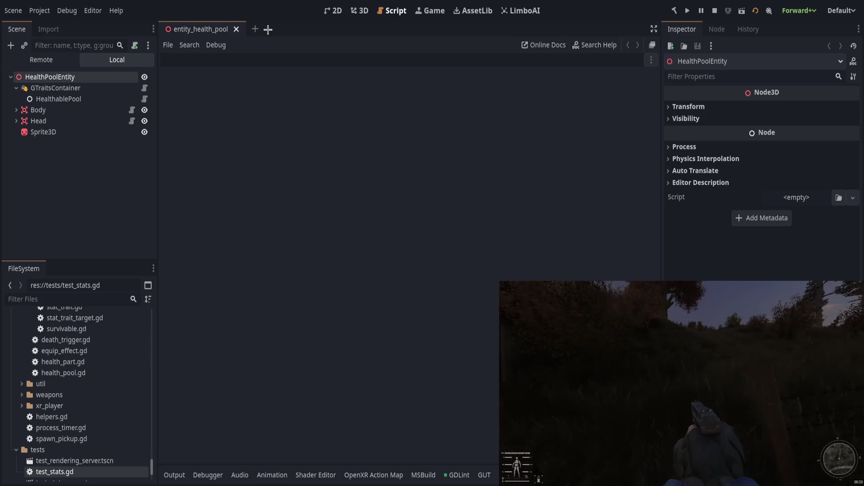
Switch to the 3D workspace and close the entity_health_pool scene
{"action": "left_click", "coordinate": [360, 11]}
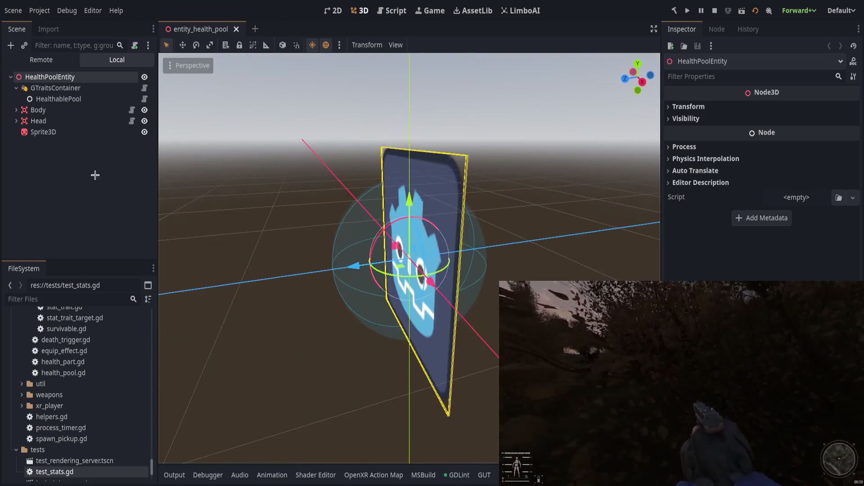
{"action": "middle_click", "coordinate": [187, 33]}
{"action": "scroll", "coordinate": [81, 401], "scroll_direction": "up", "scroll_amount": 5}
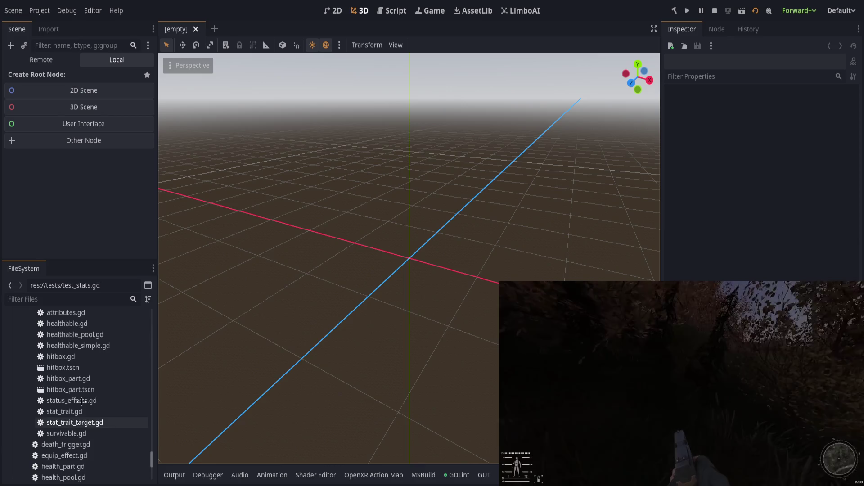
{"action": "scroll", "coordinate": [27, 396], "scroll_direction": "up", "scroll_amount": 6}
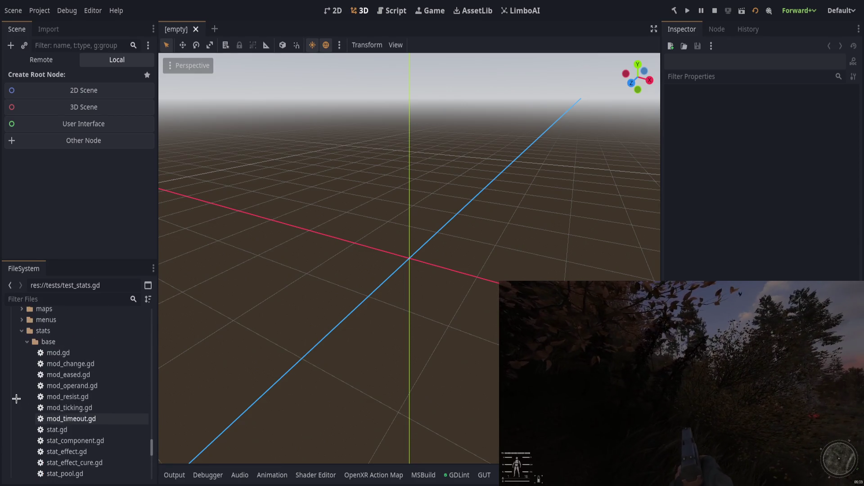
Collapse the stats and addons folders in the FileSystem dock and expand src
{"action": "left_click", "coordinate": [21, 330]}
{"action": "scroll", "coordinate": [20, 402], "scroll_direction": "up", "scroll_amount": 5}
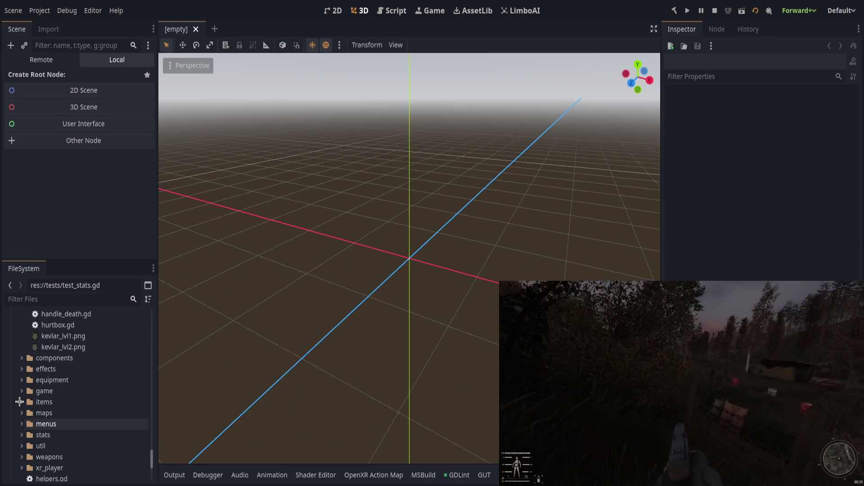
{"action": "scroll", "coordinate": [20, 402], "scroll_direction": "up", "scroll_amount": 6}
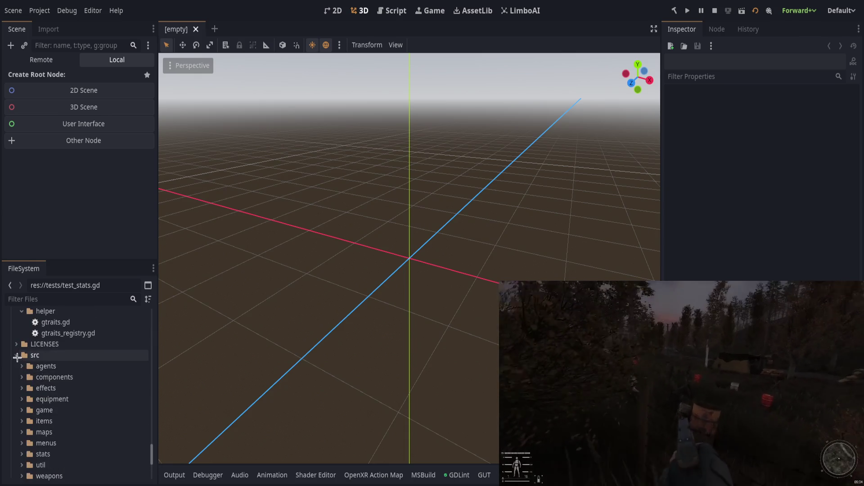
{"action": "scroll", "coordinate": [17, 357], "scroll_direction": "up", "scroll_amount": 10}
{"action": "scroll", "coordinate": [37, 408], "scroll_direction": "up", "scroll_amount": 10}
{"action": "left_click_drag", "start_coordinate": [152, 411], "coordinate": [149, 277]}
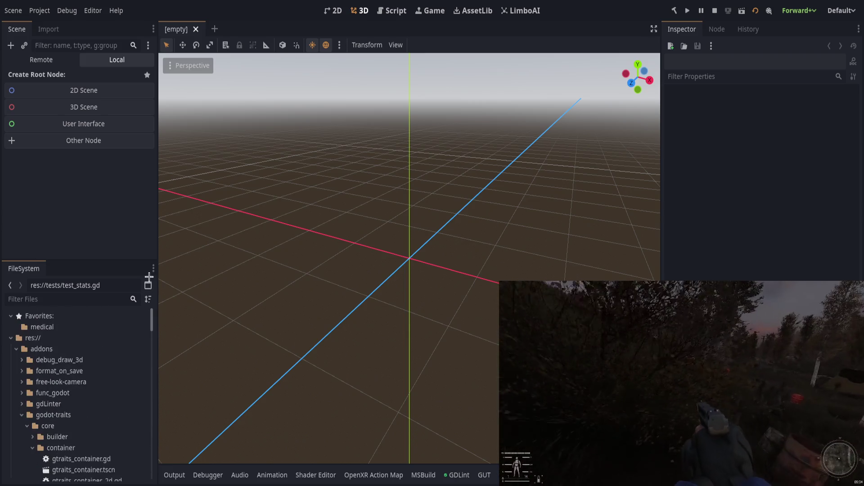
{"action": "left_click", "coordinate": [108, 349]}
{"action": "double_click", "coordinate": [108, 348]}
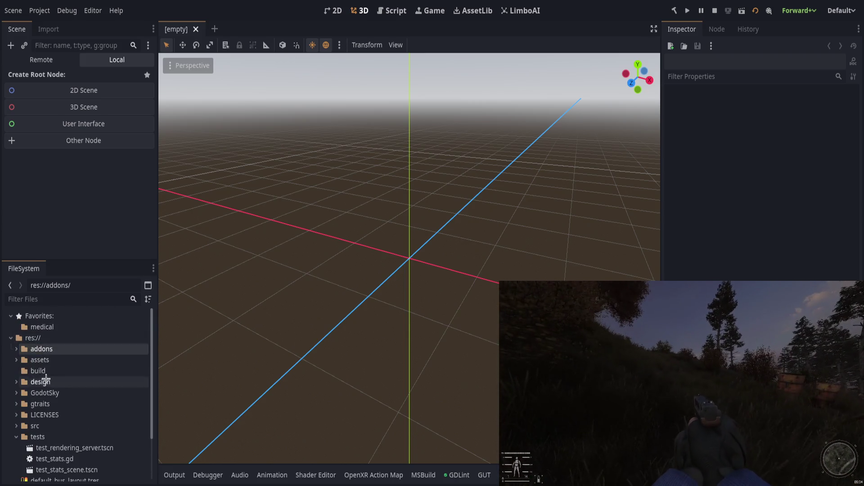
{"action": "scroll", "coordinate": [46, 378], "scroll_direction": "down", "scroll_amount": 3}
{"action": "double_click", "coordinate": [36, 367]}
{"action": "scroll", "coordinate": [68, 387], "scroll_direction": "down", "scroll_amount": 8}
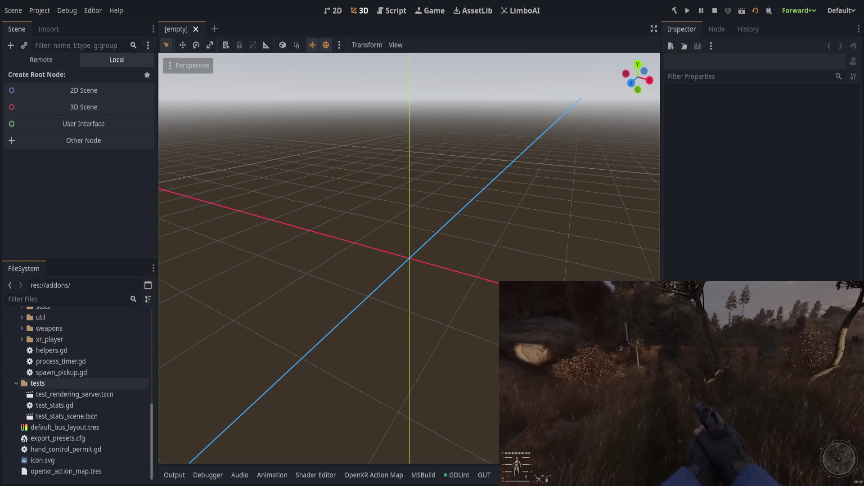
Expand src > equipment > a46 in the FileSystem dock and open mask_a46.tscn
{"action": "scroll", "coordinate": [67, 382], "scroll_direction": "up", "scroll_amount": 2}
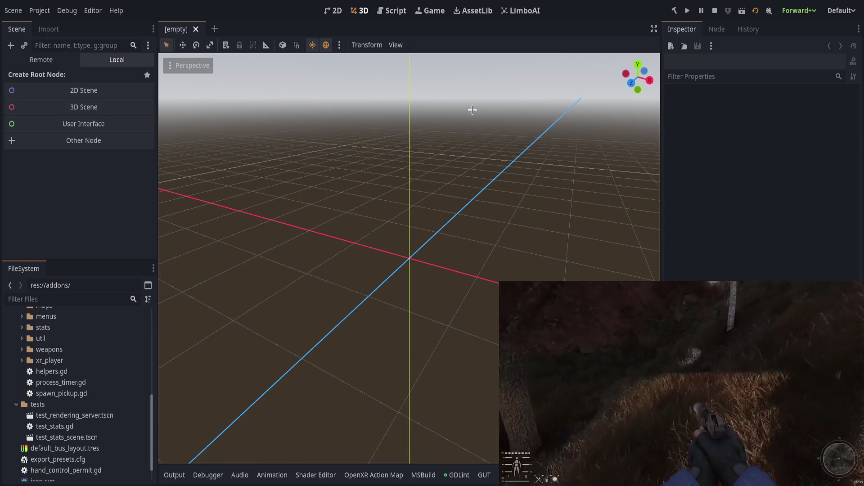
{"action": "scroll", "coordinate": [63, 360], "scroll_direction": "up", "scroll_amount": 4}
{"action": "scroll", "coordinate": [100, 356], "scroll_direction": "up", "scroll_amount": 10}
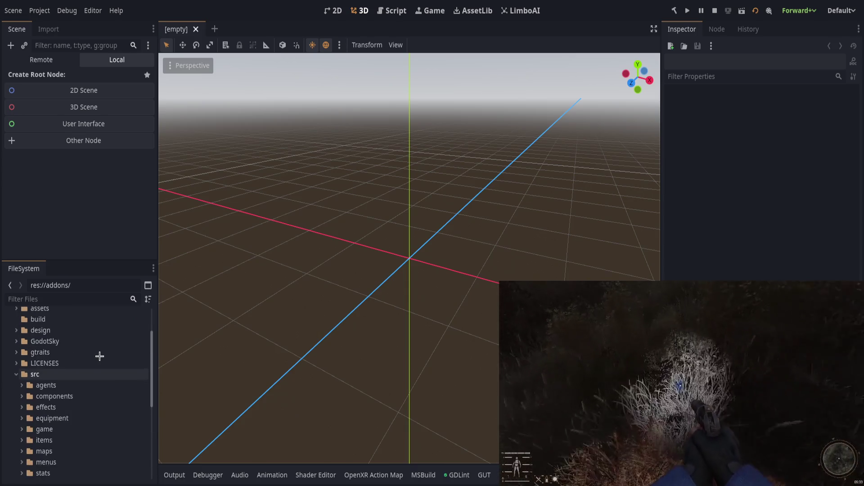
{"action": "scroll", "coordinate": [55, 419], "scroll_direction": "down", "scroll_amount": 10}
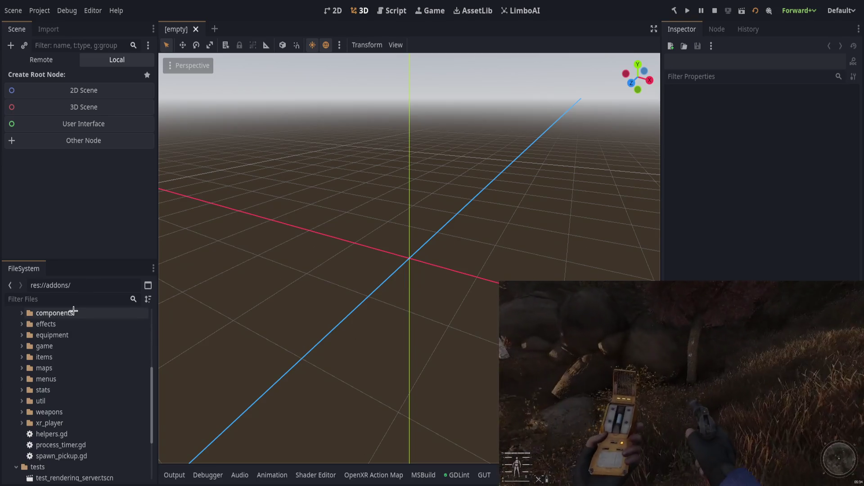
{"action": "scroll", "coordinate": [41, 378], "scroll_direction": "up", "scroll_amount": 2}
{"action": "left_click", "coordinate": [16, 368]}
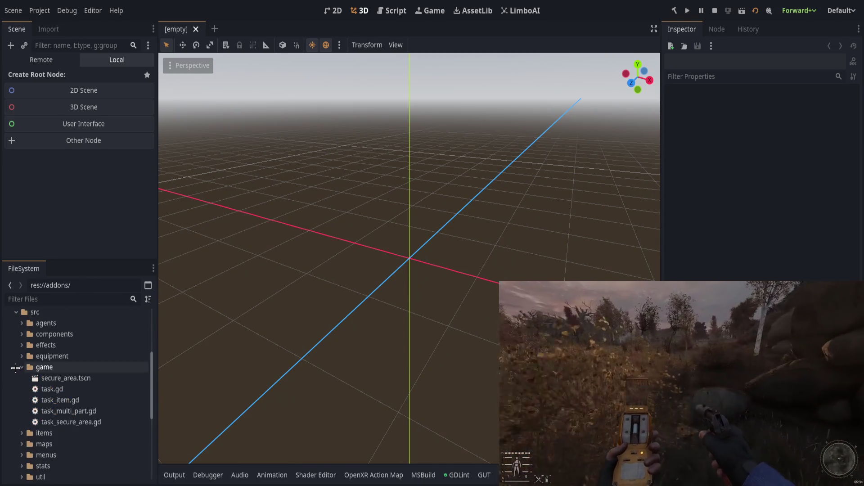
{"action": "left_click", "coordinate": [15, 366]}
{"action": "left_click", "coordinate": [20, 356]}
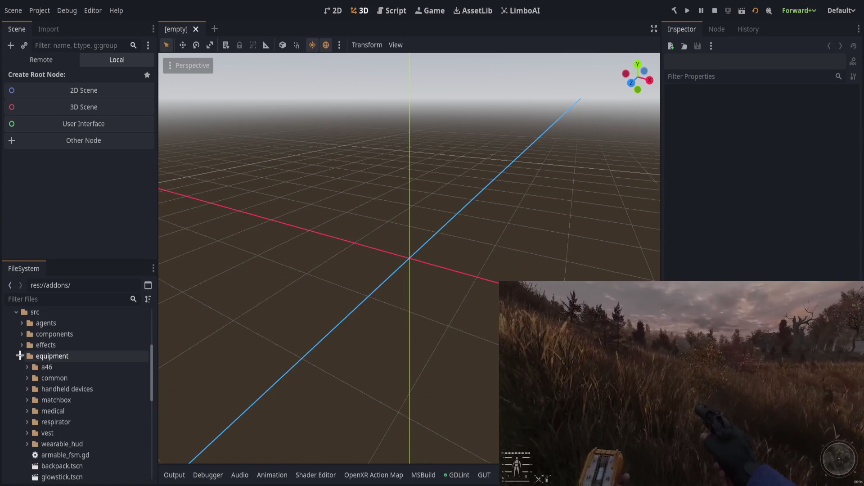
{"action": "left_click", "coordinate": [27, 367]}
{"action": "left_click", "coordinate": [72, 390]}
{"action": "double_click", "coordinate": [72, 390]}
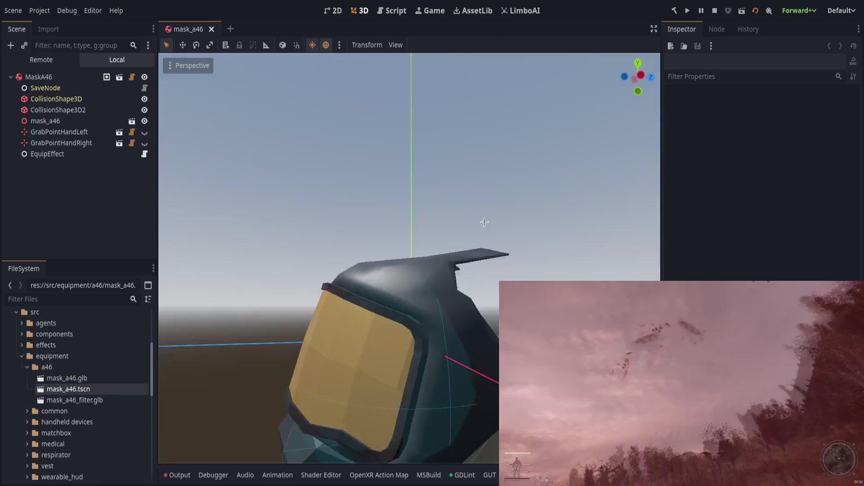
Clear the StatEffect from EquipEffect's Effect property and open equip_effect.gd with Ctrl+F3
{"action": "scroll", "coordinate": [393, 239], "scroll_direction": "up", "scroll_amount": 2}
{"action": "left_click_drag", "start_coordinate": [393, 239], "coordinate": [291, 250]}
{"action": "left_click", "coordinate": [83, 154]}
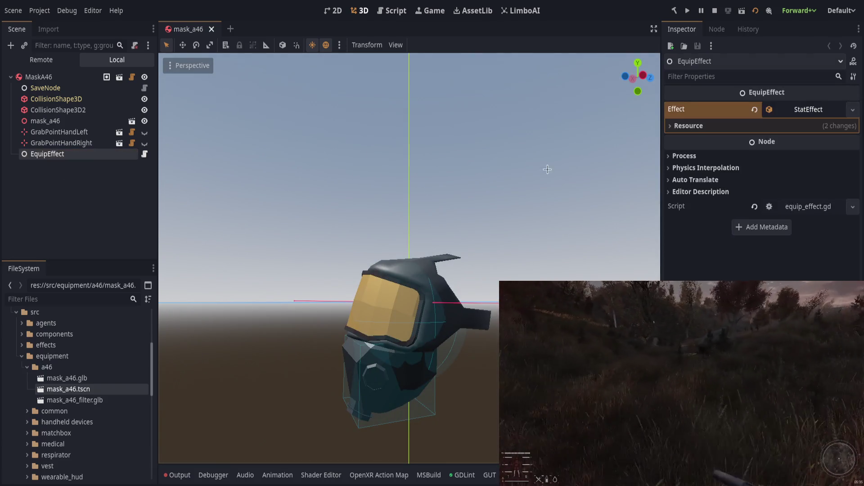
{"action": "left_click", "coordinate": [755, 109]}
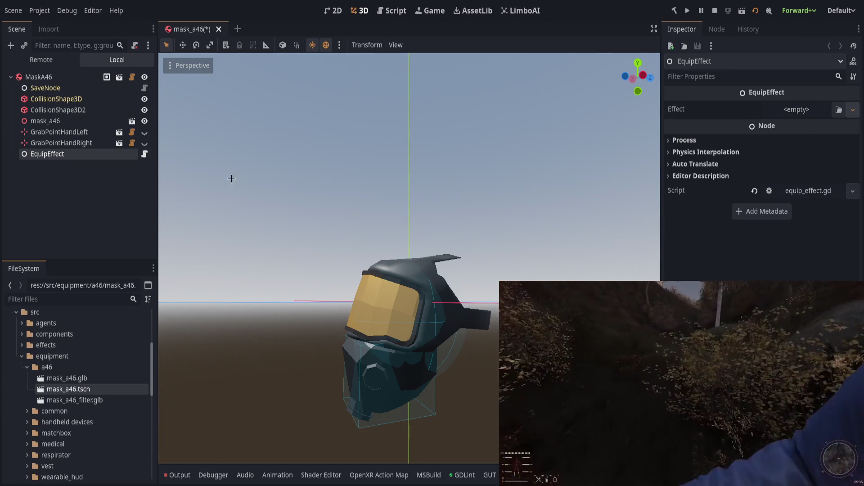
{"action": "left_click", "coordinate": [112, 154]}
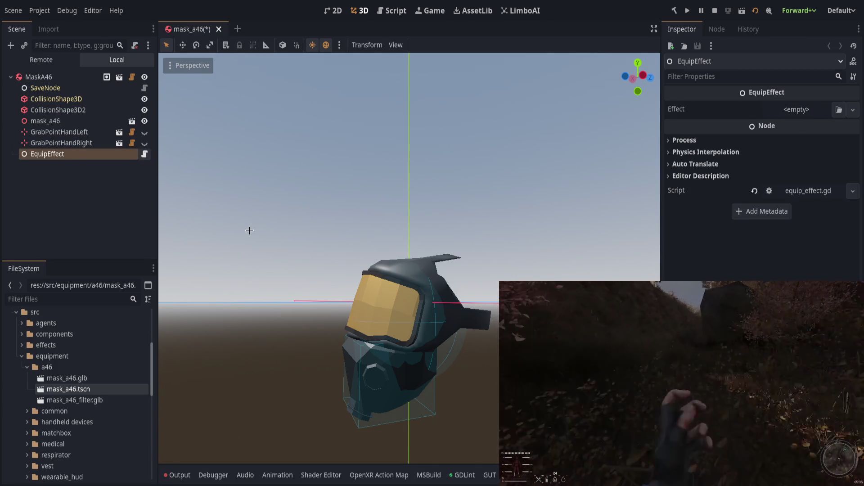
{"action": "key", "text": "ctrl+F3"}
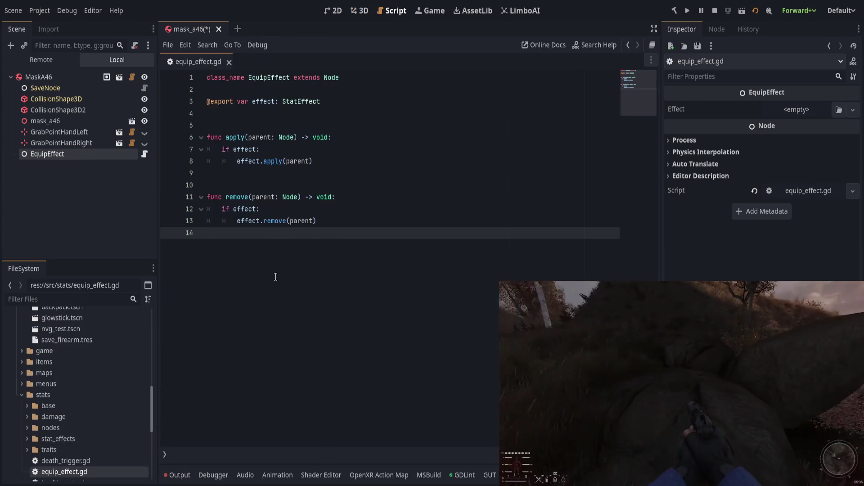
{"action": "scroll", "coordinate": [87, 414], "scroll_direction": "down", "scroll_amount": 5}
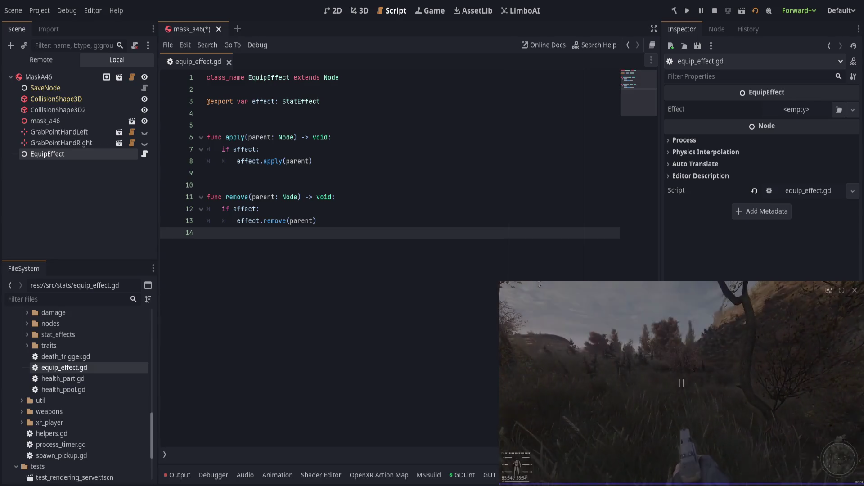
{"action": "left_click", "coordinate": [562, 357]}
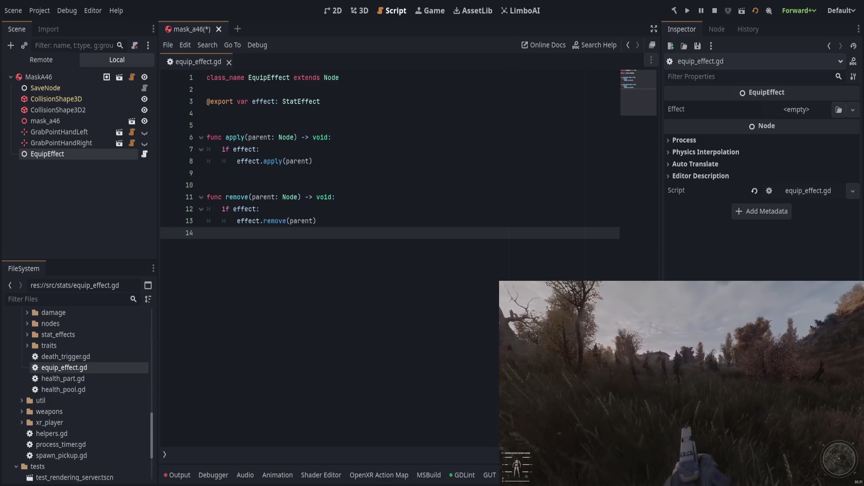
Review the apply and remove functions in the open script, ending with the caret on line 14
{"action": "left_click", "coordinate": [324, 198]}
{"action": "left_click", "coordinate": [324, 211]}
{"action": "left_click_drag", "start_coordinate": [327, 121], "coordinate": [358, 233]}
{"action": "left_click", "coordinate": [358, 233]}
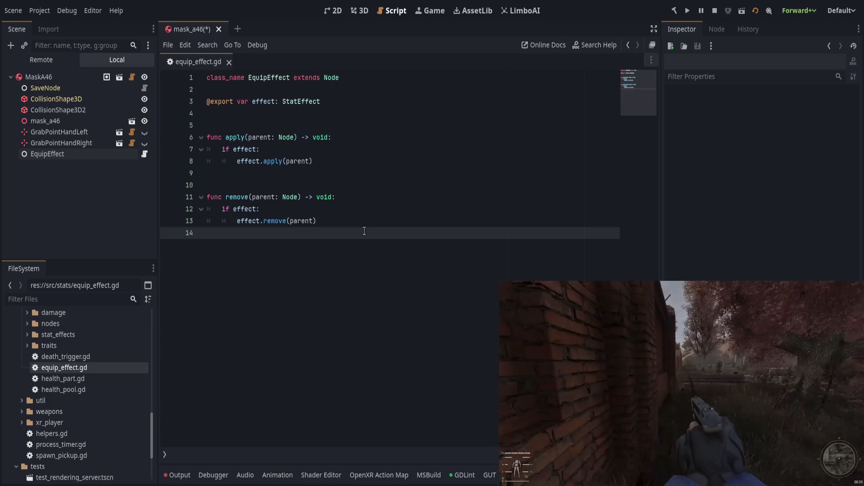
Expand the stats/nodes folder and select pack_effects.gd
{"action": "scroll", "coordinate": [29, 393], "scroll_direction": "up", "scroll_amount": 5}
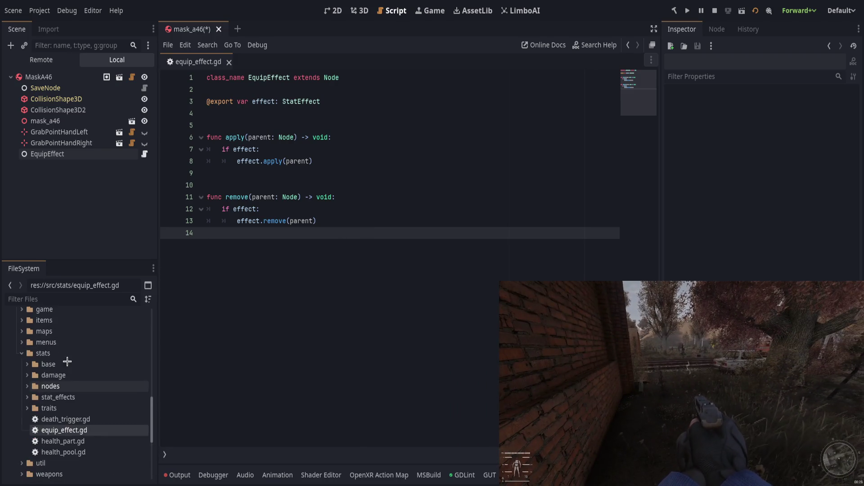
{"action": "left_click", "coordinate": [27, 387]}
{"action": "left_click", "coordinate": [71, 397]}
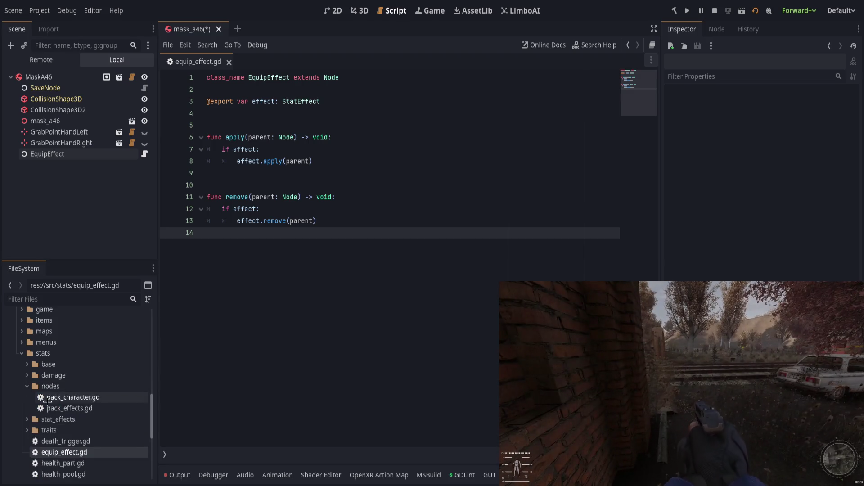
{"action": "mouse_move", "coordinate": [70, 406]}
{"action": "left_mouse_down"}
{"action": "mouse_move", "coordinate": [86, 397]}
{"action": "mouse_move", "coordinate": [54, 376]}
{"action": "mouse_move", "coordinate": [62, 408]}
{"action": "left_mouse_up"}
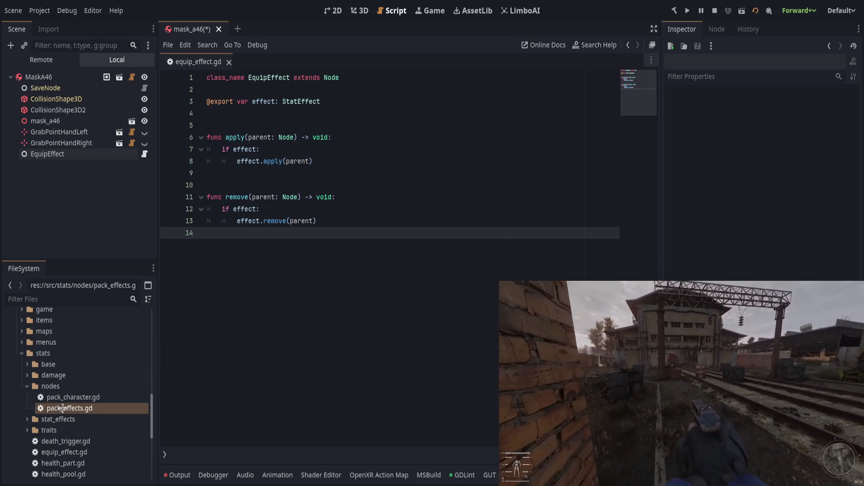
Open pack_effects.gd, then expand stats/traits and open status_effects.gd in the script editor
{"action": "double_click", "coordinate": [62, 408]}
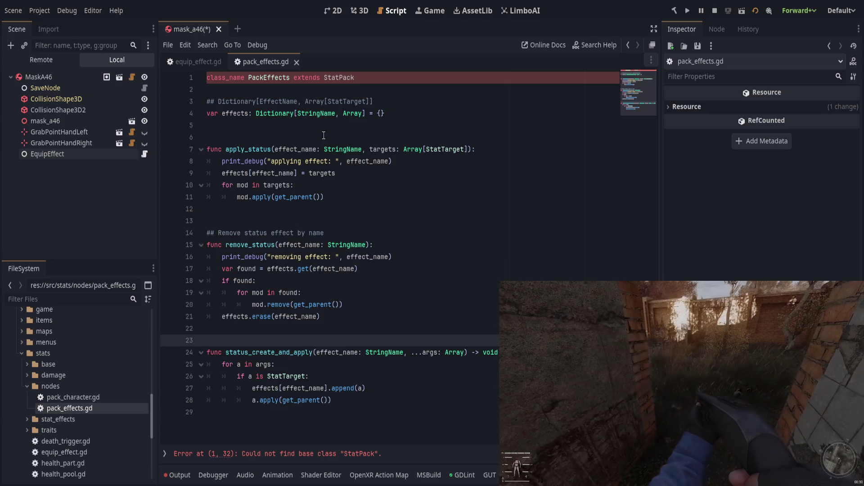
{"action": "scroll", "coordinate": [41, 400], "scroll_direction": "down", "scroll_amount": 2}
{"action": "double_click", "coordinate": [47, 389]}
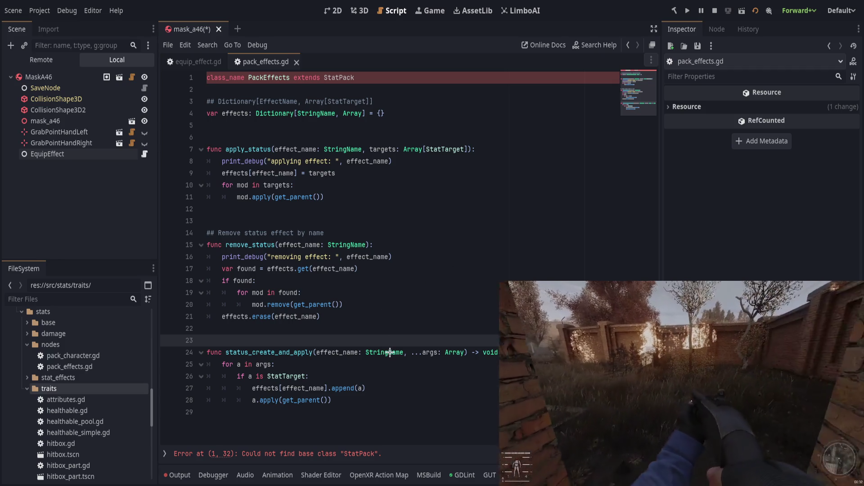
{"action": "scroll", "coordinate": [90, 405], "scroll_direction": "down", "scroll_amount": 3}
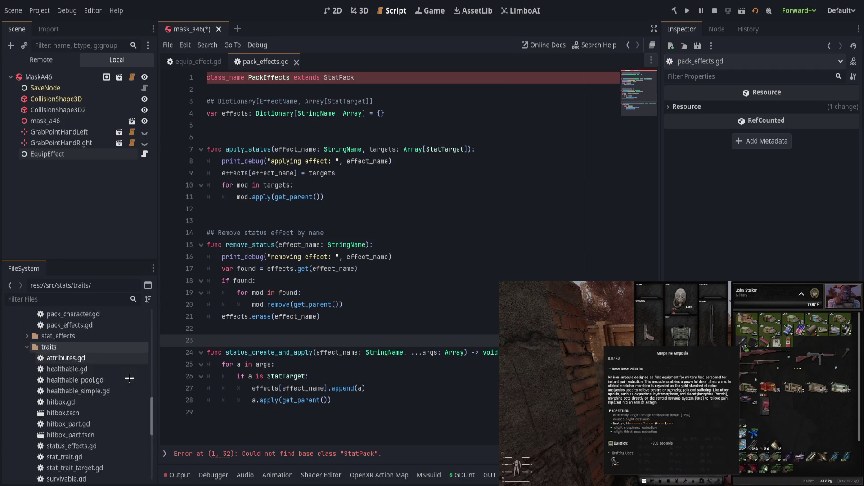
{"action": "double_click", "coordinate": [88, 429]}
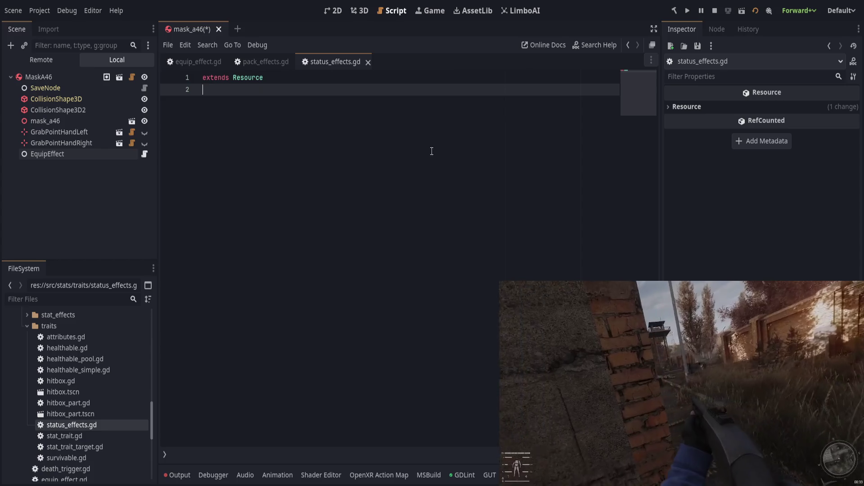
Declare class_name StatusEffectable at the top of status_effects.gd
{"action": "type", "text": "class_name S"}
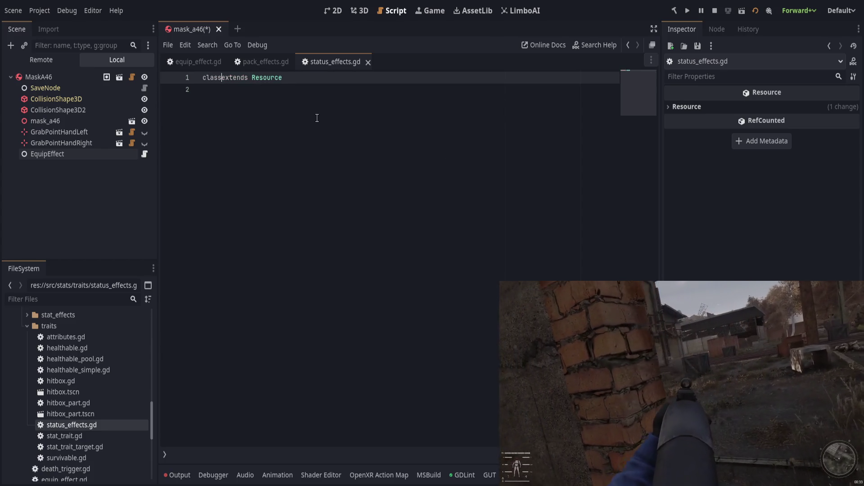
{"action": "type", "text": "tatus"}
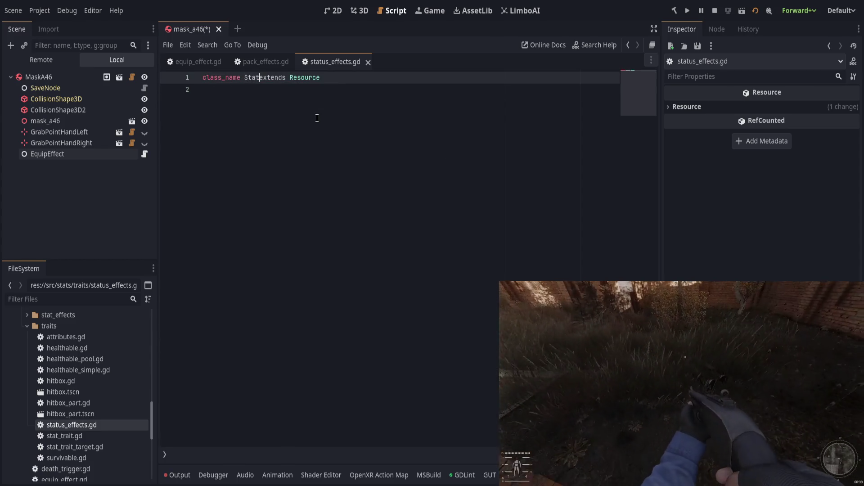
{"action": "type", "text": "Effects"}
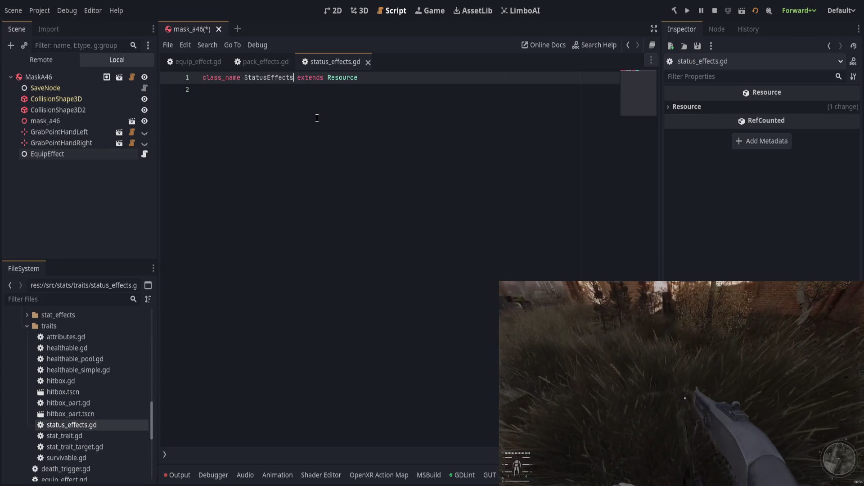
{"action": "key", "text": "BackSpace"}
{"action": "type", "text": "able"}
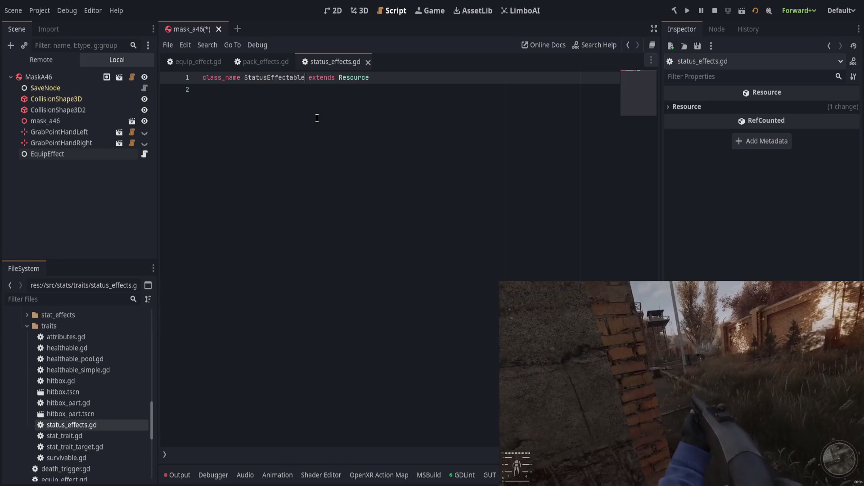
{"action": "left_click", "coordinate": [340, 202]}
{"action": "key", "text": "Return"}
{"action": "key", "text": "Return"}
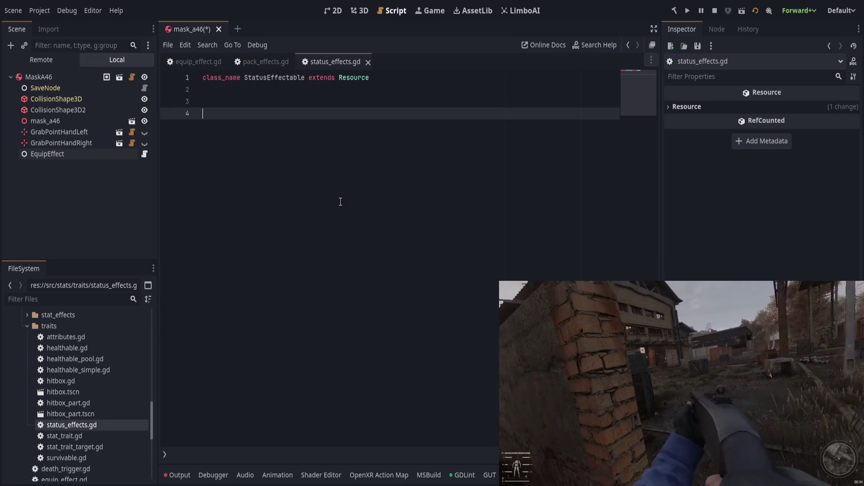
Write stub functions add() and remove() whose bodies are just pass, and save
{"action": "type", "text": "func stat()"}
{"action": "key", "text": "ctrl+BackSpace"}
{"action": "key", "text": "ctrl+BackSpace"}
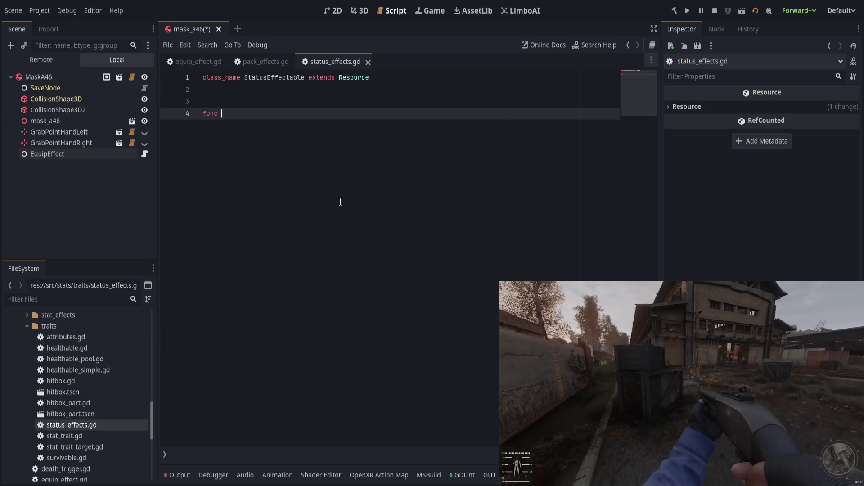
{"action": "type", "text": "add():"}
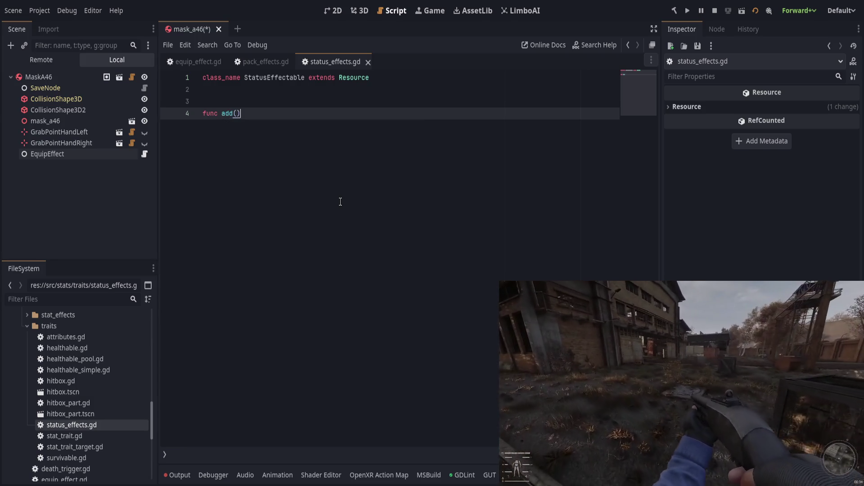
{"action": "key", "text": "Return"}
{"action": "type", "text": "pass"}
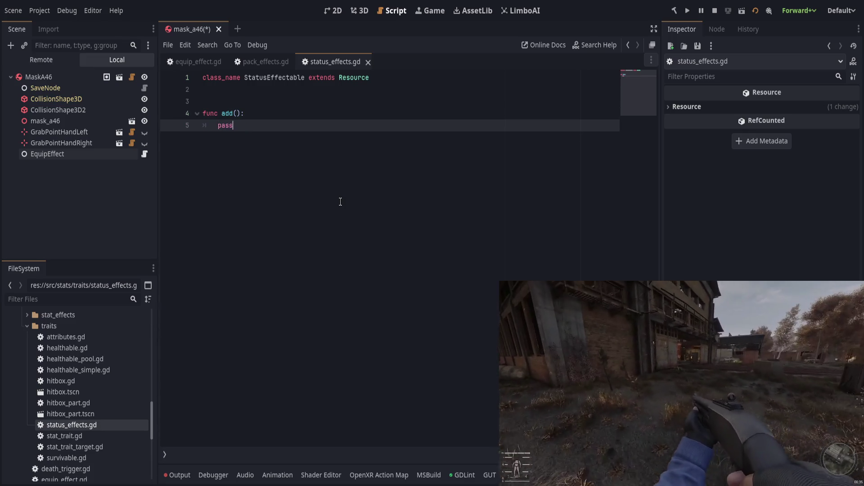
{"action": "key", "text": "Return"}
{"action": "key", "text": "Return"}
{"action": "type", "text": "func remove():"}
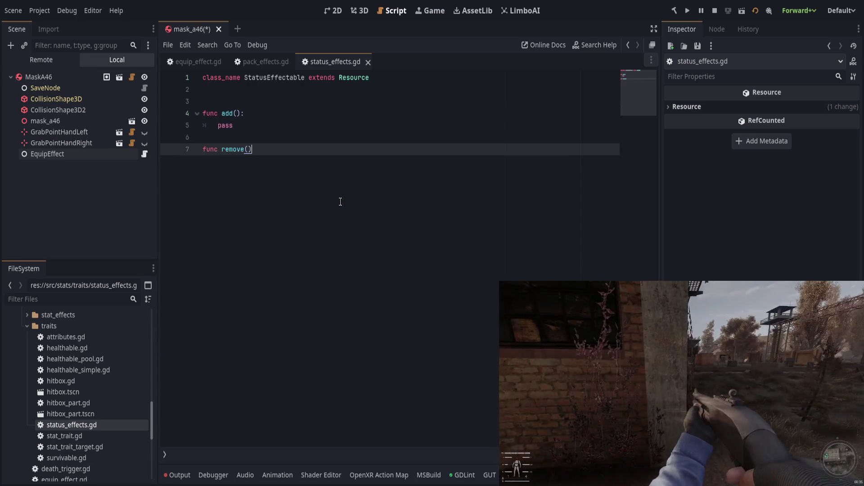
{"action": "key", "text": "Return"}
{"action": "type", "text": "as"}
{"action": "key", "text": "BackSpace"}
{"action": "key", "text": "BackSpace"}
{"action": "type", "text": "pass"}
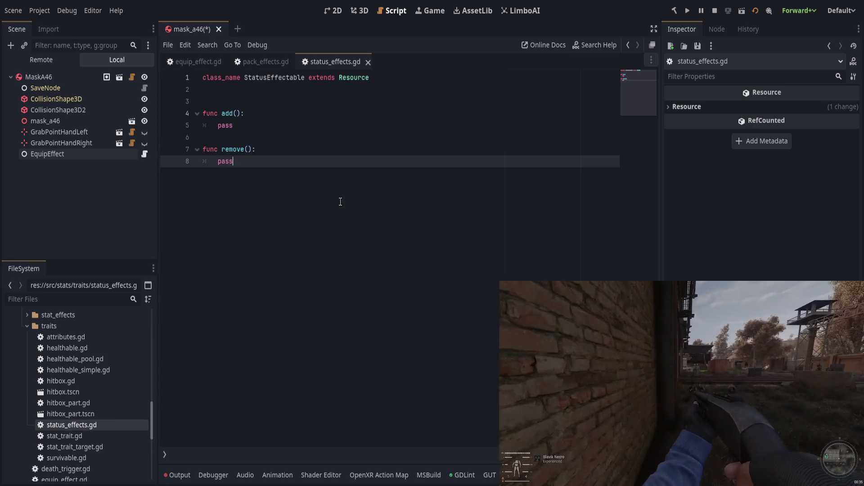
{"action": "key", "text": "ctrl+s"}
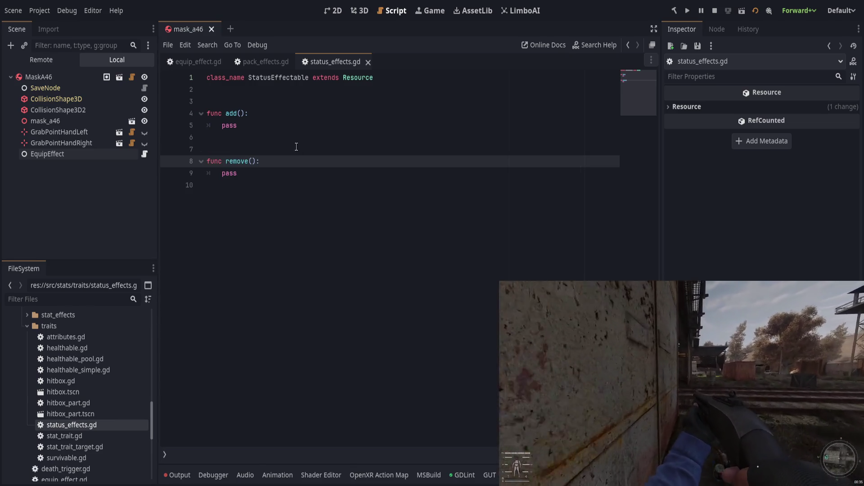
Rename the add() stub to apply() and save the script again
{"action": "left_click", "coordinate": [351, 216]}
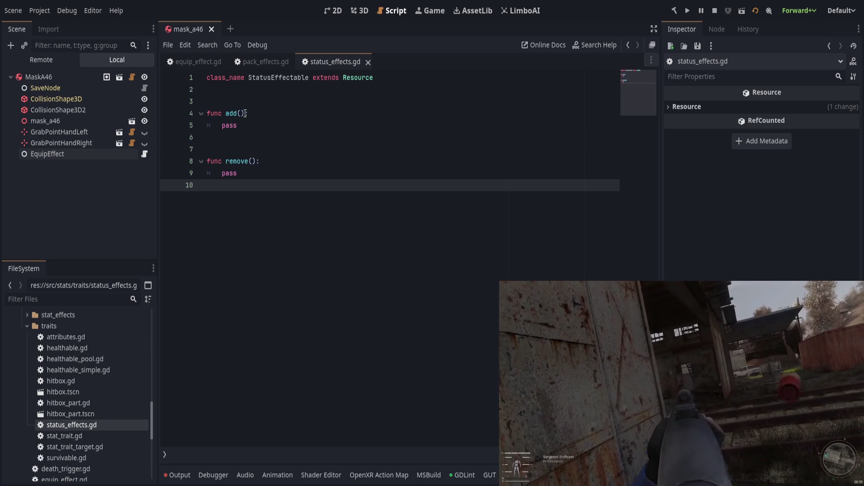
{"action": "left_click_drag", "start_coordinate": [225, 113], "coordinate": [248, 113]}
{"action": "type", "text": "apply()"}
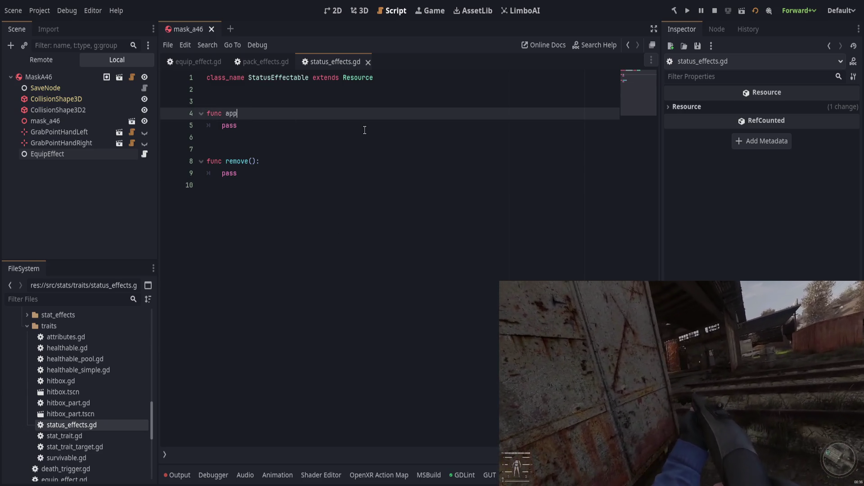
{"action": "type", "text": ":"}
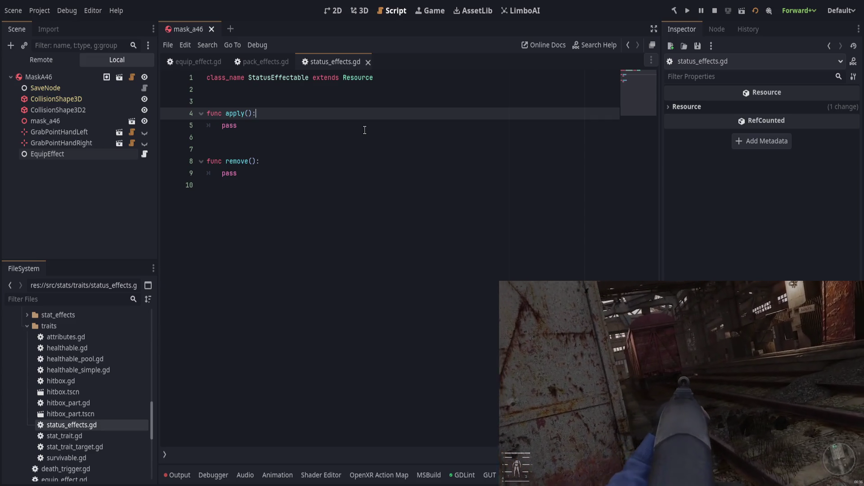
{"action": "left_click", "coordinate": [373, 232]}
{"action": "key", "text": "ctrl+s"}
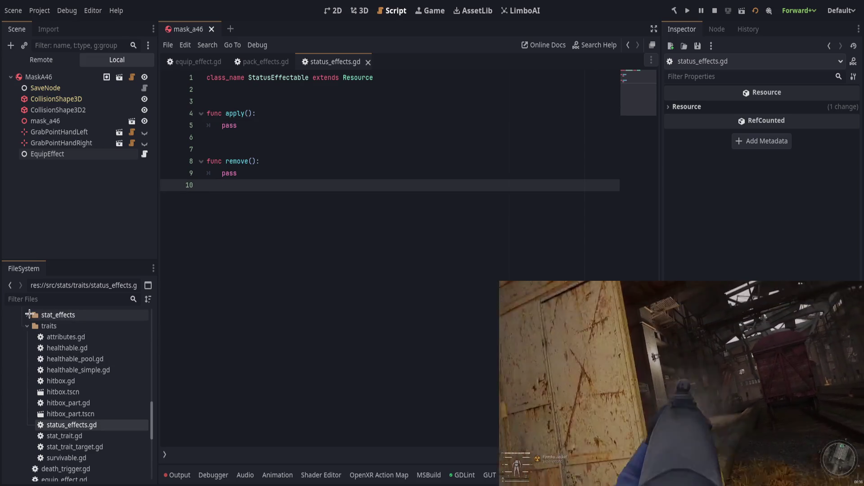
Expand the stat_effects folder and select nodes/pack_effects.gd
{"action": "left_click", "coordinate": [27, 314]}
{"action": "scroll", "coordinate": [28, 352], "scroll_direction": "up", "scroll_amount": 3}
{"action": "left_click", "coordinate": [72, 367]}
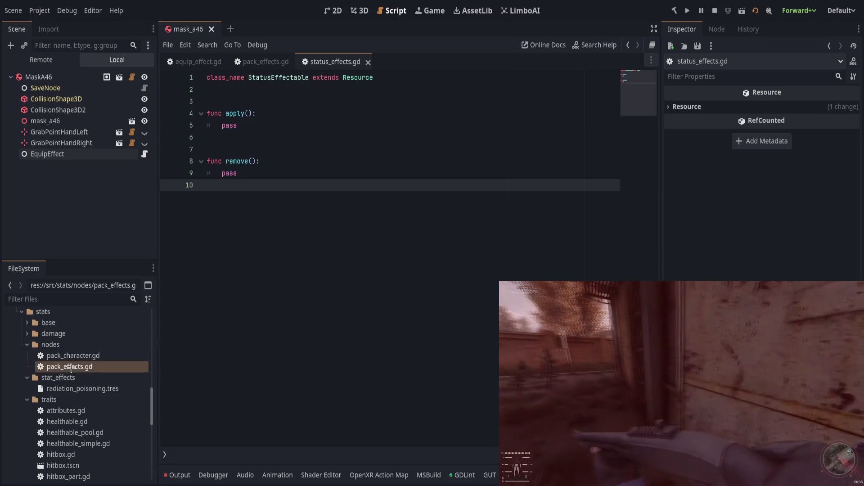
Reopen pack_effects.gd and review its apply_status, remove_status and status_create_and_apply code
{"action": "double_click", "coordinate": [74, 367]}
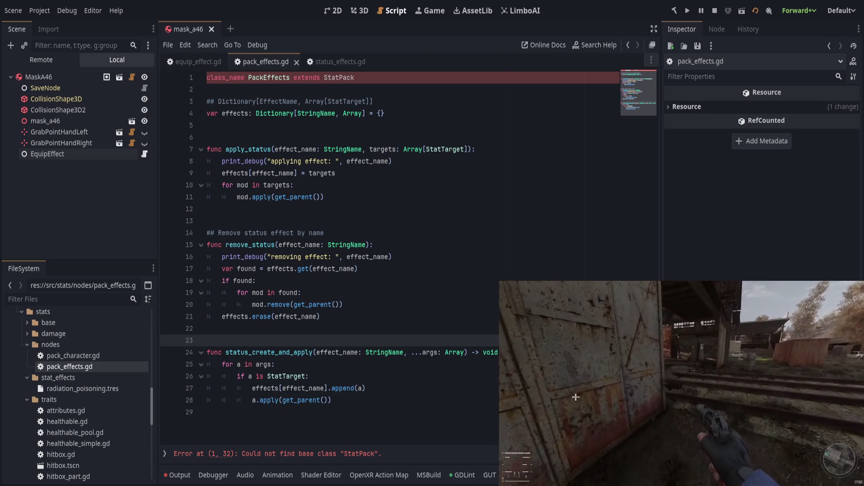
{"action": "left_click", "coordinate": [411, 256]}
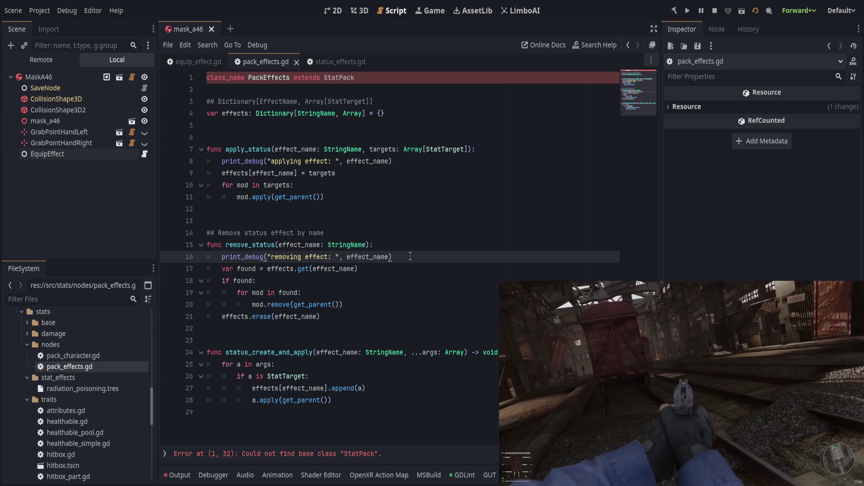
{"action": "left_click", "coordinate": [359, 208]}
Copy all of pack_effects.gd and paste it below remove() in status_effects.gd
{"action": "key", "text": "ctrl+a"}
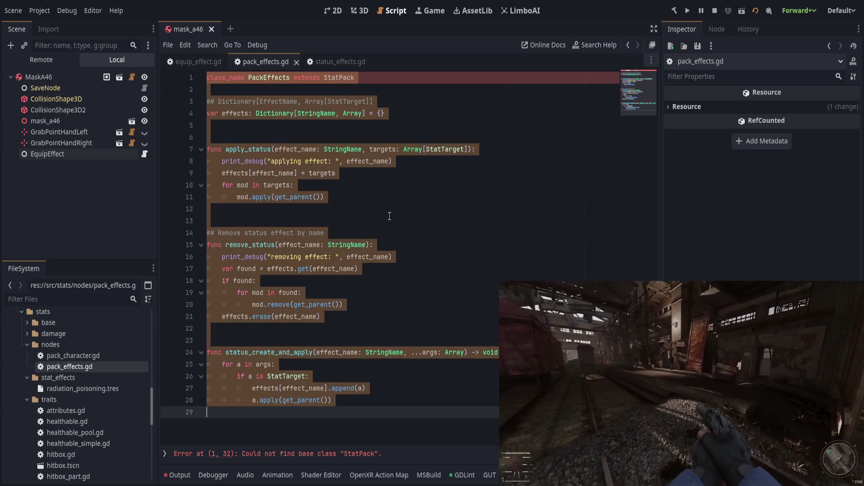
{"action": "left_click", "coordinate": [389, 216]}
{"action": "left_click", "coordinate": [335, 61]}
{"action": "left_click", "coordinate": [390, 146]}
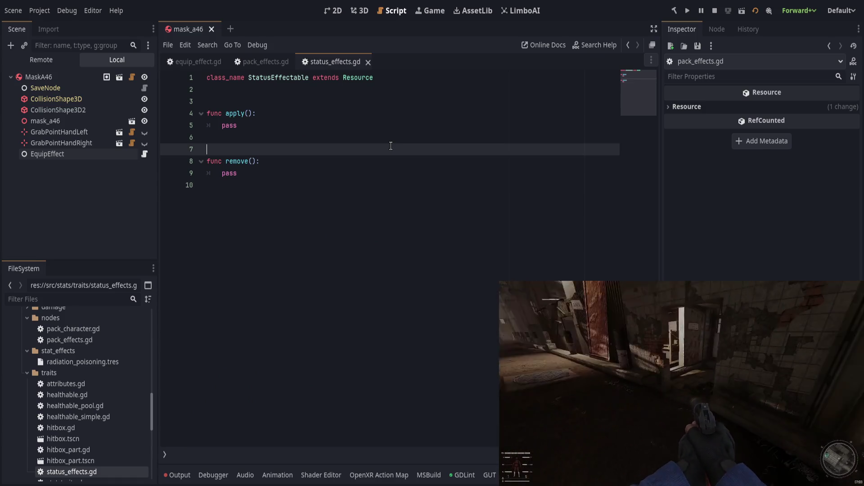
{"action": "key", "text": "ctrl+a"}
{"action": "left_click", "coordinate": [398, 161]}
{"action": "left_click", "coordinate": [337, 227]}
{"action": "key", "text": "Return"}
{"action": "key", "text": "ctrl+v"}
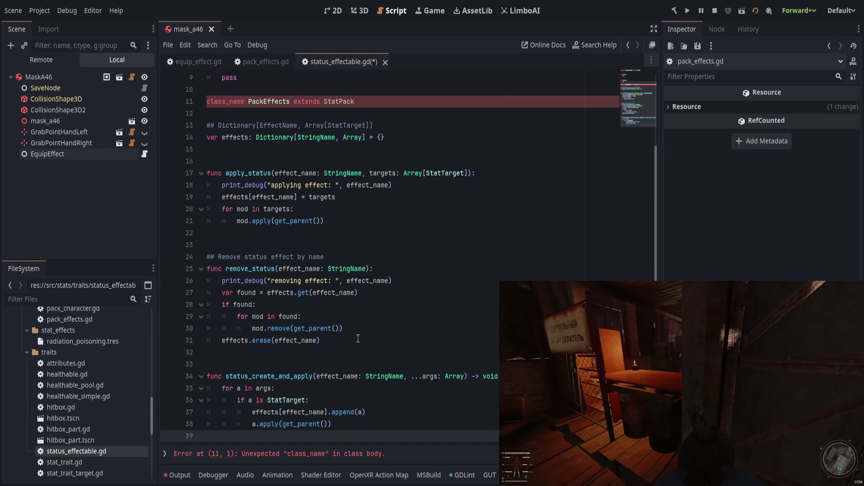
Delete the leftover 'class_name PackEffects extends StatPack' line and move the effects declaration up
{"action": "scroll", "coordinate": [344, 329], "scroll_direction": "up", "scroll_amount": 3}
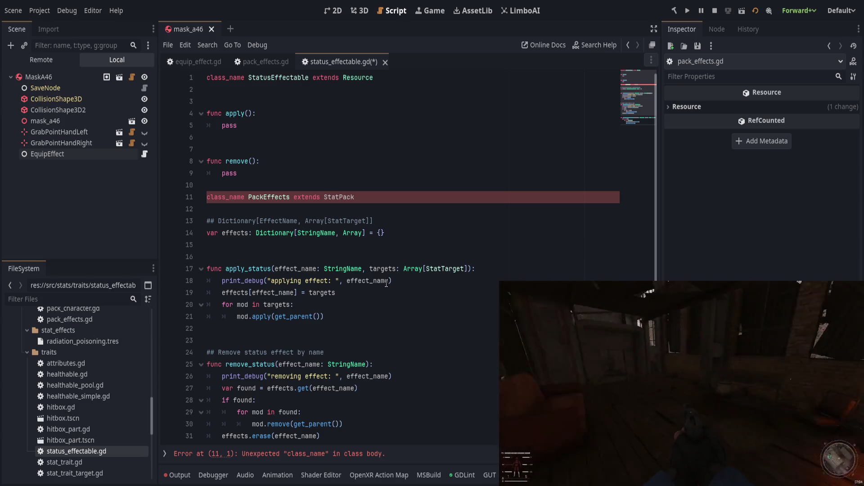
{"action": "left_click", "coordinate": [394, 196]}
{"action": "key", "text": "ctrl+shift+k"}
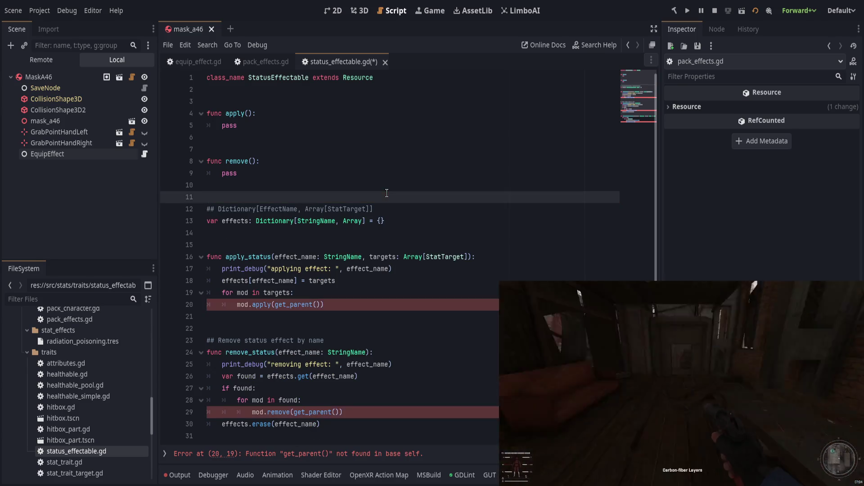
{"action": "left_click", "coordinate": [395, 219]}
{"action": "left_click_drag", "start_coordinate": [395, 218], "coordinate": [307, 207]}
{"action": "key", "text": "alt+Up"}
{"action": "key", "text": "alt+Up"}
{"action": "key", "text": "alt+Up"}
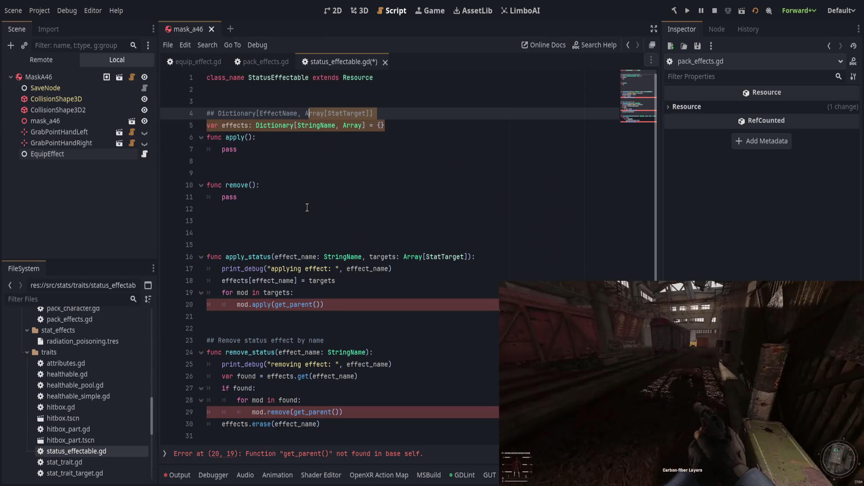
{"action": "left_click", "coordinate": [460, 114]}
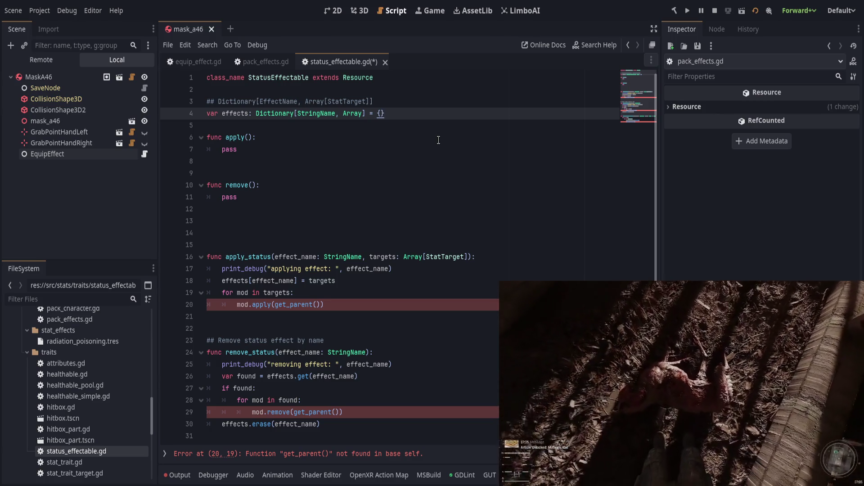
{"action": "left_click", "coordinate": [399, 227]}
{"action": "key", "text": "BackSpace"}
{"action": "key", "text": "BackSpace"}
{"action": "key", "text": "BackSpace"}
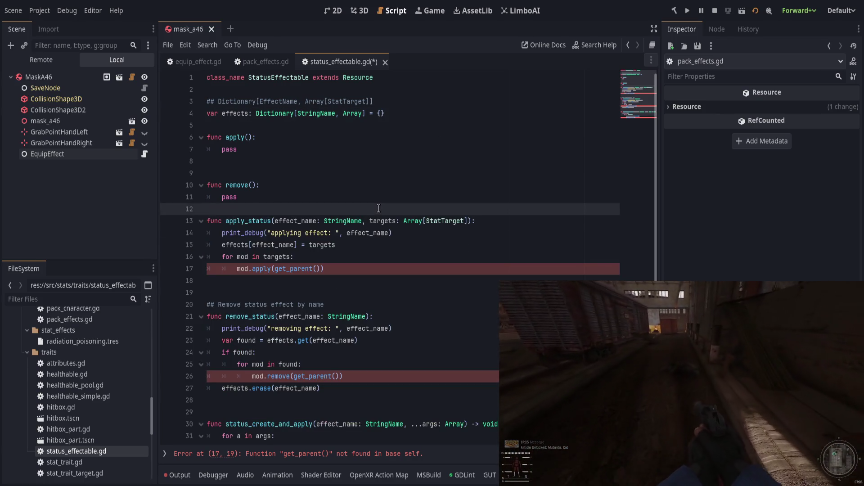
{"action": "key", "text": "Up"}
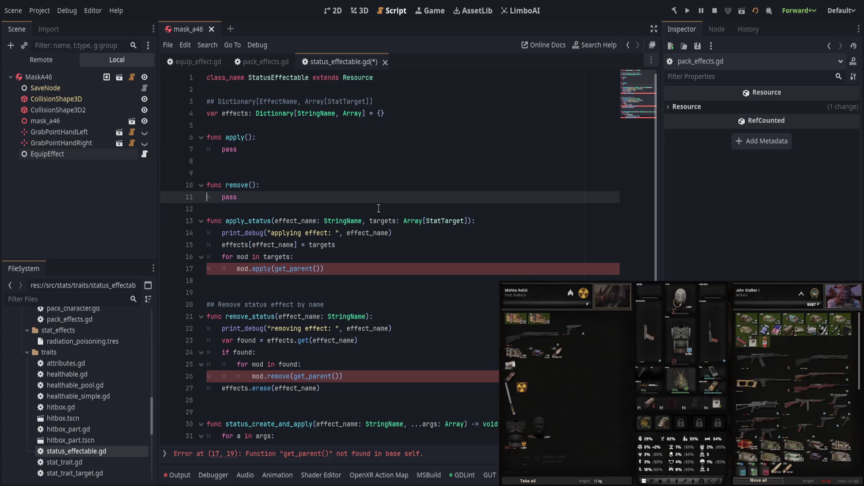
{"action": "key", "text": "ctrl+Home"}
{"action": "key", "text": "Return"}
{"action": "key", "text": "Up"}
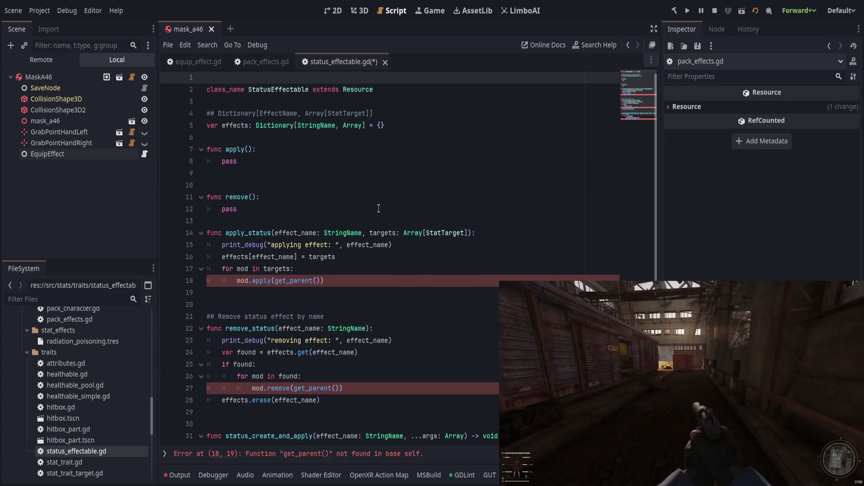
{"action": "type", "text": "@"}
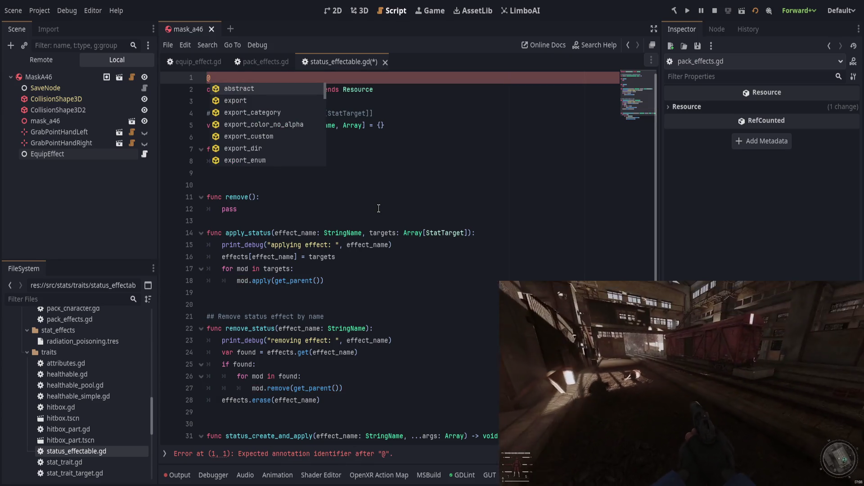
{"action": "key", "text": "ctrl+k"}
{"action": "type", "text": "trait"}
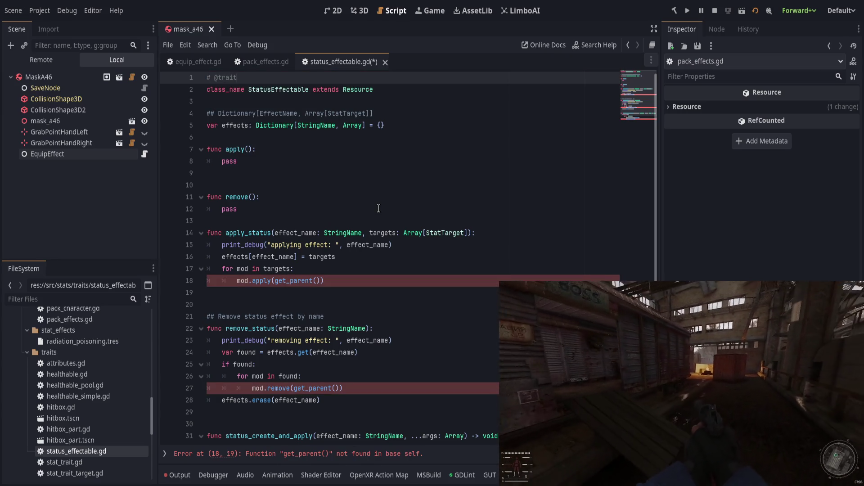
Change the base class from Resource to StatTrait
{"action": "key", "text": "Down"}
{"action": "key", "text": "ctrl+BackSpace"}
{"action": "type", "text": "StatTr"}
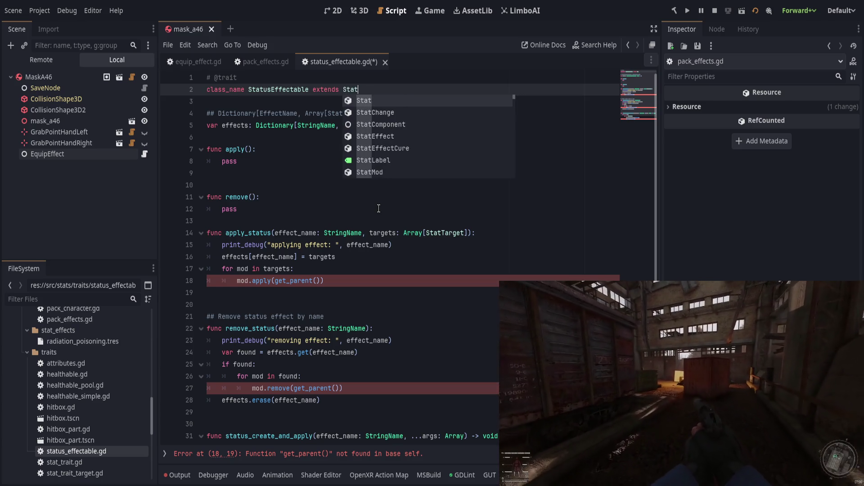
{"action": "type", "text": "ait"}
{"action": "key", "text": "Return"}
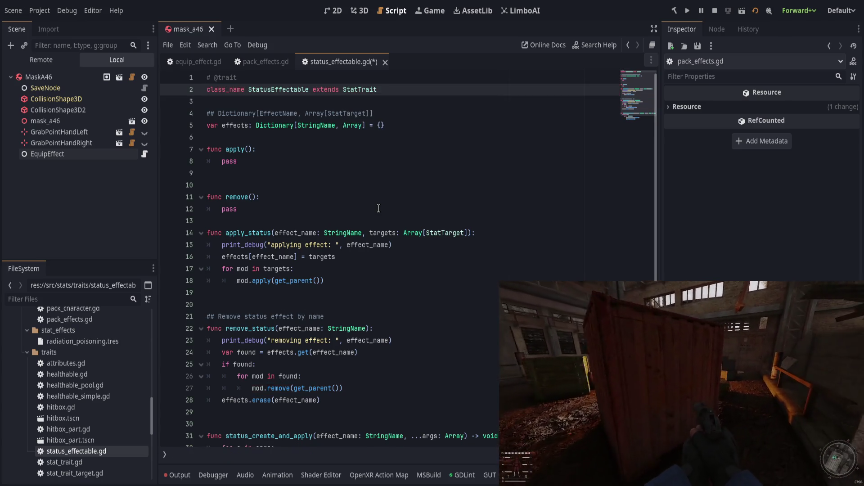
{"action": "left_click", "coordinate": [365, 149]}
{"action": "key", "text": "Up"}
{"action": "key", "text": "Up"}
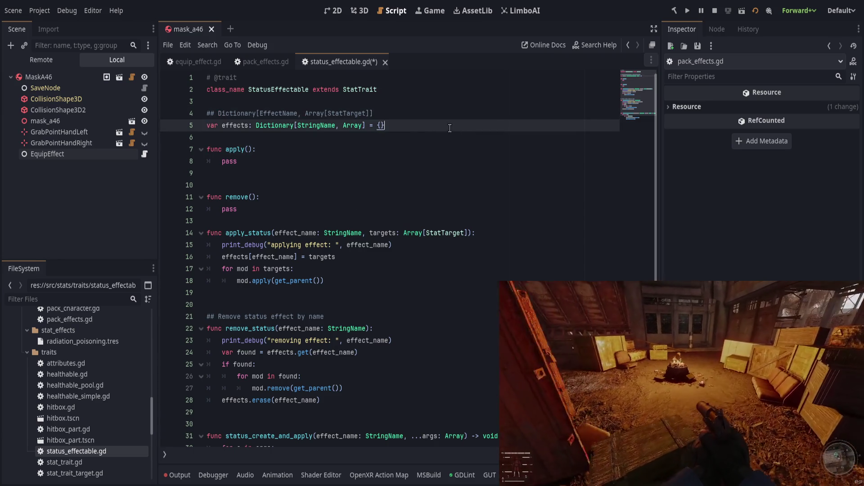
{"action": "key", "text": "Down"}
{"action": "key", "text": "Down"}
{"action": "key", "text": "Down"}
{"action": "key", "text": "Up"}
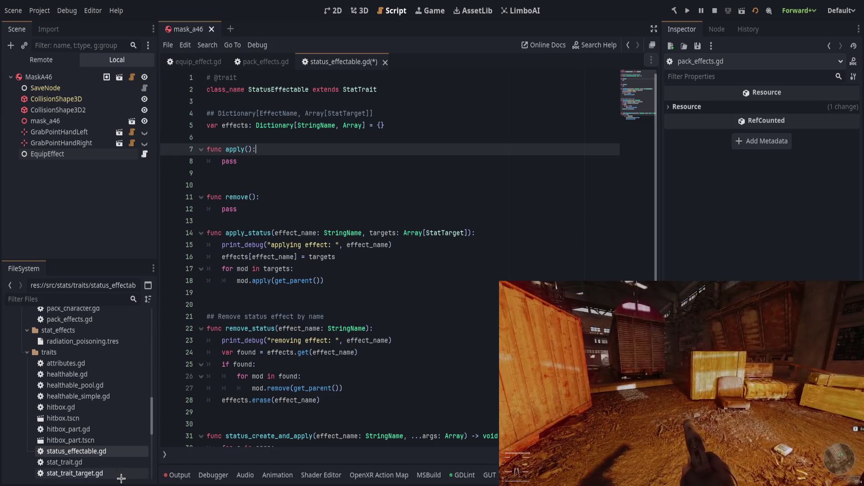
{"action": "scroll", "coordinate": [106, 383], "scroll_direction": "up", "scroll_amount": 3}
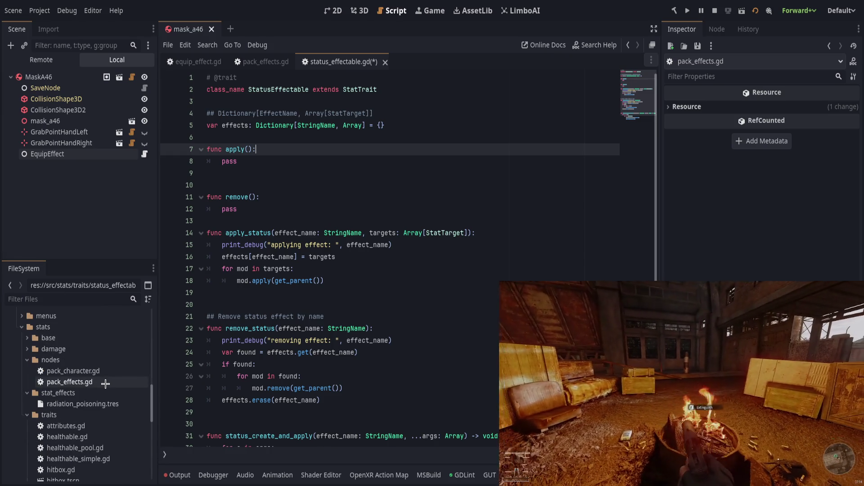
Browse the FileSystem dock, selecting pack_character.gd and collapsing the stats/nodes folder
{"action": "left_click", "coordinate": [106, 372]}
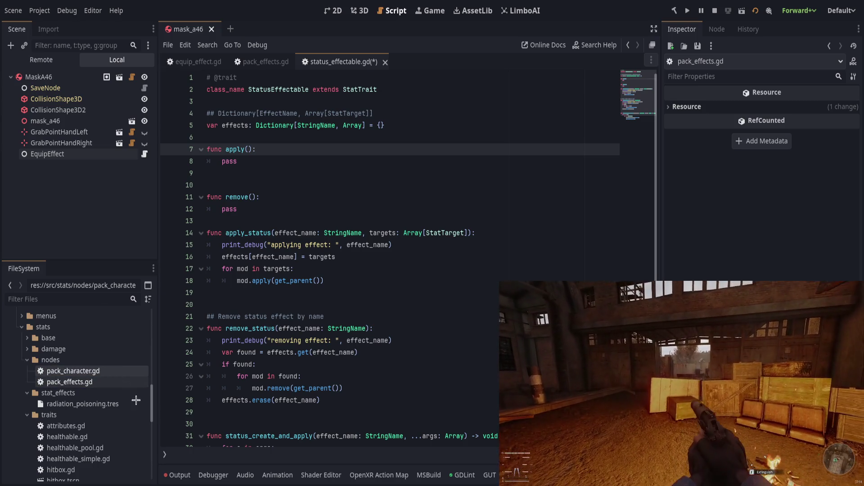
{"action": "double_click", "coordinate": [49, 363]}
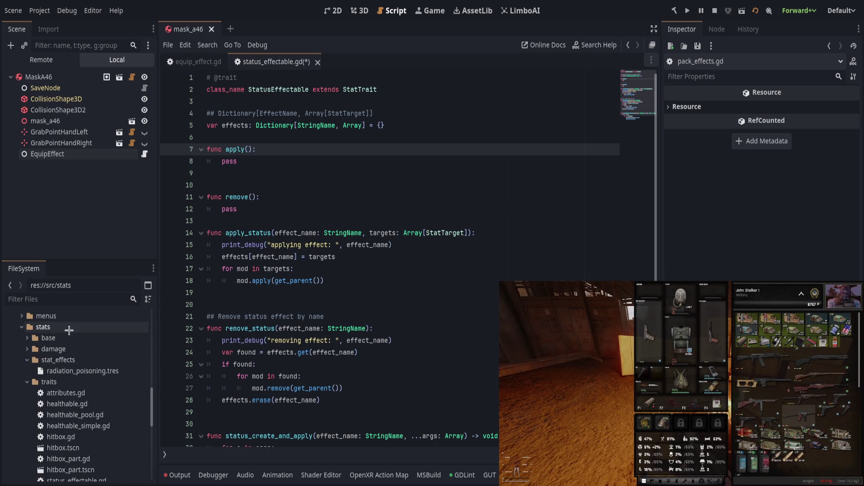
{"action": "scroll", "coordinate": [106, 387], "scroll_direction": "down", "scroll_amount": 5}
{"action": "scroll", "coordinate": [107, 387], "scroll_direction": "up", "scroll_amount": 4}
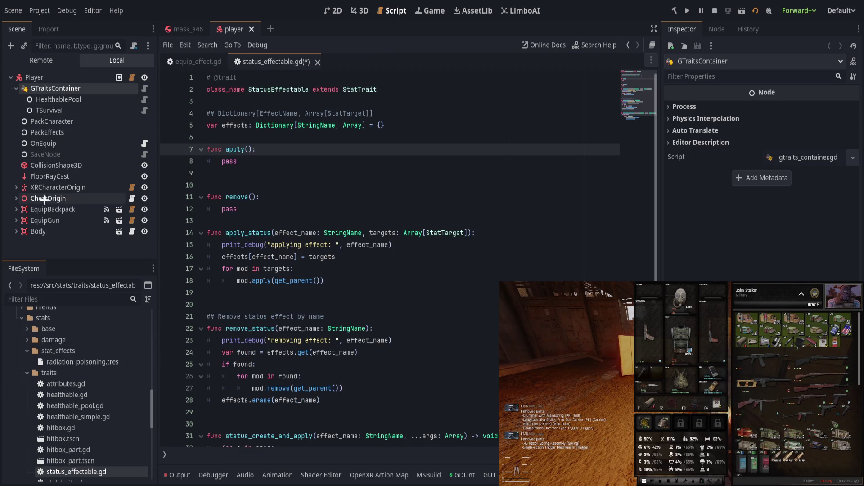
Delete the PackCharacter and PackEffects nodes from Player and save
{"action": "left_click", "coordinate": [14, 209]}
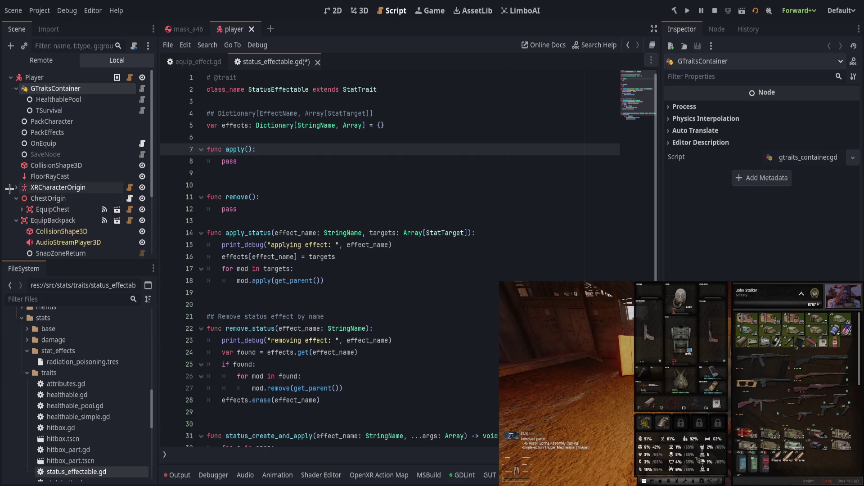
{"action": "left_click", "coordinate": [14, 210]}
{"action": "left_click", "coordinate": [16, 232]}
{"action": "left_click", "coordinate": [81, 121]}
{"action": "left_click", "coordinate": [87, 133], "text": "shift"}
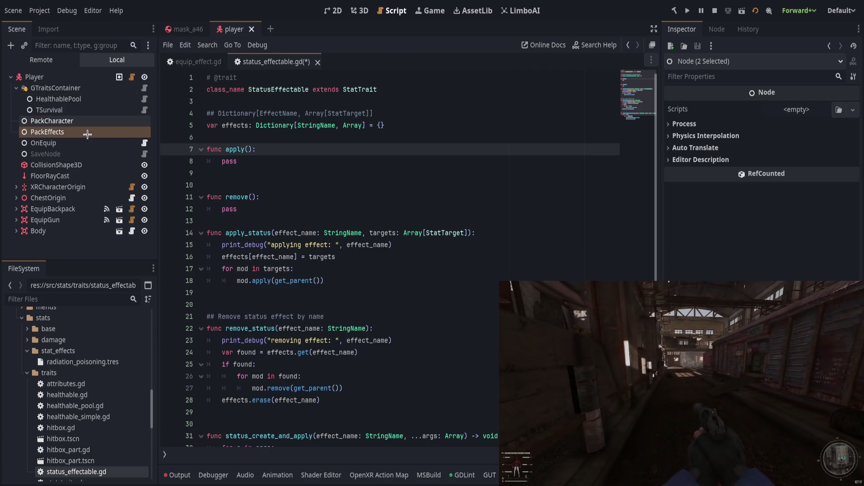
{"action": "key", "text": "Delete"}
{"action": "key", "text": "ctrl+s"}
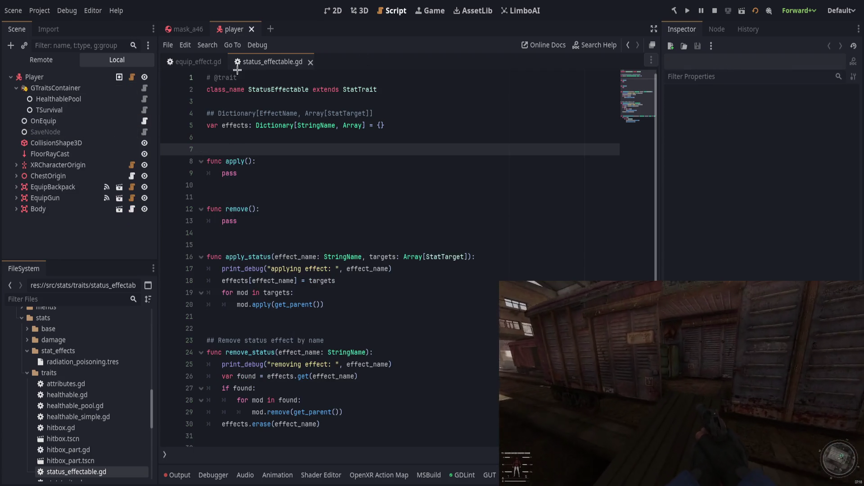
{"action": "left_click", "coordinate": [198, 61]}
Add a StatusEffectable node under GTraitsContainer and move it above TSurvival
{"action": "left_click", "coordinate": [264, 62]}
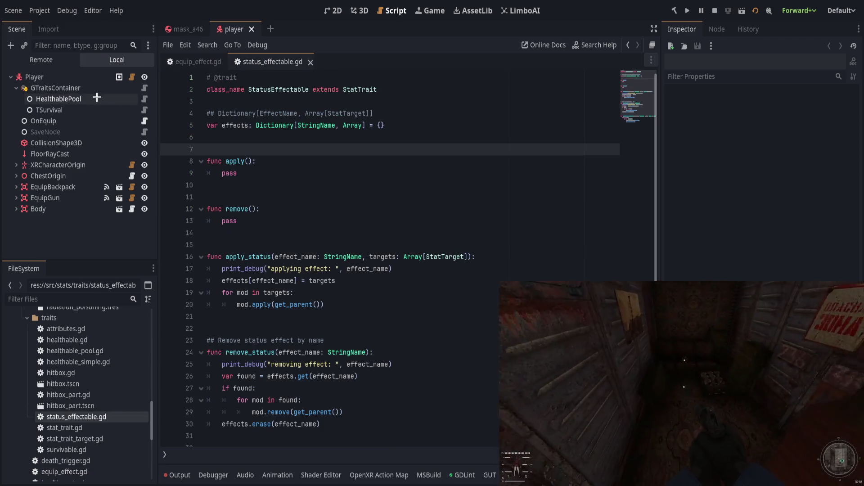
{"action": "left_click", "coordinate": [84, 89]}
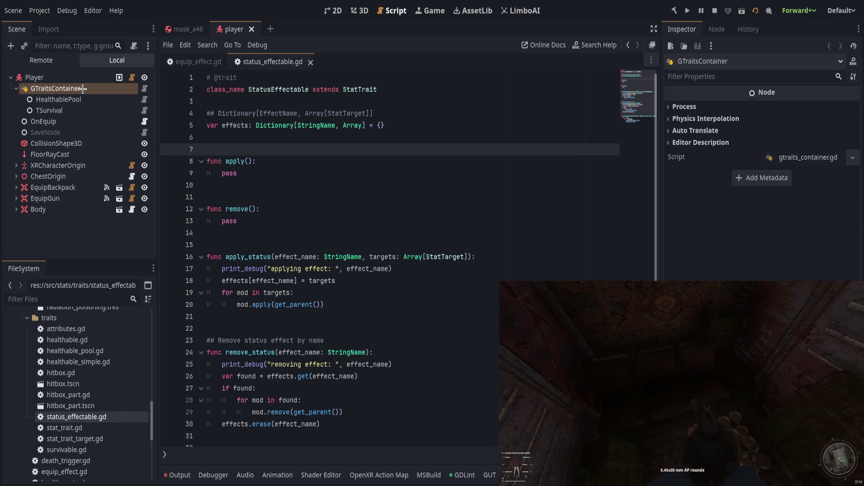
{"action": "left_click_drag", "start_coordinate": [83, 88], "coordinate": [83, 88]}
{"action": "left_click_drag", "start_coordinate": [66, 122], "coordinate": [61, 104]}
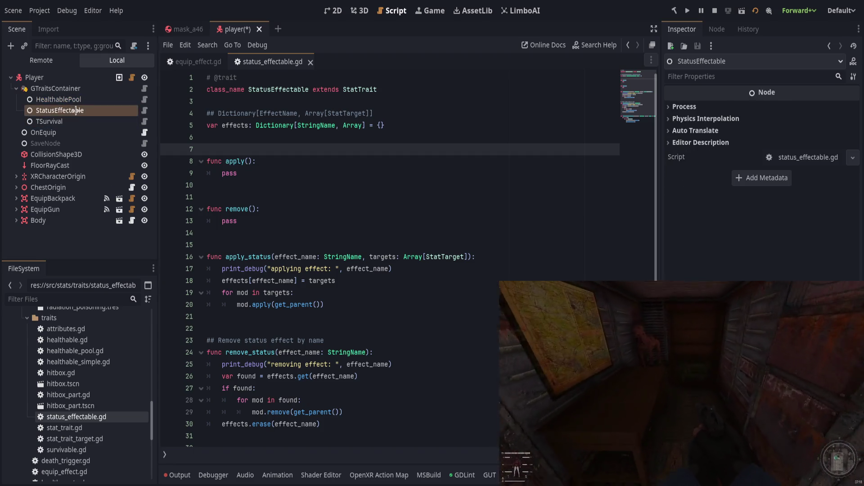
{"action": "left_click", "coordinate": [310, 125]}
{"action": "left_click", "coordinate": [424, 126]}
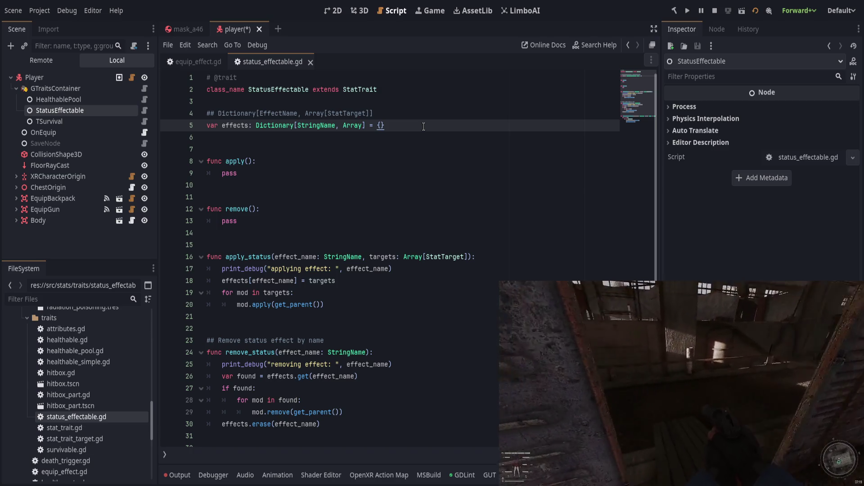
{"action": "left_click", "coordinate": [458, 164]}
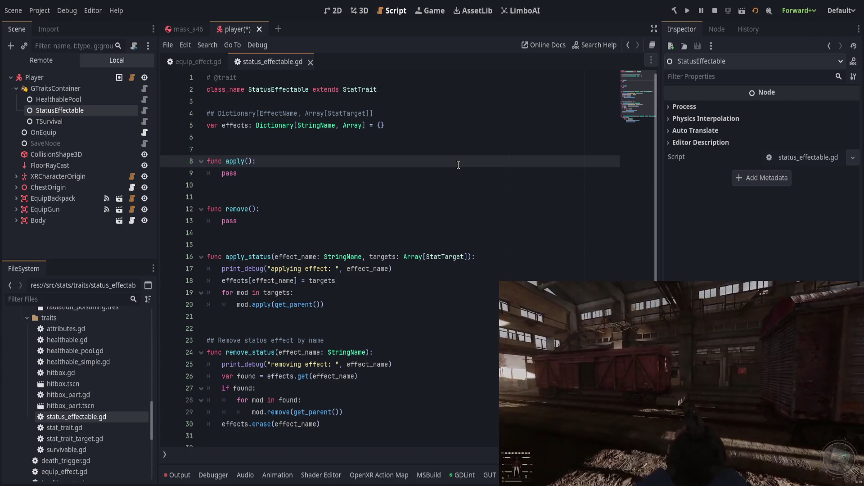
Give apply() the parameters effect: StringName, targets: Array[StatTarget], and start remove()'s parameters
{"action": "type", "text": "effect: String"}
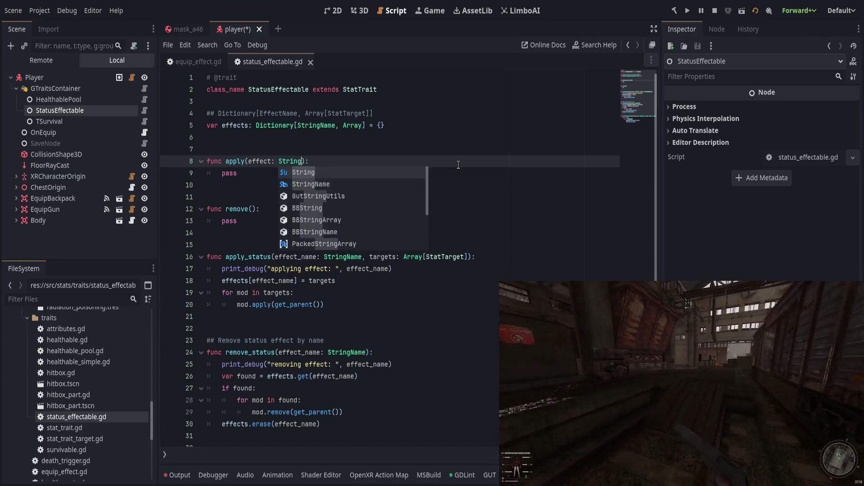
{"action": "type", "text": "Name"}
{"action": "type", "text": ", targets"}
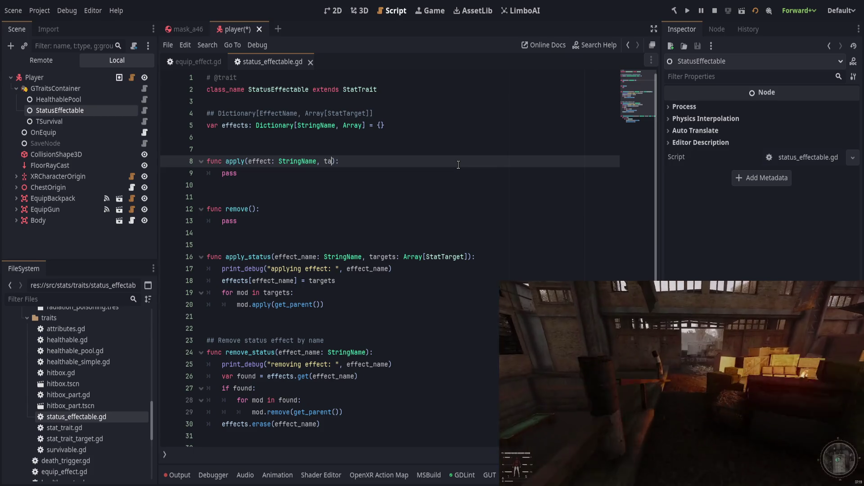
{"action": "type", "text": ": Aray["}
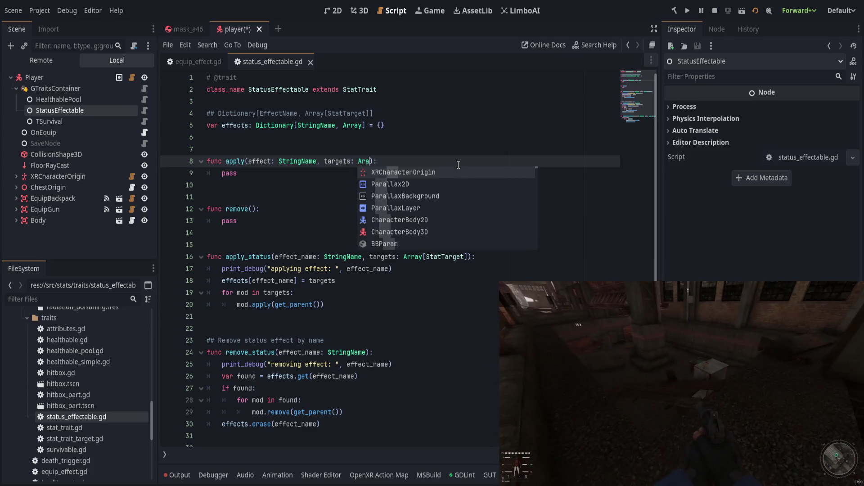
{"action": "key", "text": "BackSpace"}
{"action": "key", "text": "BackSpace"}
{"action": "key", "text": "BackSpace"}
{"action": "type", "text": "ray[S"}
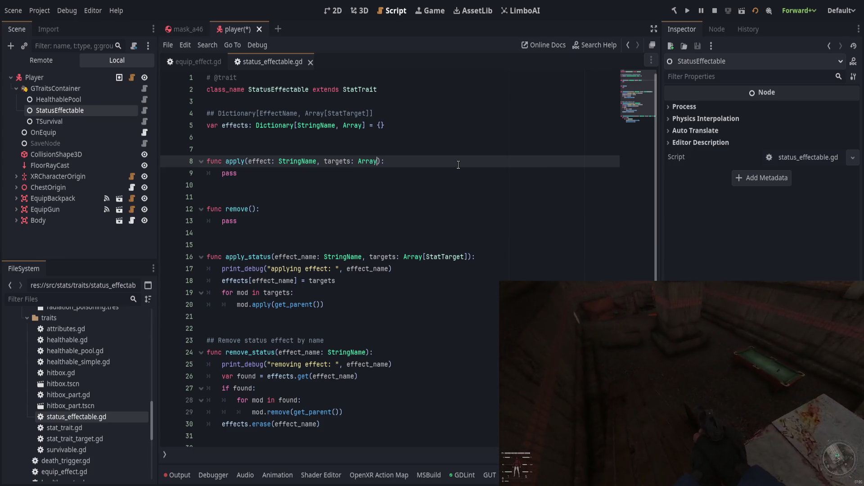
{"action": "type", "text": "tatTarge"}
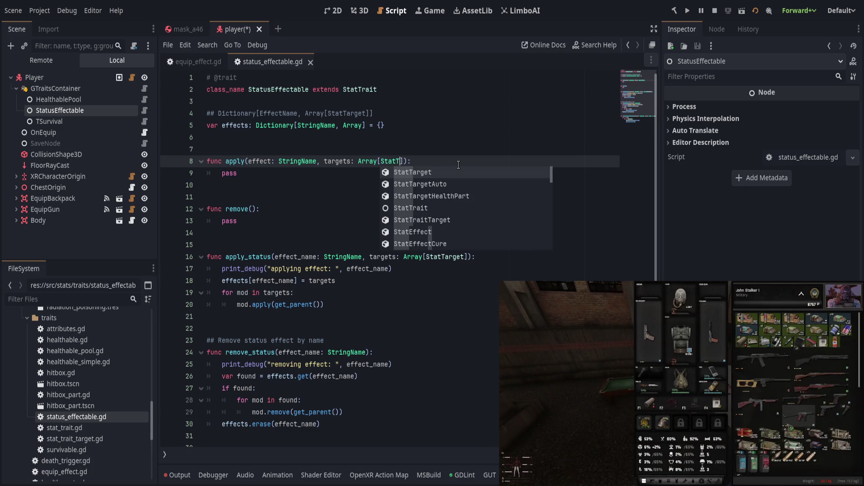
{"action": "type", "text": "t"}
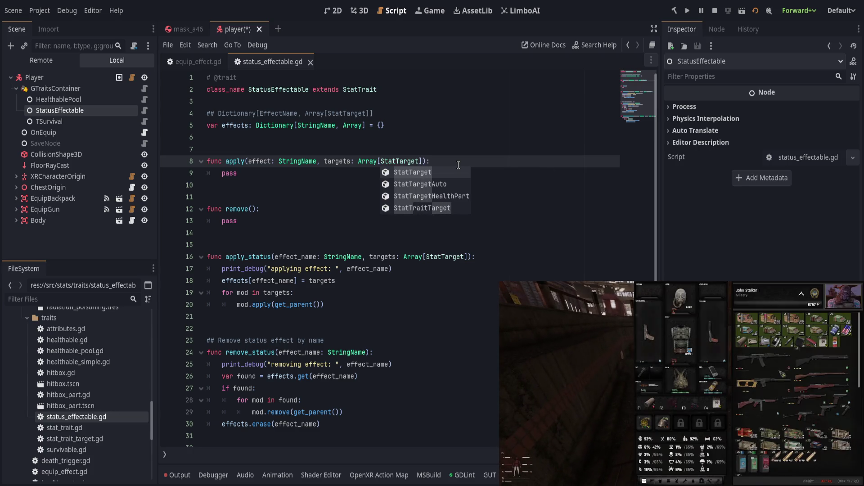
{"action": "triple_click", "coordinate": [459, 165]}
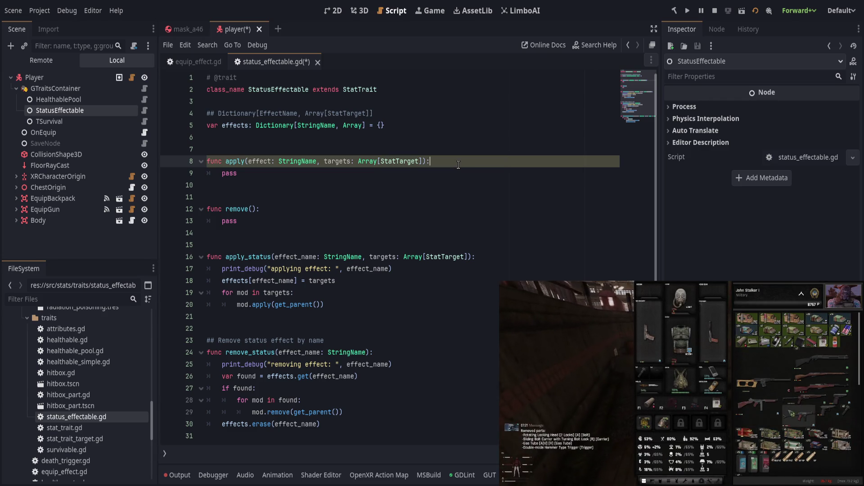
{"action": "key", "text": "Down"}
{"action": "key", "text": "Down"}
{"action": "key", "text": "Down"}
{"action": "type", "text": "effect: S"}
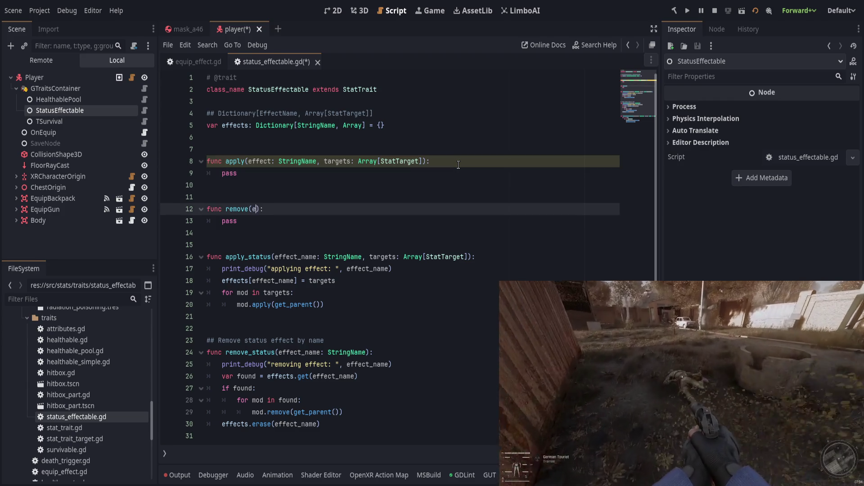
{"action": "type", "text": "tringName["}
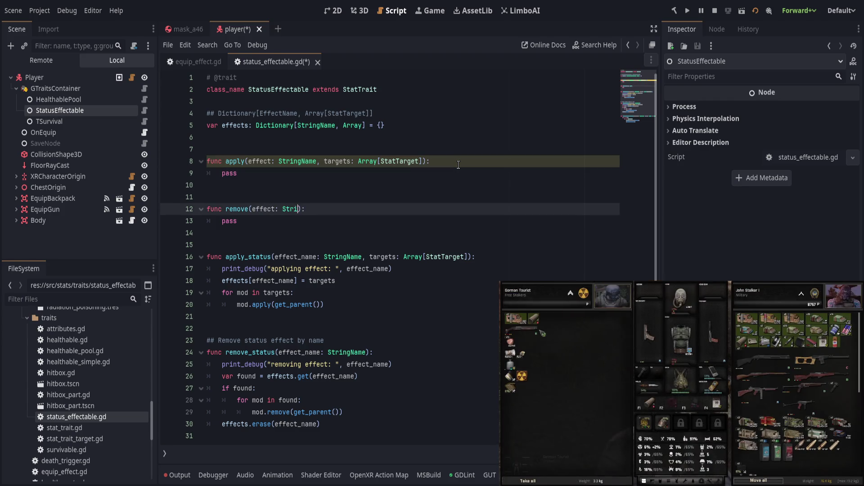
{"action": "key", "text": "BackSpace"}
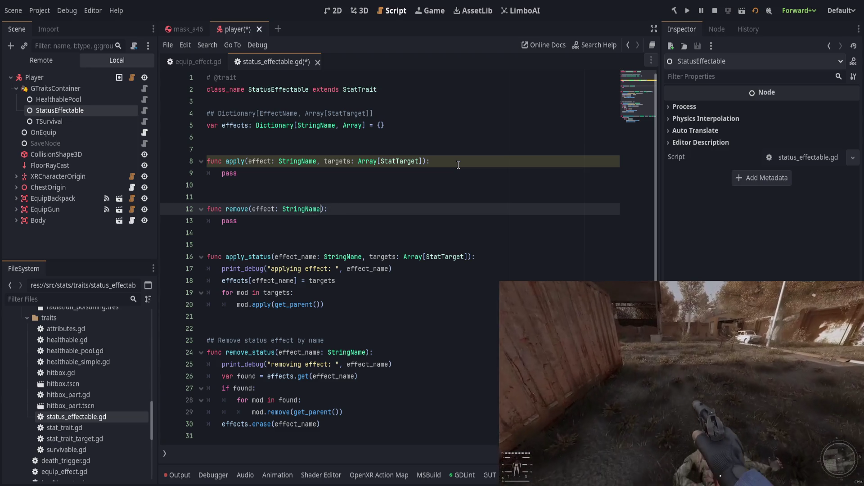
{"action": "type", "text": ", Arra"}
{"action": "type", "text": "y[StatTarge"}
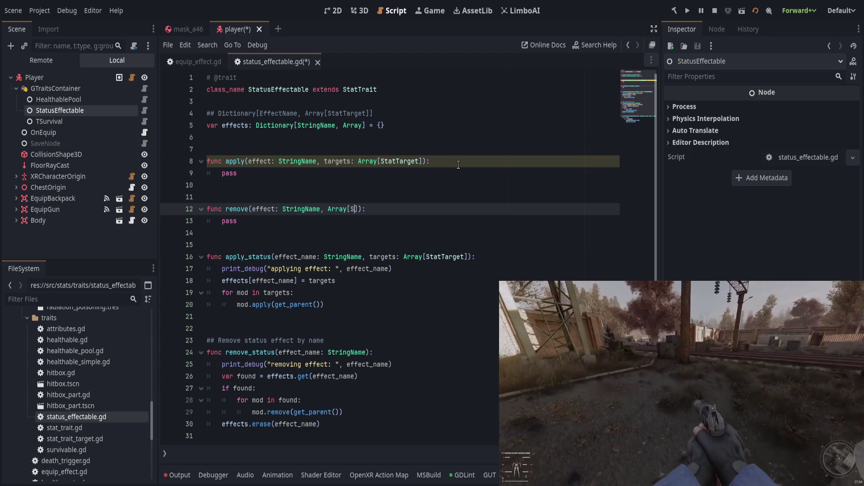
{"action": "type", "text": "t]"}
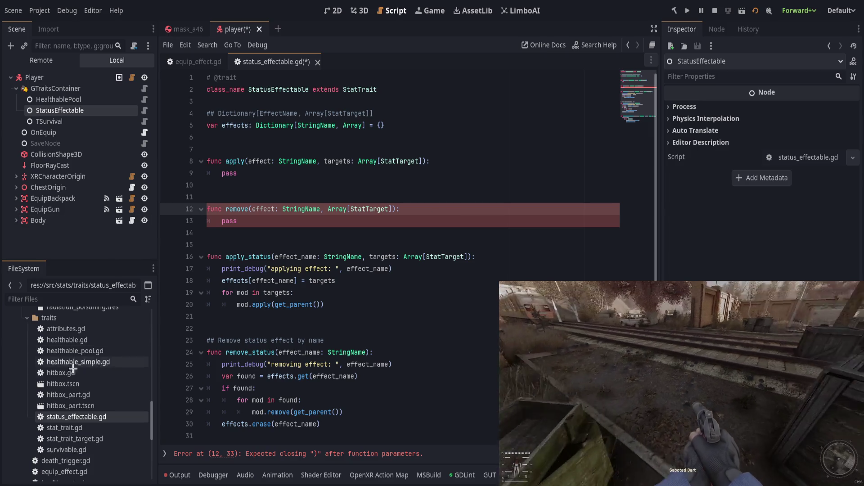
Reduce remove()'s signature to (effect: StringName) with a void return type
{"action": "scroll", "coordinate": [64, 340], "scroll_direction": "up", "scroll_amount": 5}
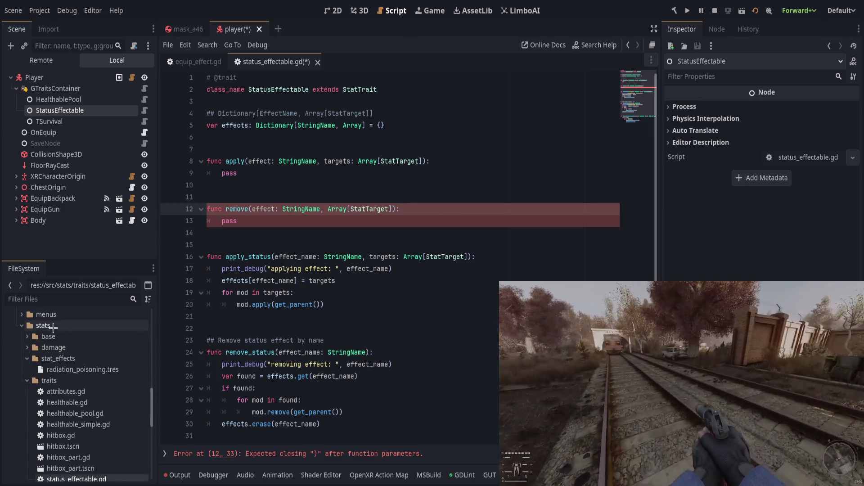
{"action": "left_click", "coordinate": [47, 380]}
{"action": "scroll", "coordinate": [63, 397], "scroll_direction": "down", "scroll_amount": 2}
{"action": "scroll", "coordinate": [64, 397], "scroll_direction": "up", "scroll_amount": 2}
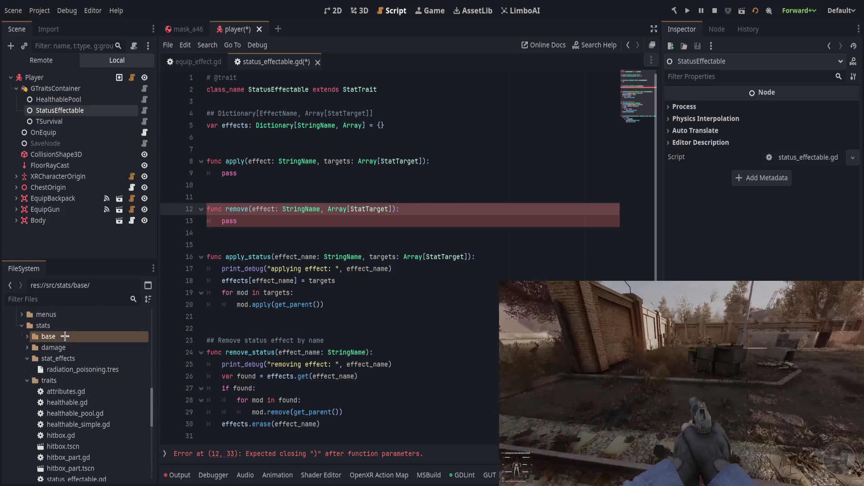
{"action": "left_click", "coordinate": [85, 325]}
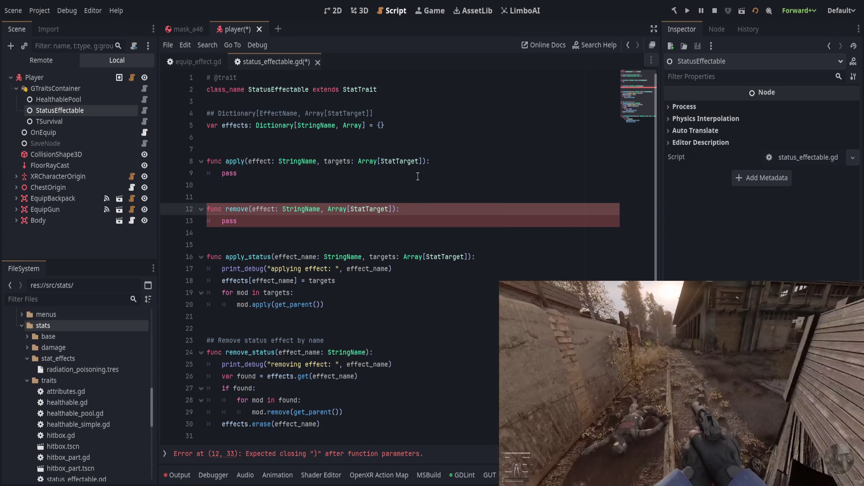
{"action": "type", "text": "targets:"}
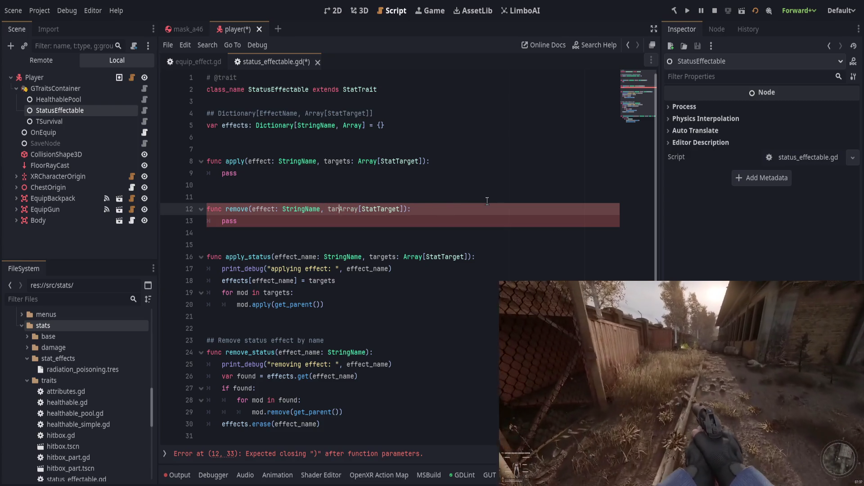
{"action": "key", "text": "BackSpace"}
{"action": "key", "text": "BackSpace"}
{"action": "key", "text": "BackSpace"}
{"action": "key", "text": "Delete"}
{"action": "key", "text": "Delete"}
{"action": "key", "text": "Delete"}
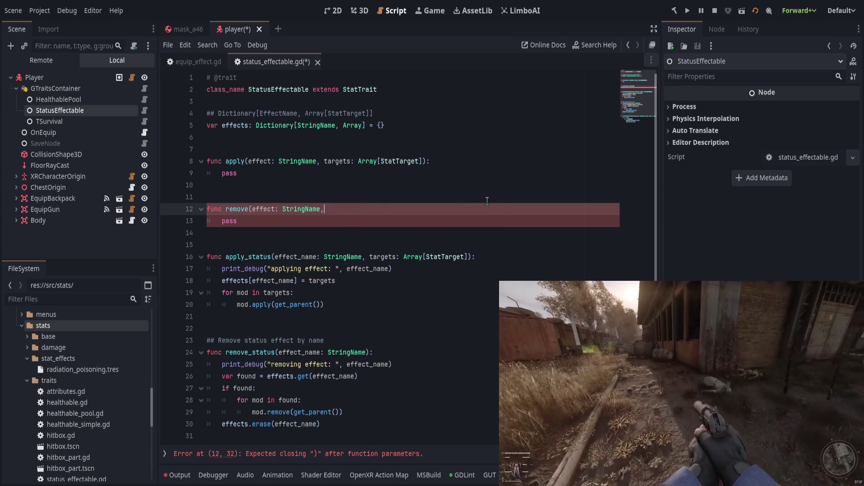
{"action": "type", "text": "):"}
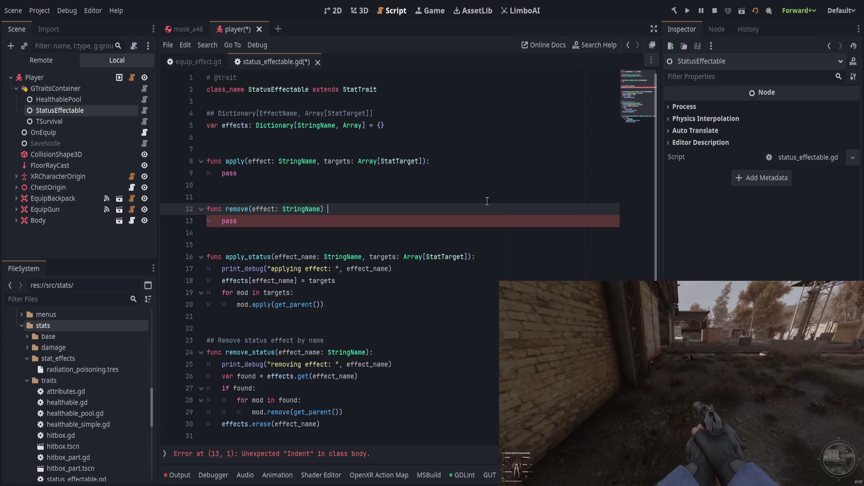
{"action": "type", "text": "void:"}
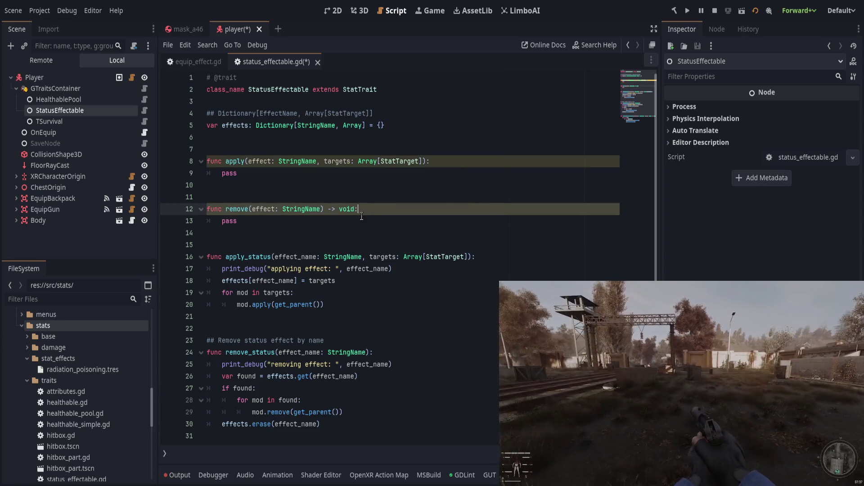
Copy the '-> void' return type from remove() onto apply()'s declaration
{"action": "left_click_drag", "start_coordinate": [325, 209], "coordinate": [358, 209]}
{"action": "key", "text": "ctrl+c"}
{"action": "left_click", "coordinate": [443, 161]}
{"action": "key", "text": "ctrl+v"}
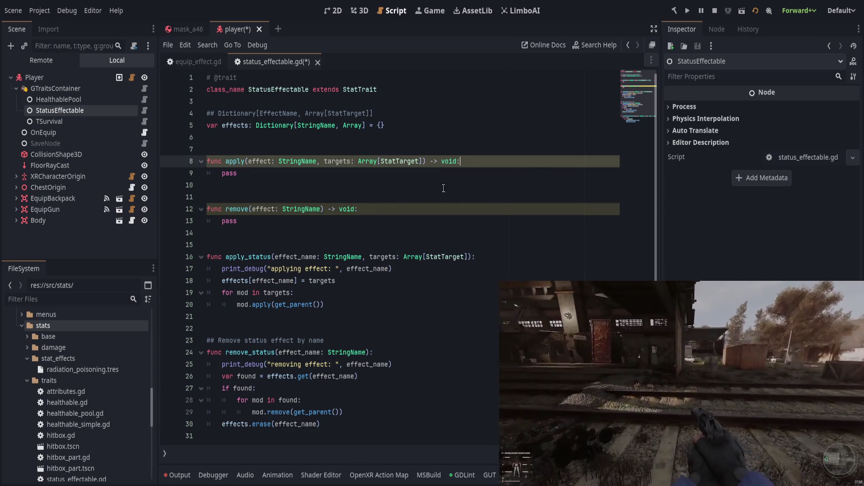
Move apply_status's body into apply, passing self instead of get_parent(), and delete the old declaration
{"action": "left_click", "coordinate": [350, 228]}
{"action": "left_click", "coordinate": [383, 175]}
{"action": "key", "text": "BackSpace"}
{"action": "key", "text": "BackSpace"}
{"action": "key", "text": "BackSpace"}
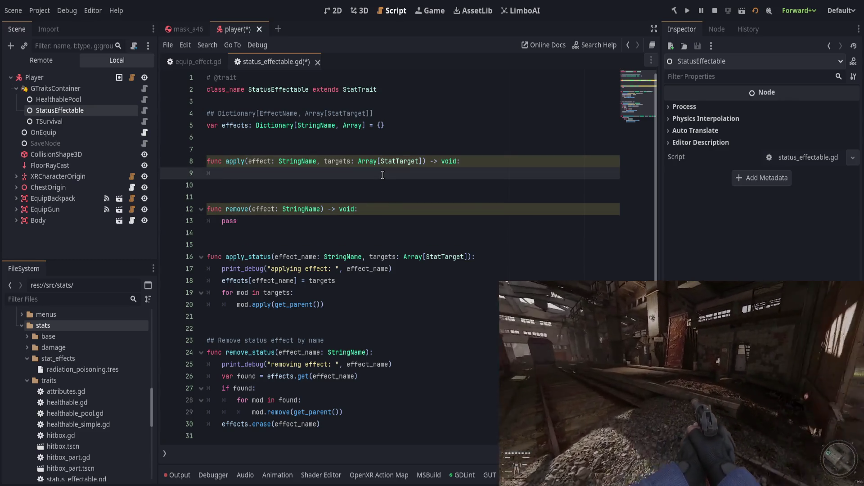
{"action": "left_click_drag", "start_coordinate": [383, 306], "coordinate": [250, 272]}
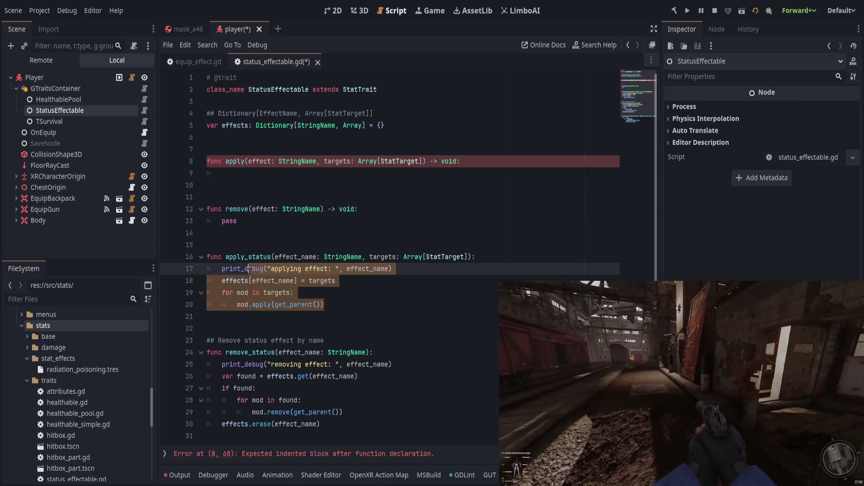
{"action": "key", "text": "alt+Up"}
{"action": "key", "text": "alt+Up"}
{"action": "key", "text": "alt+Up"}
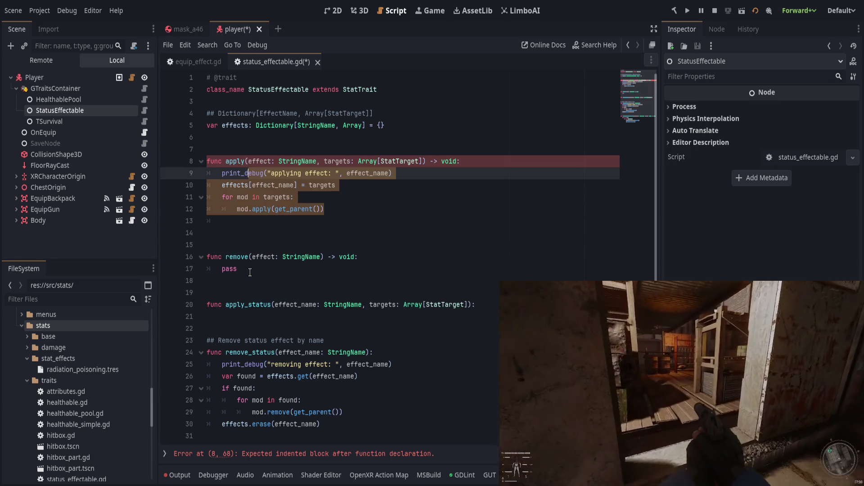
{"action": "key", "text": "Down"}
{"action": "key", "text": "Down"}
{"action": "key", "text": "Down"}
{"action": "key", "text": "ctrl+shift+k"}
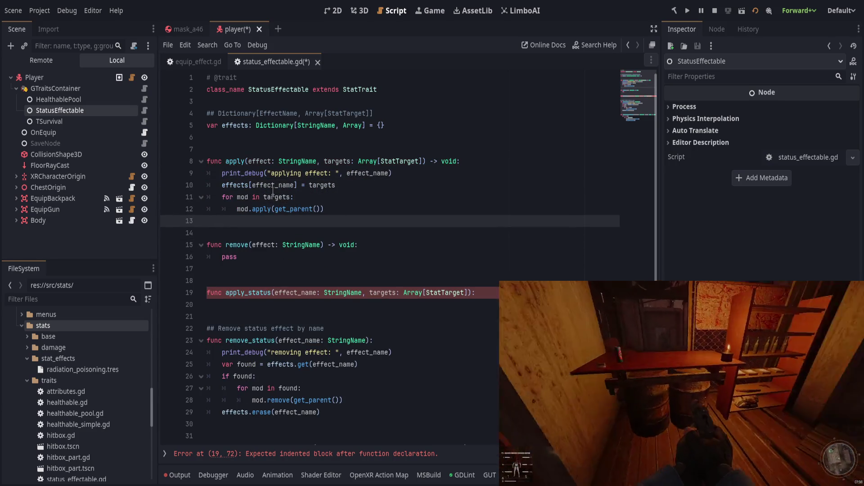
{"action": "left_click", "coordinate": [330, 211]}
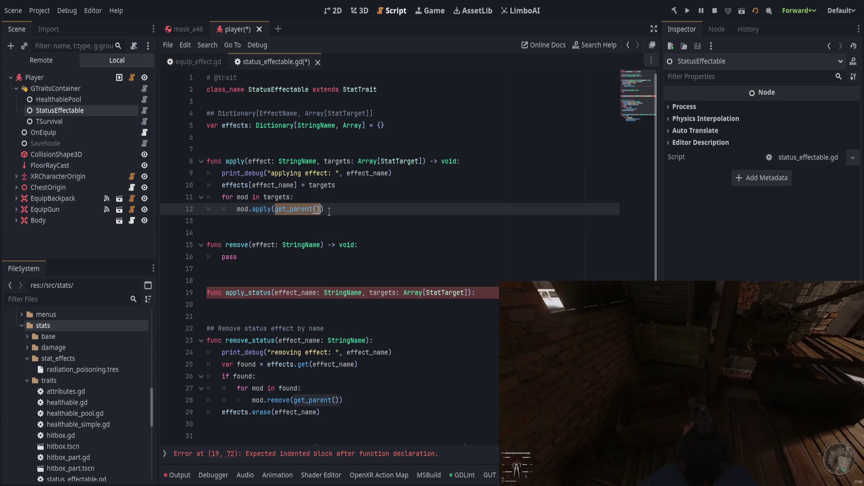
{"action": "type", "text": "self"}
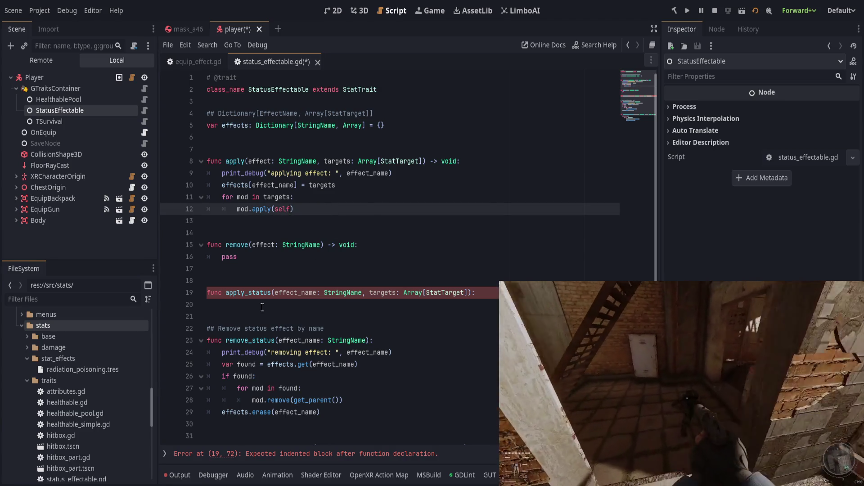
{"action": "left_click", "coordinate": [257, 292]}
{"action": "key", "text": "ctrl+shift+k"}
{"action": "key", "text": "ctrl+shift+k"}
{"action": "key", "text": "ctrl+shift+k"}
Pass self in remove_status's loop and move its block up to replace the empty remove function
{"action": "left_click", "coordinate": [300, 377]}
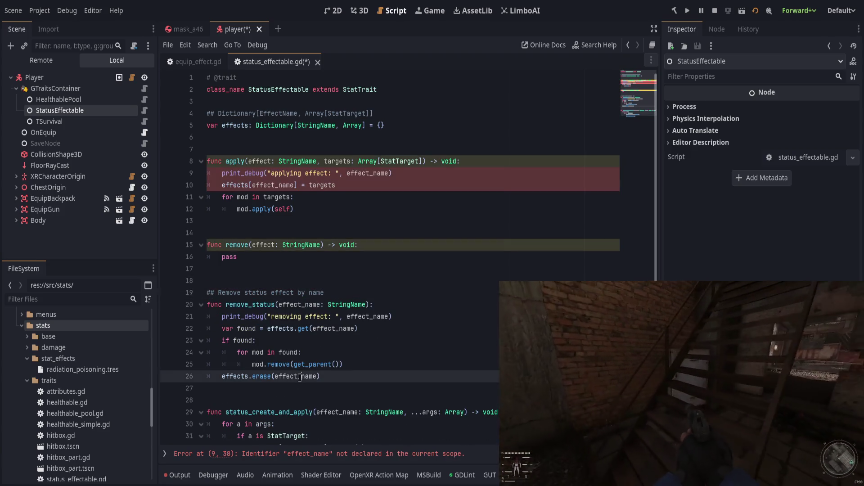
{"action": "left_click_drag", "start_coordinate": [294, 364], "coordinate": [340, 364]}
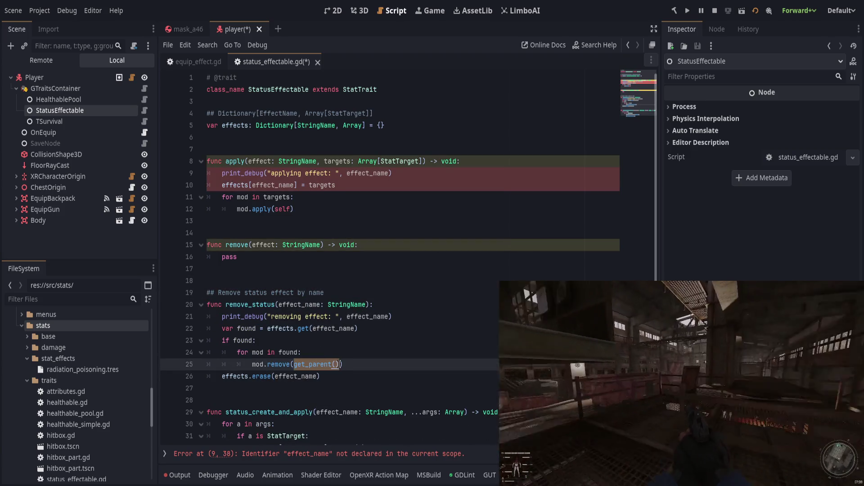
{"action": "type", "text": "self"}
{"action": "scroll", "coordinate": [338, 369], "scroll_direction": "down", "scroll_amount": 2}
{"action": "scroll", "coordinate": [338, 368], "scroll_direction": "up", "scroll_amount": 2}
{"action": "left_click_drag", "start_coordinate": [338, 374], "coordinate": [289, 292]}
{"action": "key", "text": "alt+Up"}
{"action": "key", "text": "alt+Up"}
{"action": "key", "text": "alt+Up"}
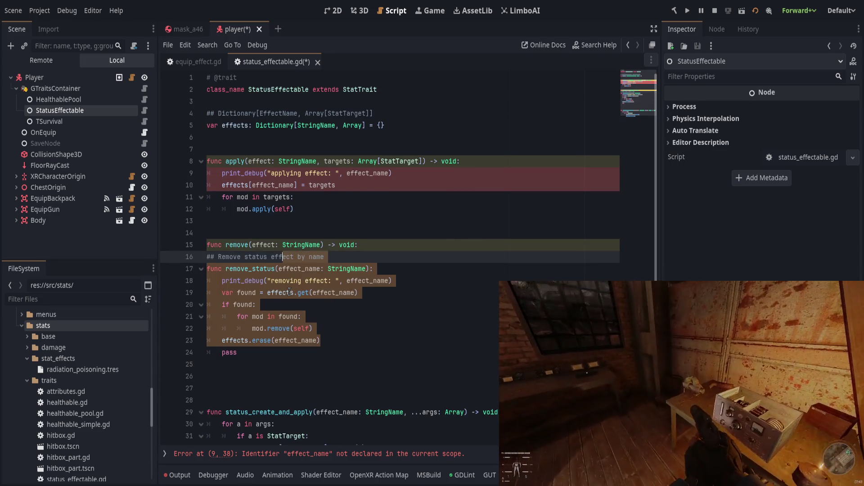
{"action": "key", "text": "alt+Up"}
{"action": "left_click", "coordinate": [373, 350]}
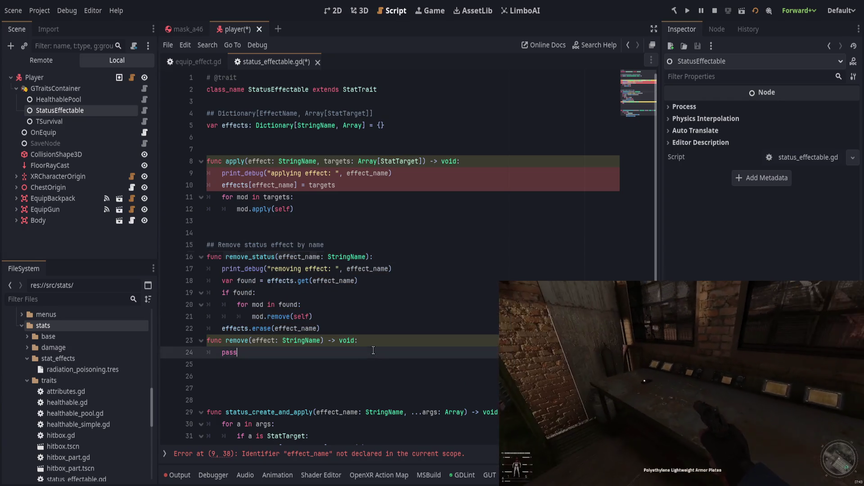
{"action": "key", "text": "ctrl+shift+k"}
{"action": "key", "text": "ctrl+shift+k"}
Try renaming effect_name to effect by hand in apply, then undo those edits
{"action": "left_click", "coordinate": [369, 199]}
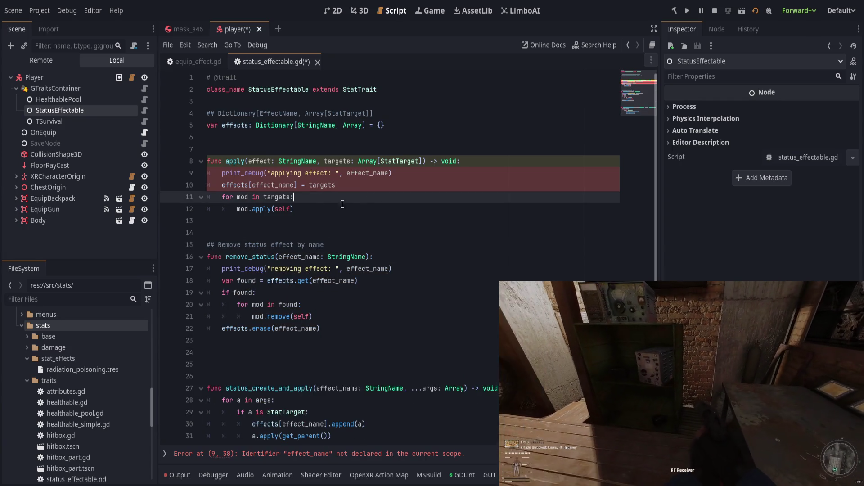
{"action": "double_click", "coordinate": [256, 161]}
{"action": "double_click", "coordinate": [367, 172]}
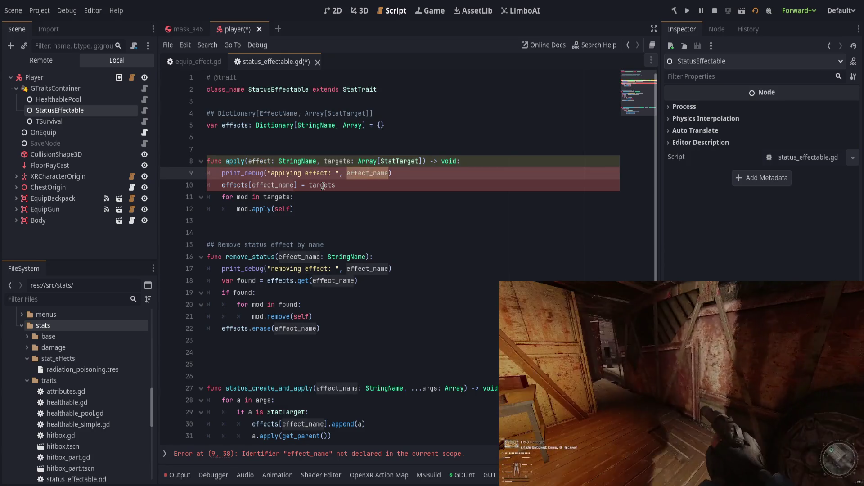
{"action": "type", "text": "effect"}
{"action": "double_click", "coordinate": [272, 185]}
{"action": "type", "text": "effect"}
{"action": "double_click", "coordinate": [304, 256]}
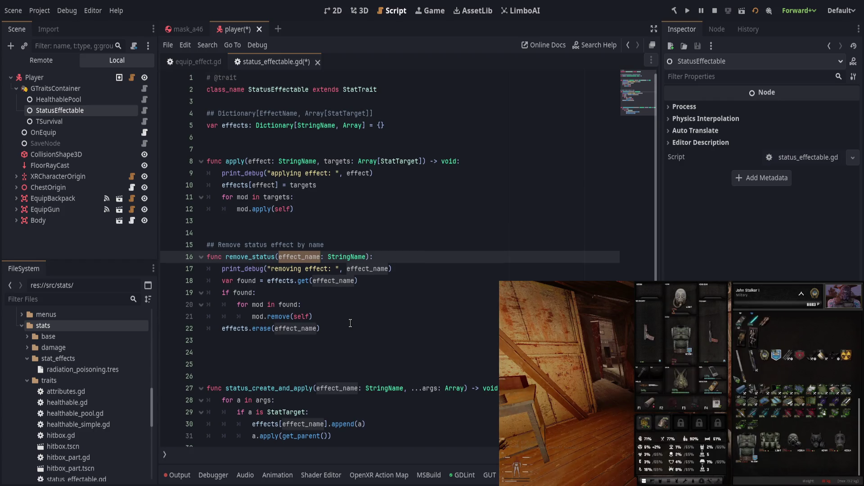
{"action": "key", "text": "ctrl+z"}
{"action": "key", "text": "ctrl+z"}
{"action": "key", "text": "ctrl+z"}
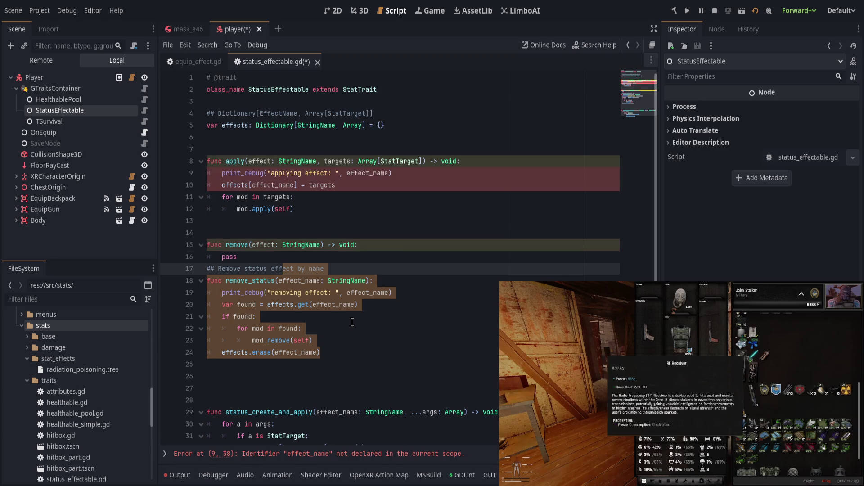
Move the comment above remove, delete the old remove_status header, and replace every effect_name with effect
{"action": "left_click", "coordinate": [358, 252]}
{"action": "key", "text": "alt+Up"}
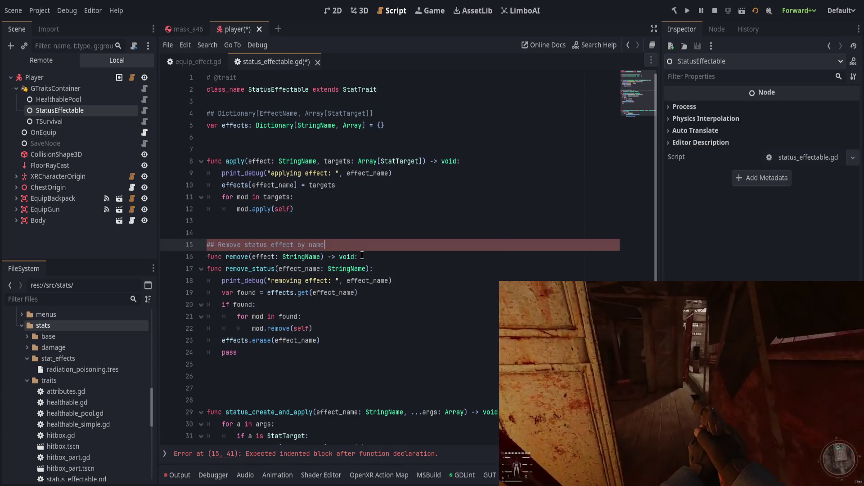
{"action": "key", "text": "Down"}
{"action": "key", "text": "ctrl+shift+k"}
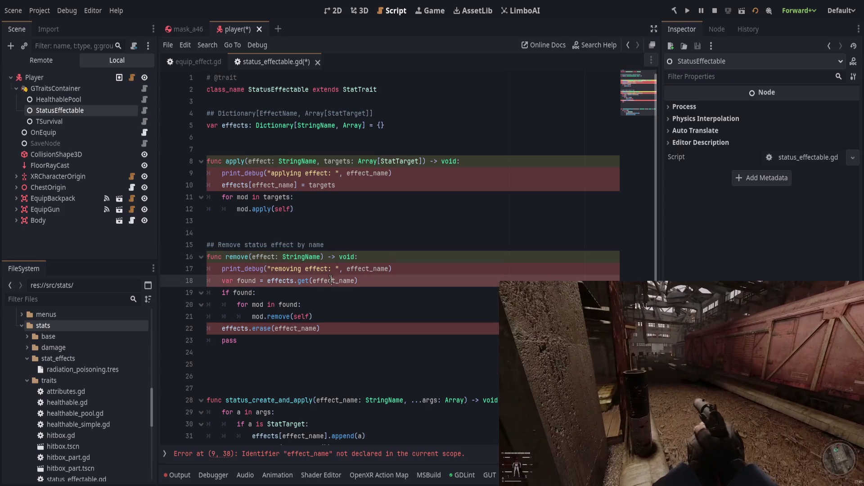
{"action": "double_click", "coordinate": [340, 280]}
{"action": "key", "text": "ctrl+f"}
{"action": "type", "text": "effect"}
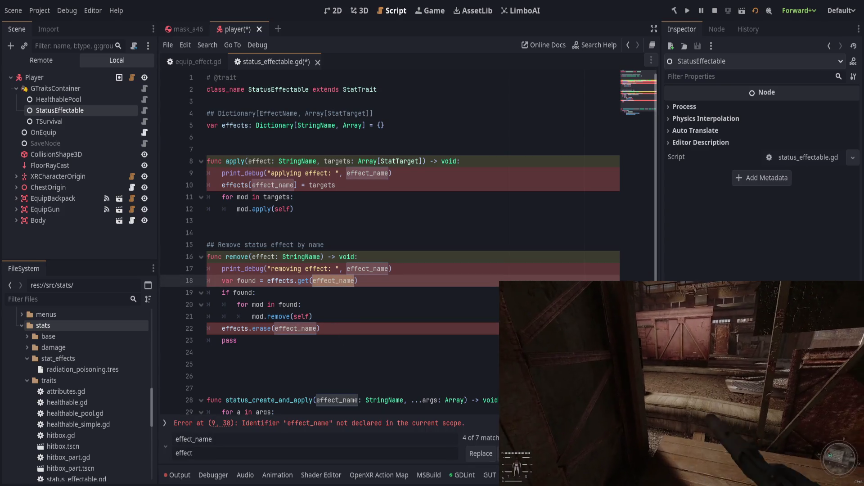
{"action": "key", "text": "shift+Return"}
{"action": "scroll", "coordinate": [375, 339], "scroll_direction": "down", "scroll_amount": 1}
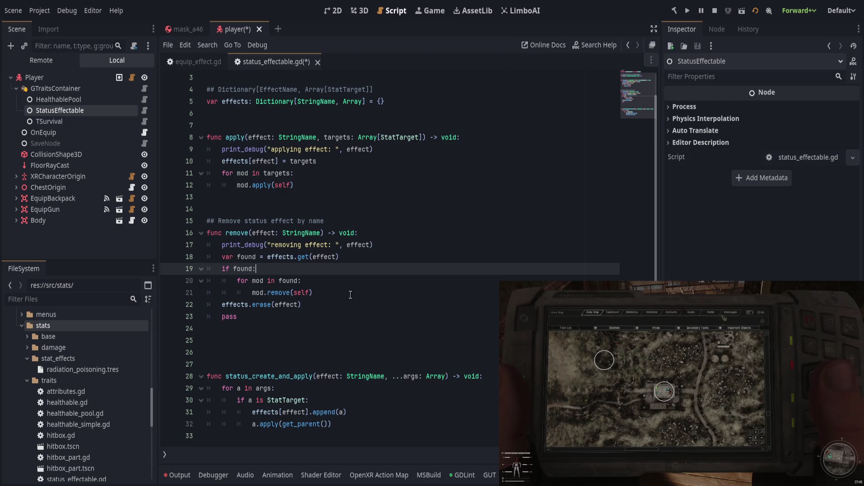
{"action": "left_click", "coordinate": [301, 345]}
Rename status_create_and_apply to applyv and pass self instead of get_parent() inside it
{"action": "key", "text": "BackSpace"}
{"action": "key", "text": "BackSpace"}
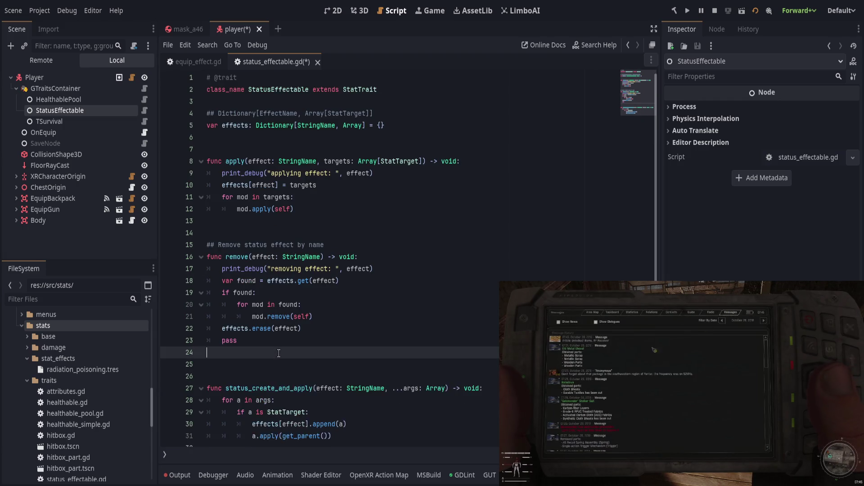
{"action": "double_click", "coordinate": [258, 375]}
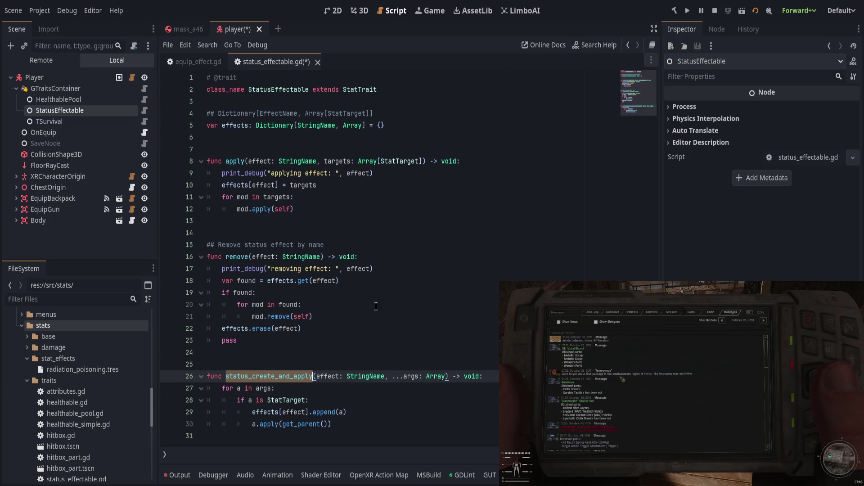
{"action": "type", "text": "create"}
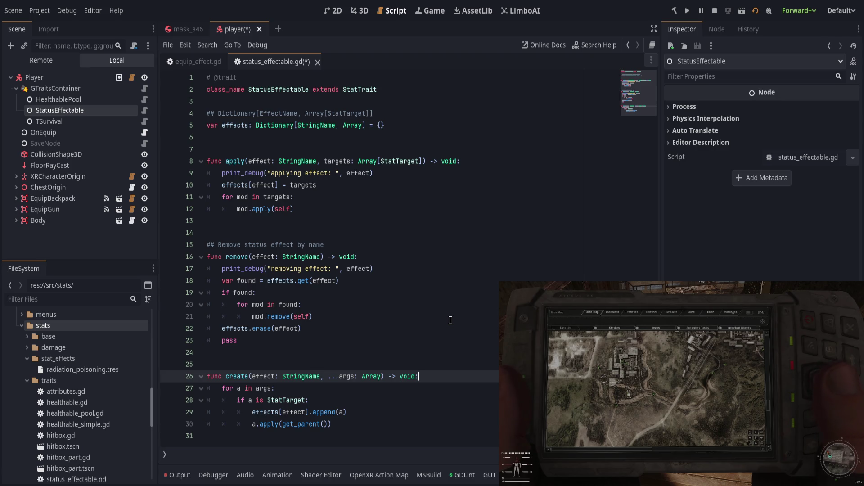
{"action": "left_click", "coordinate": [249, 376]}
{"action": "type", "text": "_"}
{"action": "type", "text": "and_apply"}
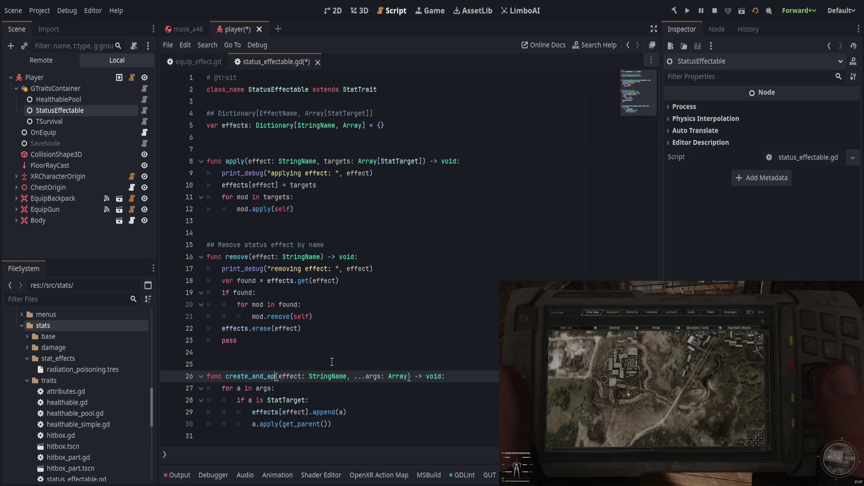
{"action": "double_click", "coordinate": [252, 376]}
{"action": "left_click_drag", "start_coordinate": [282, 424], "coordinate": [328, 424]}
{"action": "type", "text": "self"}
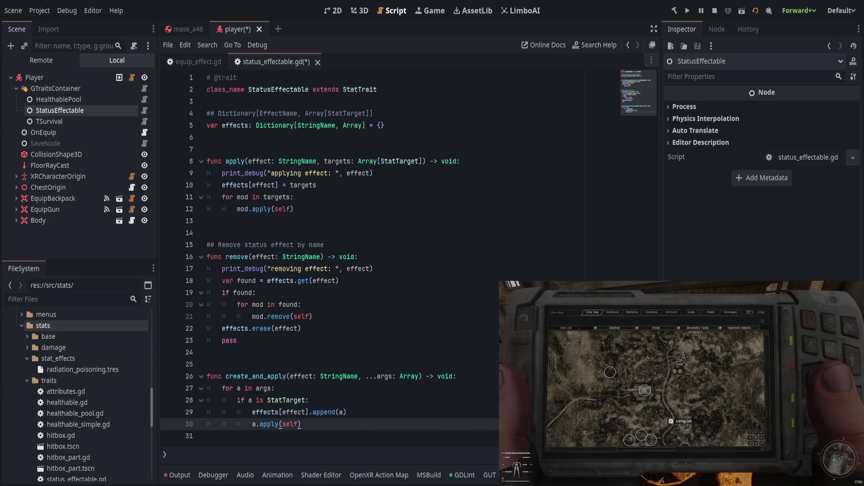
{"action": "left_click", "coordinate": [300, 376]}
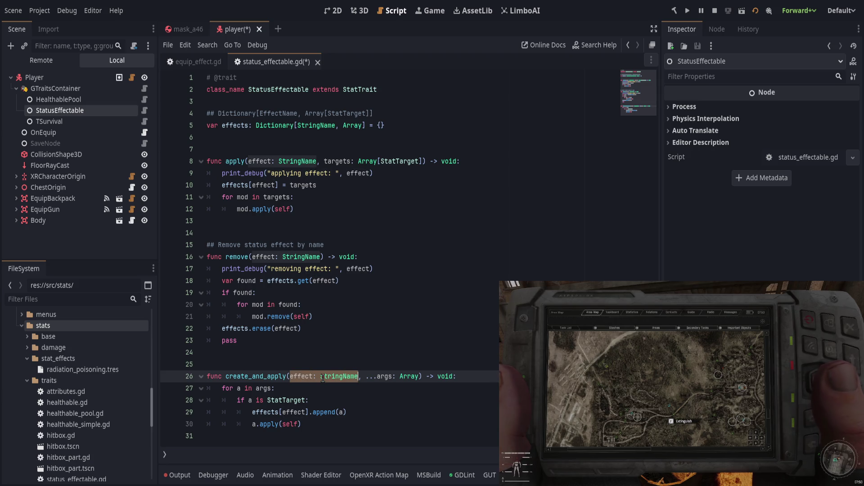
{"action": "double_click", "coordinate": [258, 376]}
{"action": "type", "text": "applyv"}
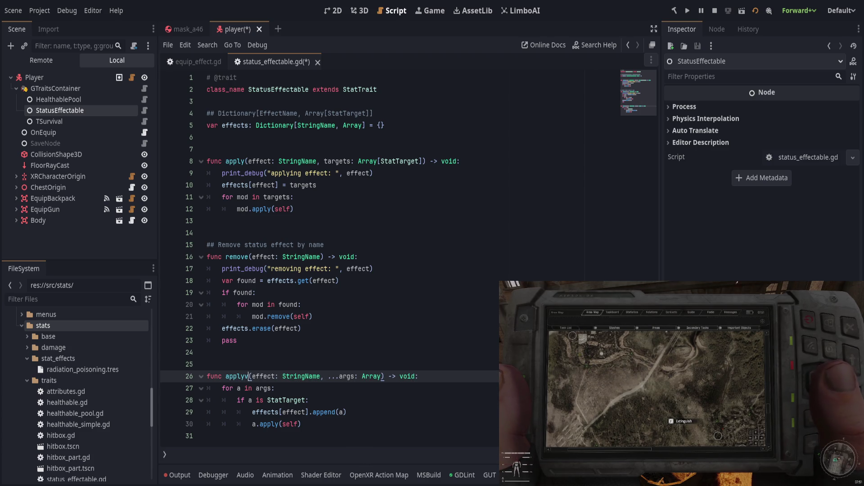
Move the applyv block between apply and remove, with blank lines separating each function
{"action": "left_click_drag", "start_coordinate": [299, 423], "coordinate": [295, 376]}
{"action": "key", "text": "alt+Down"}
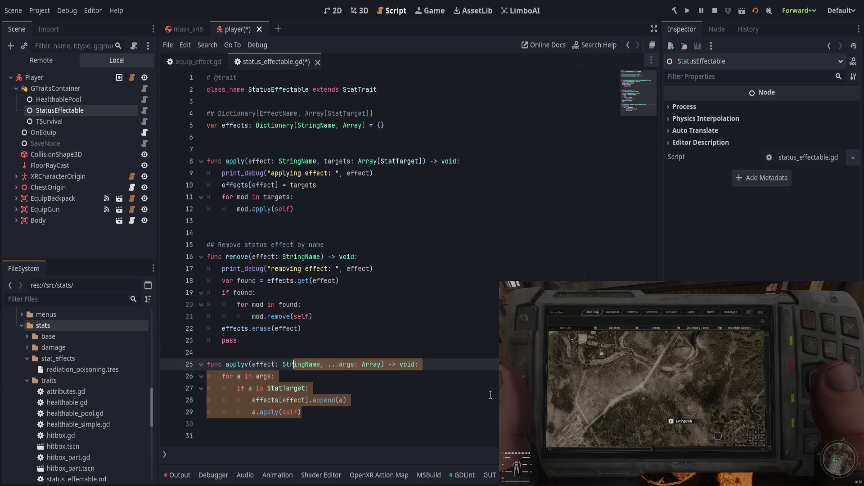
{"action": "key", "text": "alt+Up"}
{"action": "key", "text": "alt+Up"}
{"action": "key", "text": "alt+Up"}
{"action": "key", "text": "alt+Up"}
{"action": "key", "text": "alt+Up"}
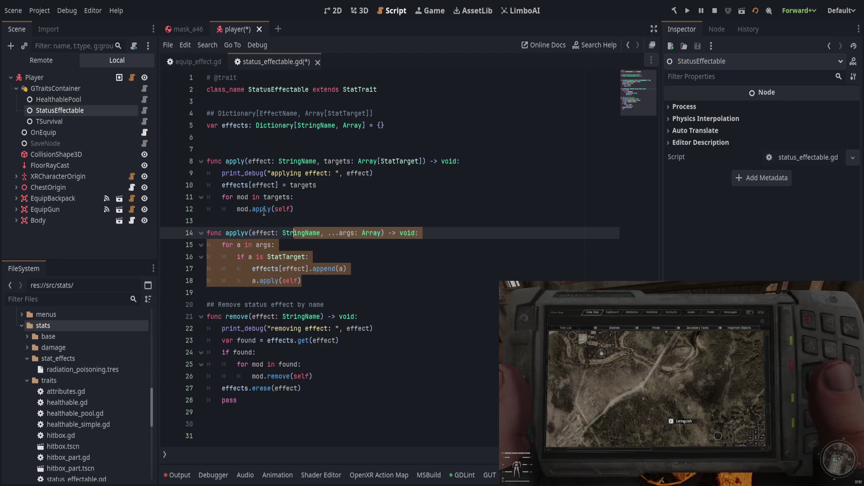
{"action": "left_click", "coordinate": [349, 222]}
{"action": "key", "text": "Return"}
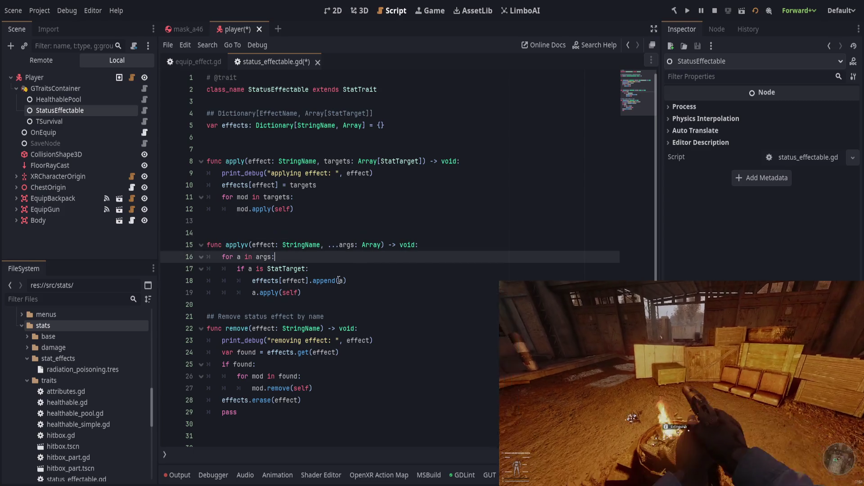
{"action": "left_click", "coordinate": [340, 291]}
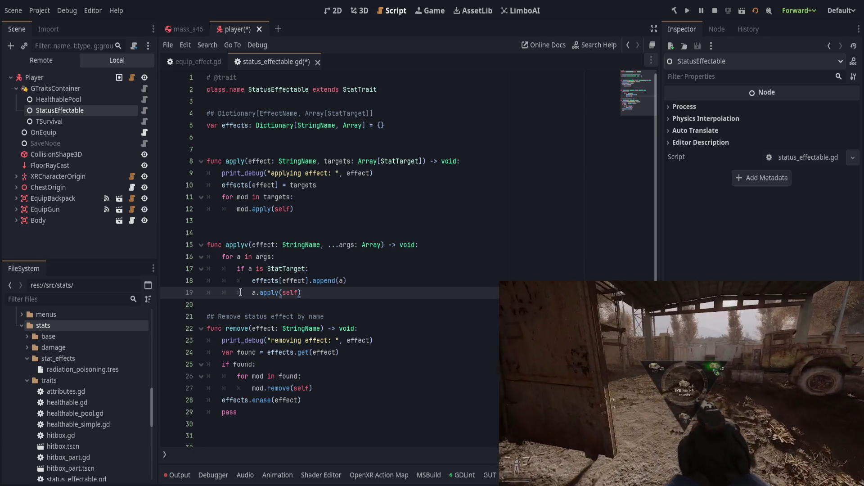
{"action": "left_click", "coordinate": [250, 306]}
{"action": "key", "text": "Return"}
Delete the leftover pass from remove and save status_effectable.gd
{"action": "scroll", "coordinate": [299, 413], "scroll_direction": "down", "scroll_amount": 1}
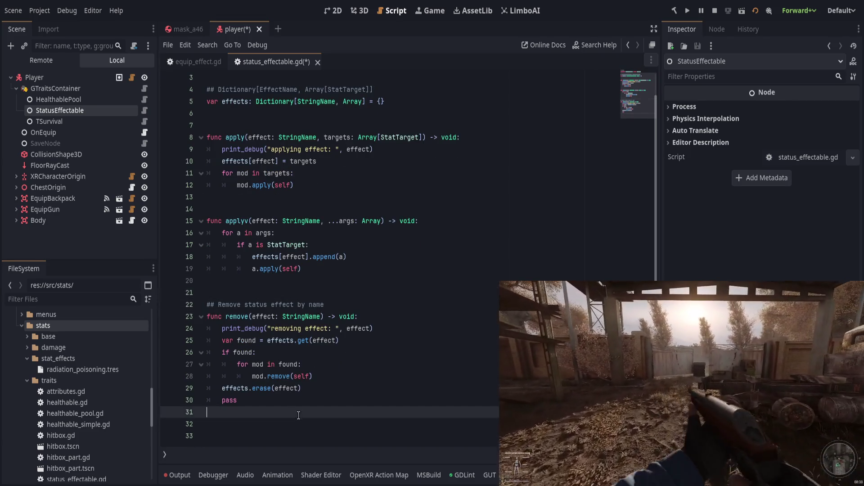
{"action": "left_click", "coordinate": [310, 402]}
{"action": "key", "text": "BackSpace"}
{"action": "key", "text": "BackSpace"}
{"action": "key", "text": "BackSpace"}
{"action": "key", "text": "ctrl+s"}
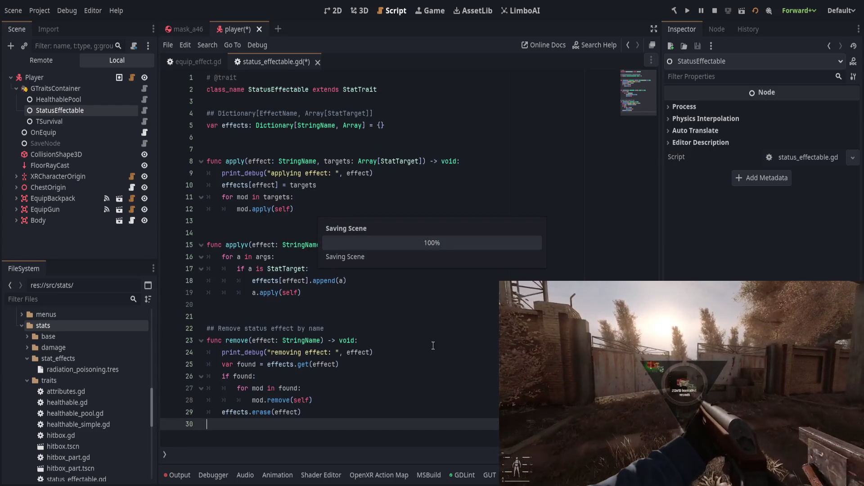
{"action": "left_click", "coordinate": [249, 245]}
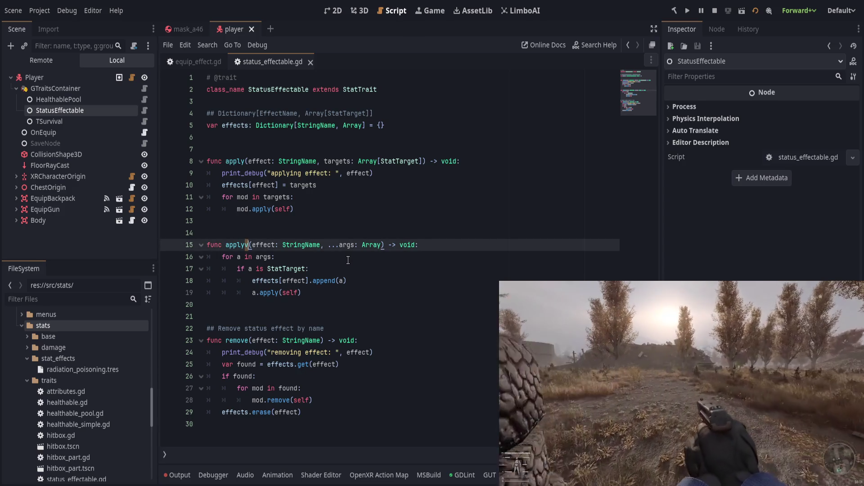
Check the Callable documentation, then close it and return to status_effectable.gd
{"action": "left_click", "coordinate": [404, 233]}
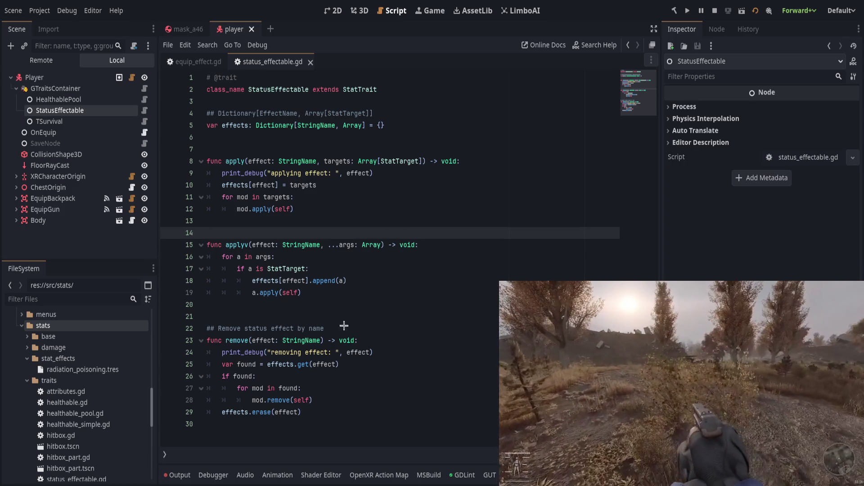
{"action": "left_click", "coordinate": [397, 338], "text": "ctrl"}
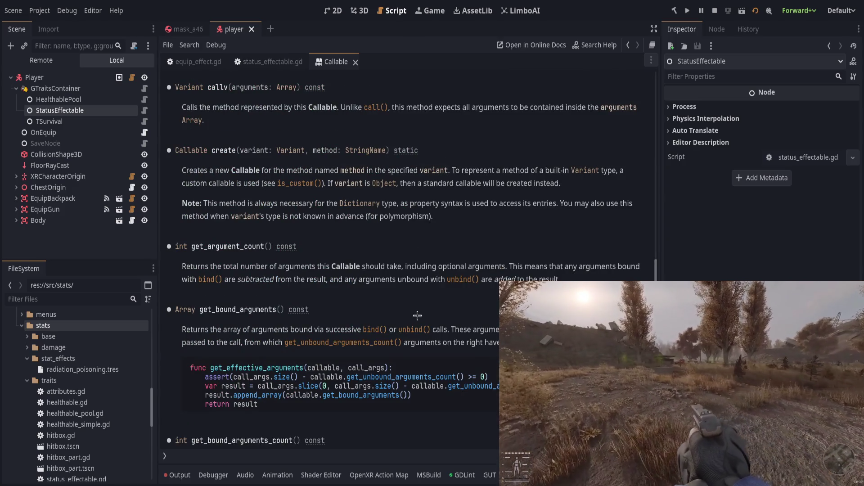
{"action": "scroll", "coordinate": [417, 315], "scroll_direction": "up", "scroll_amount": 4}
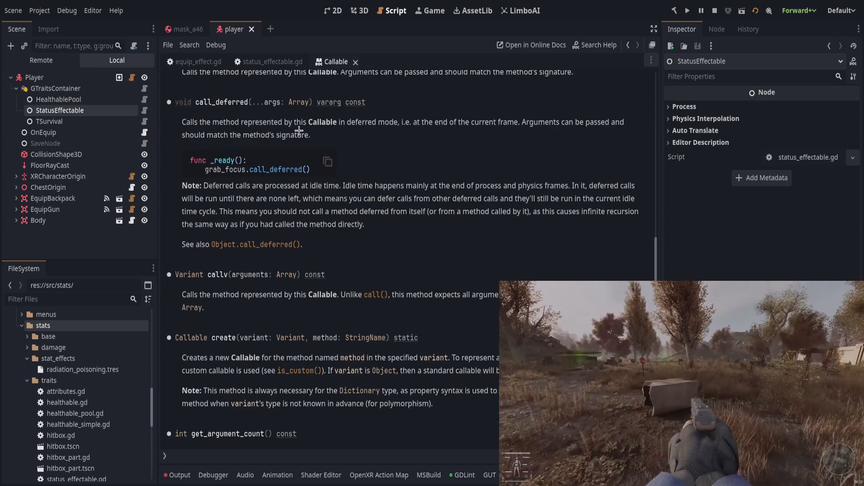
{"action": "key", "text": "ctrl+w"}
{"action": "left_click", "coordinate": [196, 61]}
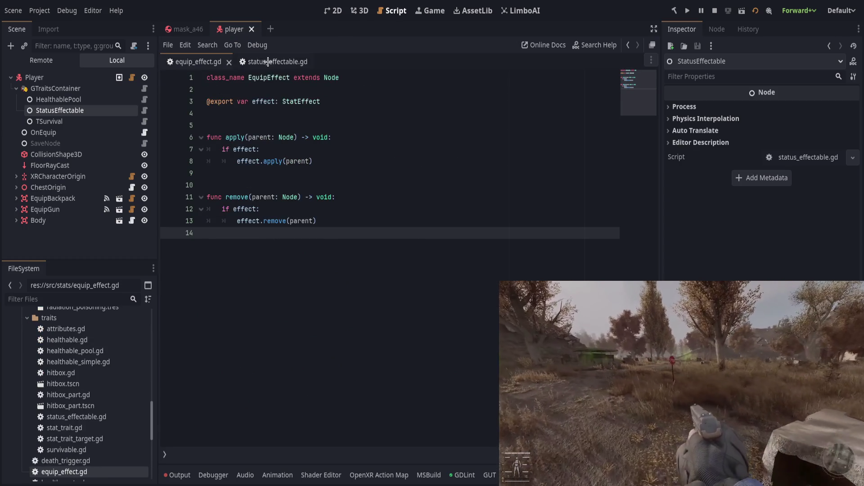
{"action": "left_click", "coordinate": [270, 62]}
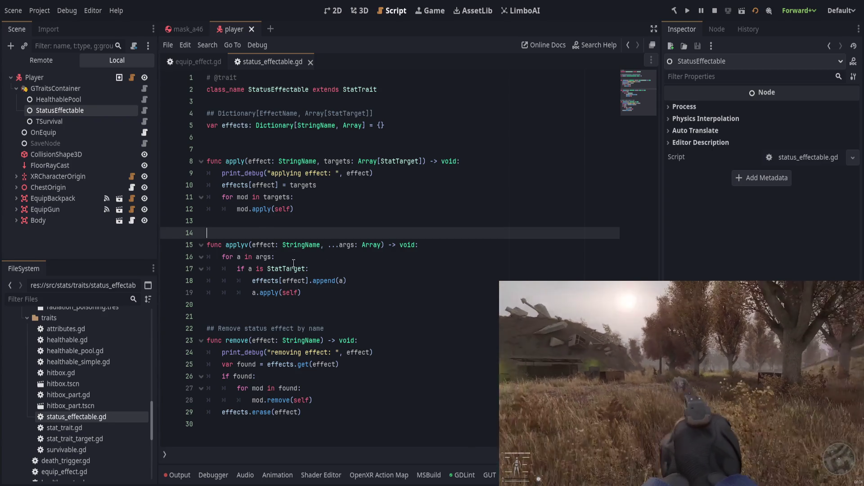
Rename applyv to apply_vargs on line 15 and save the script
{"action": "left_click", "coordinate": [249, 245]}
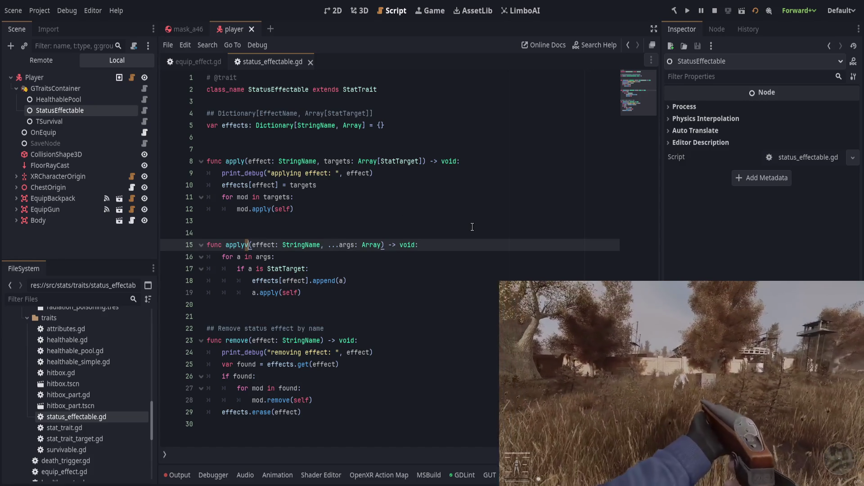
{"action": "type", "text": "vargs"}
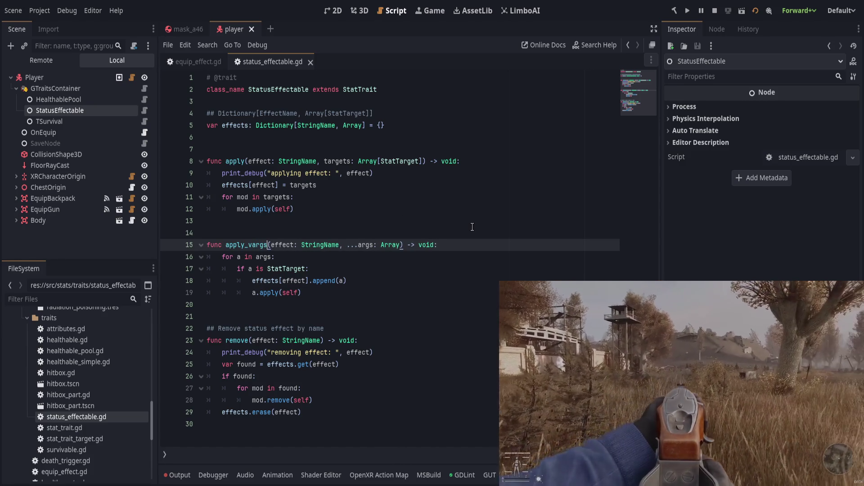
{"action": "left_click", "coordinate": [290, 221]}
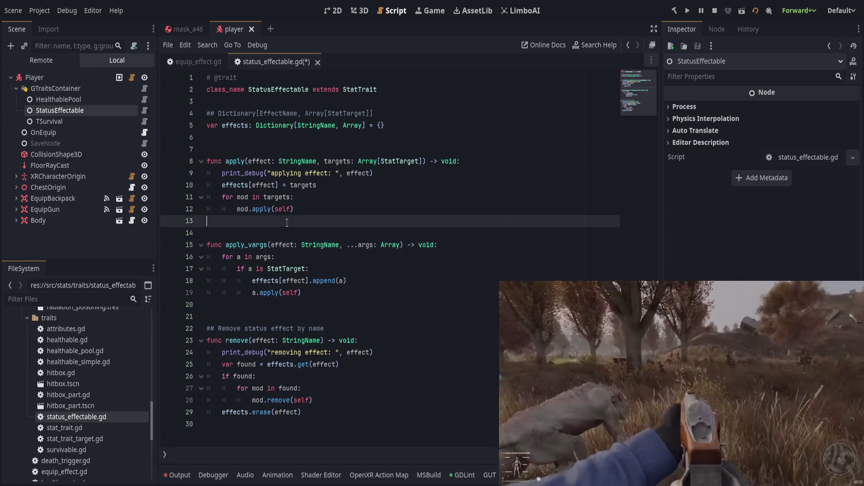
{"action": "key", "text": "ctrl+s"}
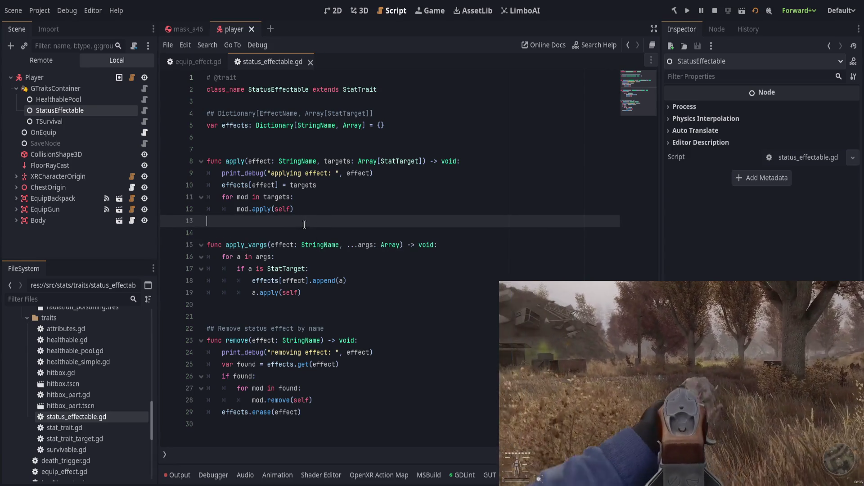
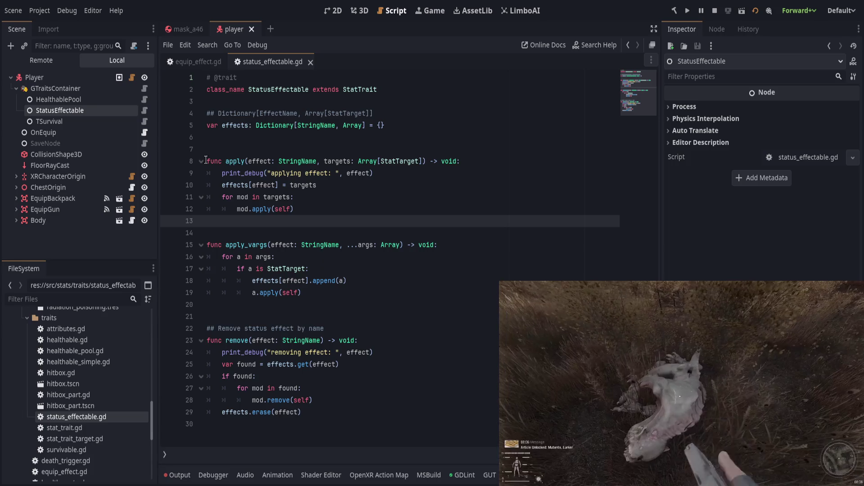
Review equip_effect.gd and move to its exported effect line
{"action": "left_click", "coordinate": [188, 62]}
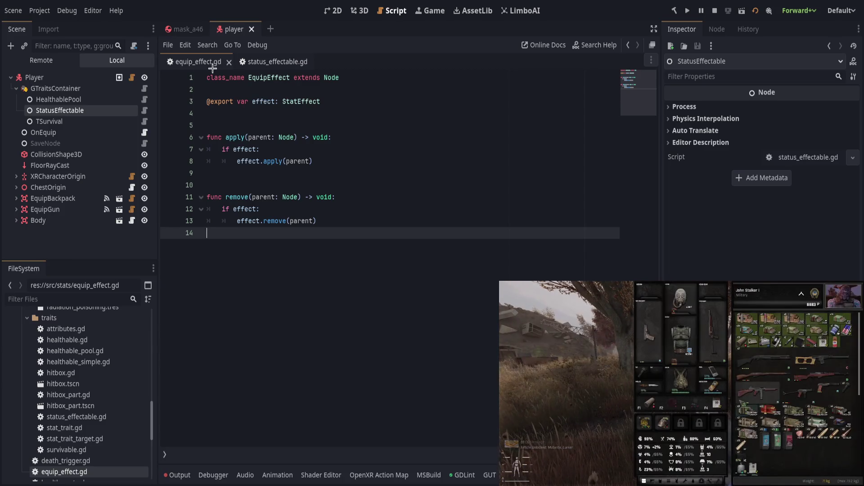
{"action": "left_click", "coordinate": [289, 62]}
{"action": "left_click", "coordinate": [188, 62]}
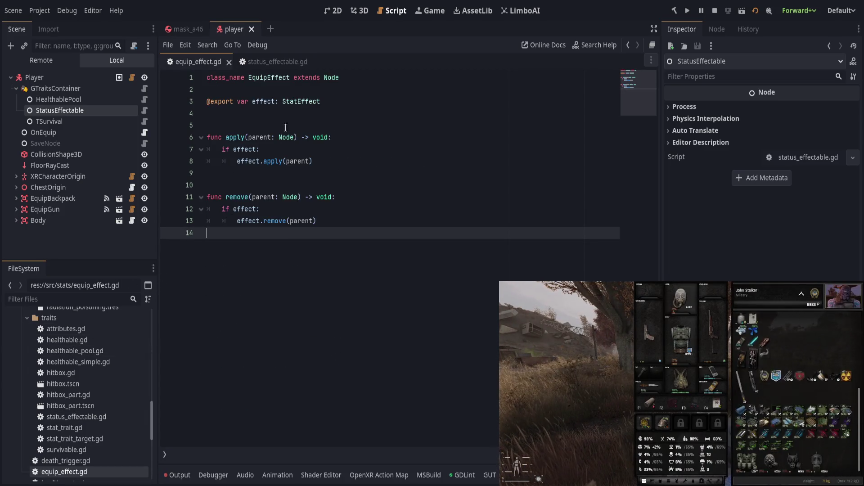
{"action": "left_click", "coordinate": [306, 102]}
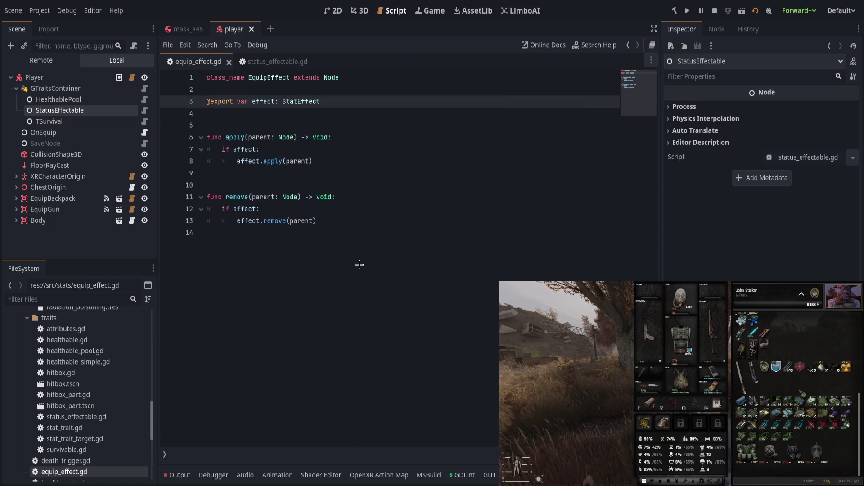
{"action": "scroll", "coordinate": [360, 270], "scroll_direction": "down", "scroll_amount": 4}
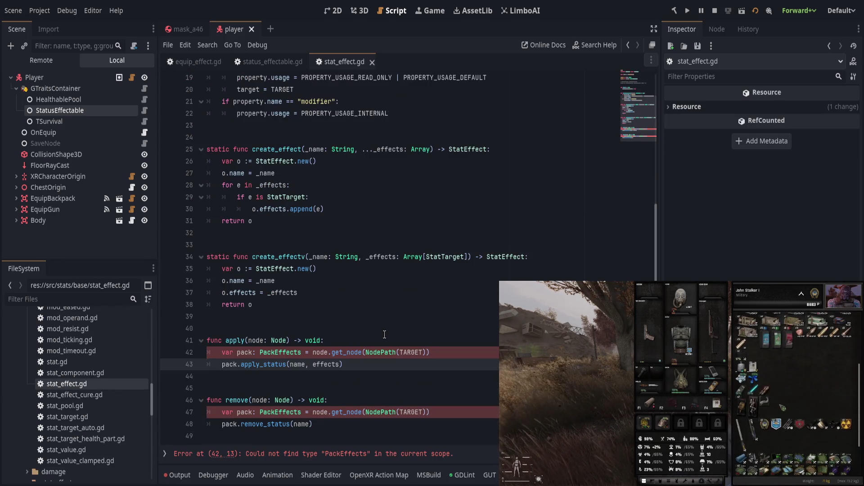
{"action": "scroll", "coordinate": [383, 333], "scroll_direction": "up", "scroll_amount": 6}
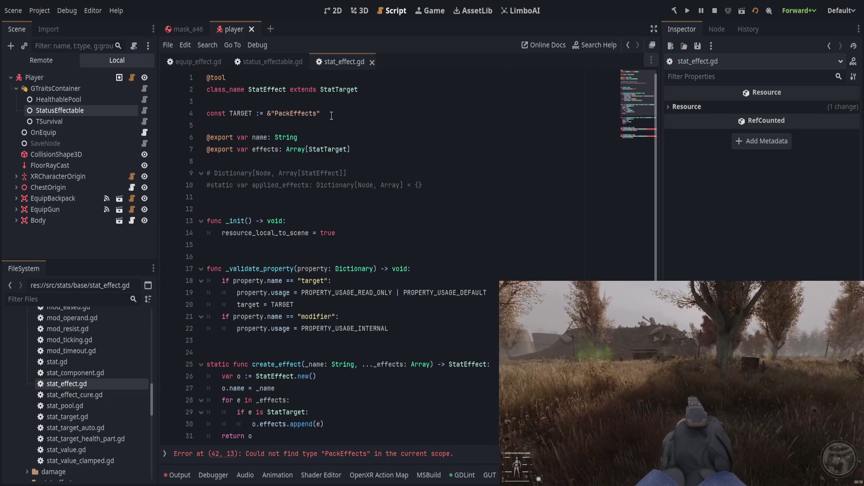
{"action": "left_click", "coordinate": [331, 116]}
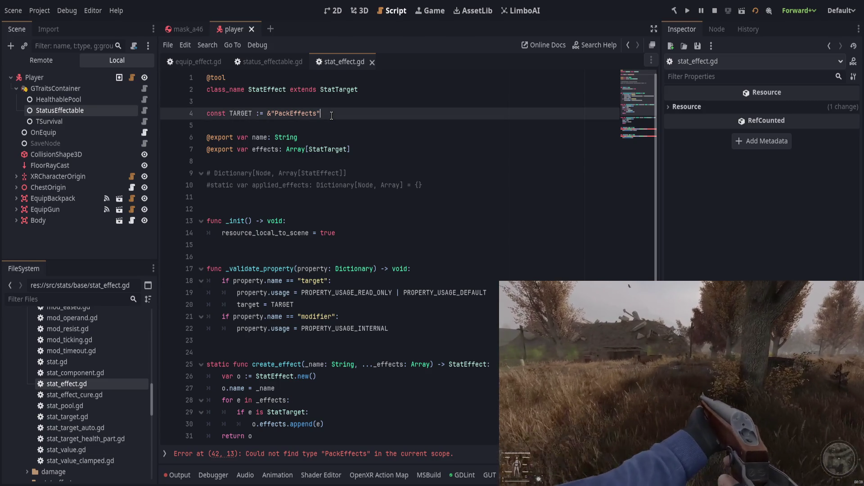
{"action": "double_click", "coordinate": [342, 92]}
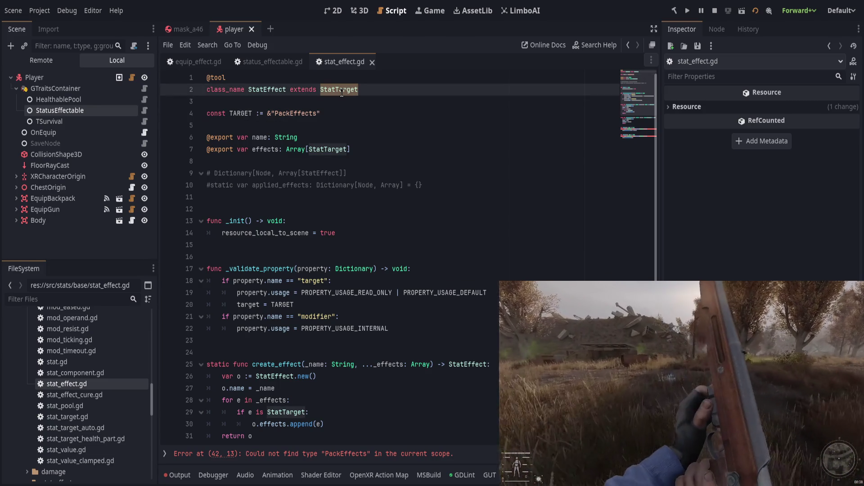
{"action": "type", "text": "StatT"}
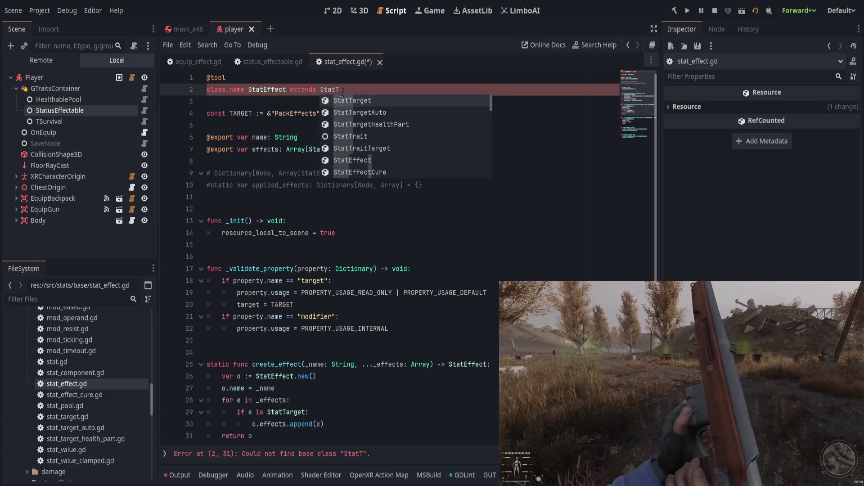
{"action": "key", "text": "BackSpace"}
{"action": "key", "text": "BackSpace"}
{"action": "key", "text": "BackSpace"}
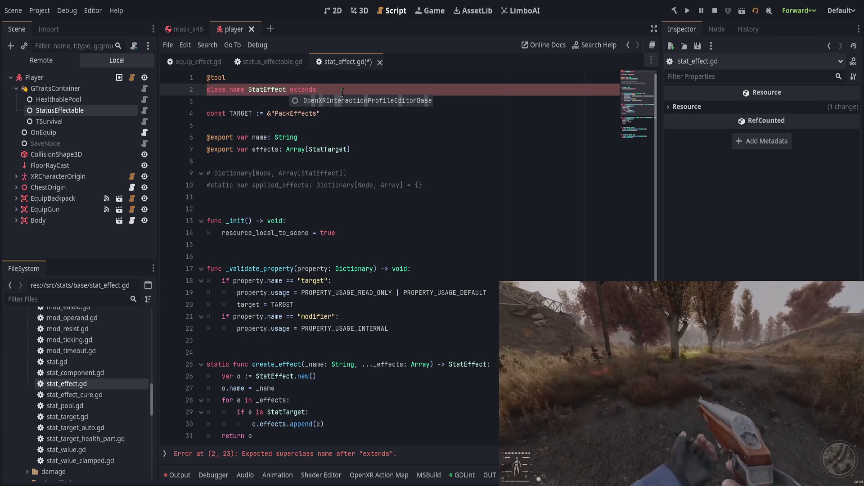
{"action": "key", "text": "Escape"}
{"action": "key", "text": "Up"}
{"action": "key", "text": "ctrl+shift+k"}
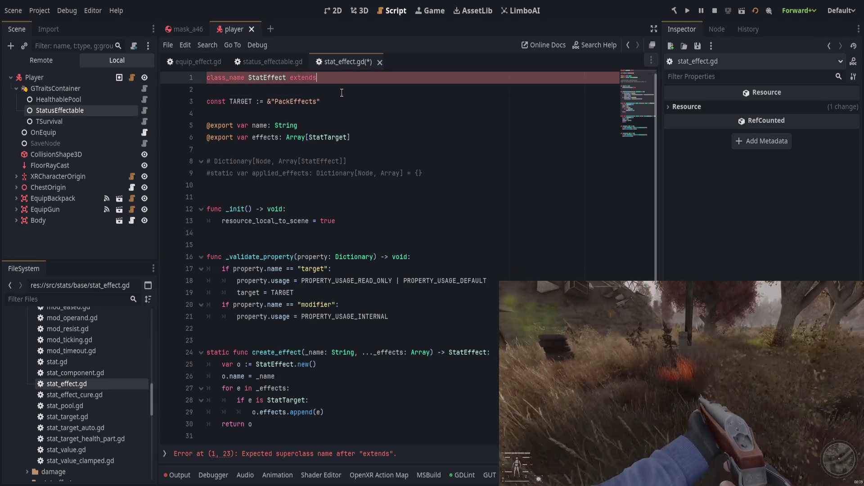
{"action": "type", "text": "esource"}
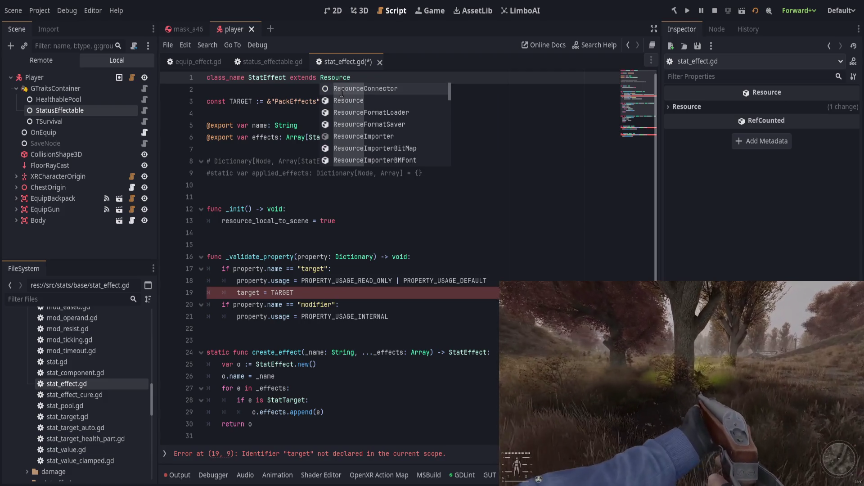
{"action": "key", "text": "Escape"}
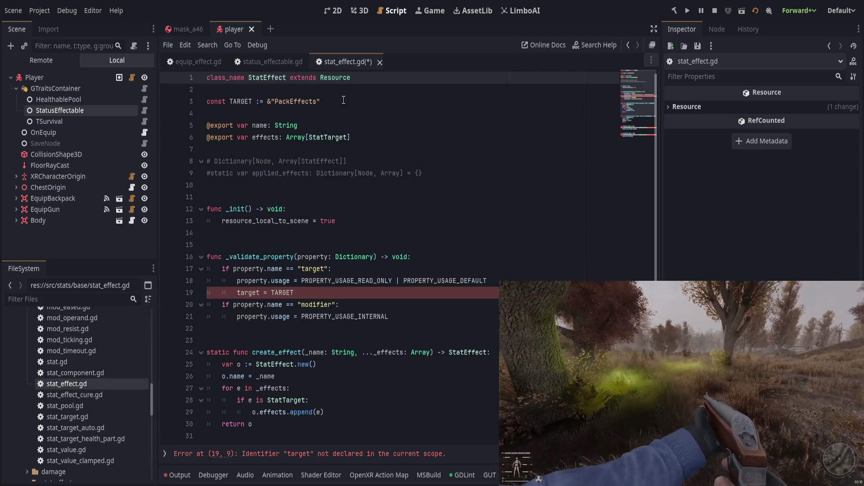
{"action": "left_click", "coordinate": [362, 103]}
{"action": "key", "text": "ctrl+shift+k"}
{"action": "key", "text": "ctrl+shift+k"}
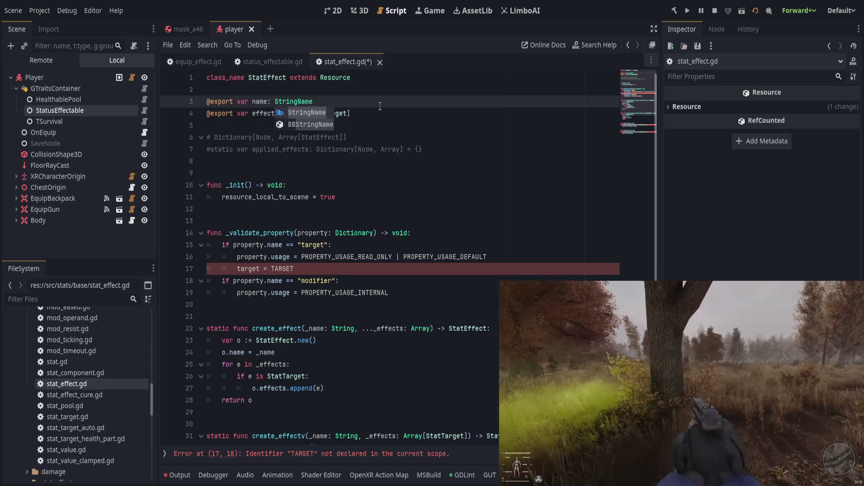
Give name a default of &"" and effects an empty array (= []), then save
{"action": "type", "text": "\"\""}
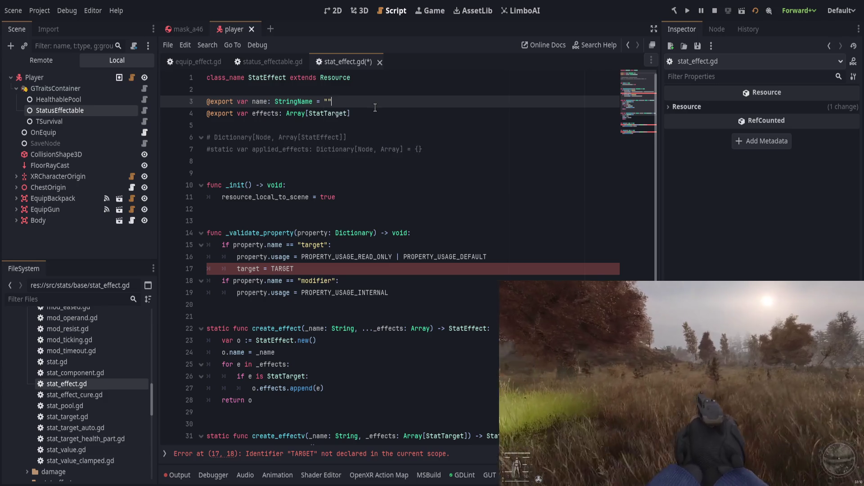
{"action": "left_click", "coordinate": [387, 114]}
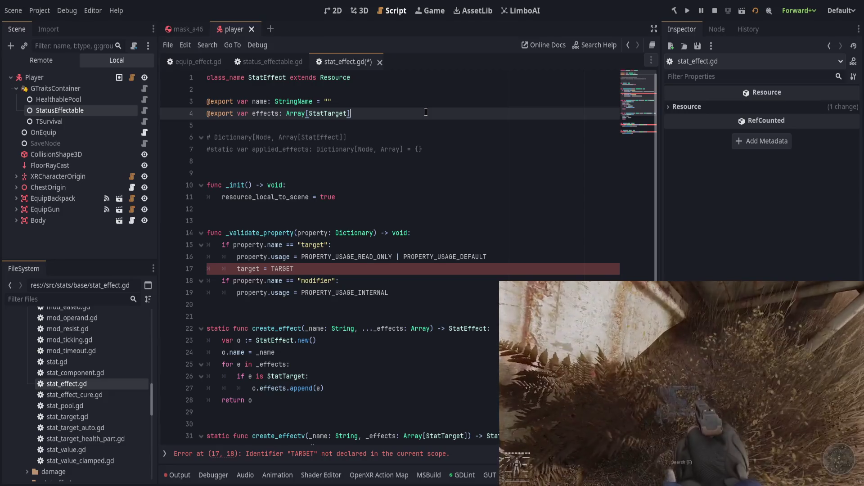
{"action": "left_click", "coordinate": [325, 101]}
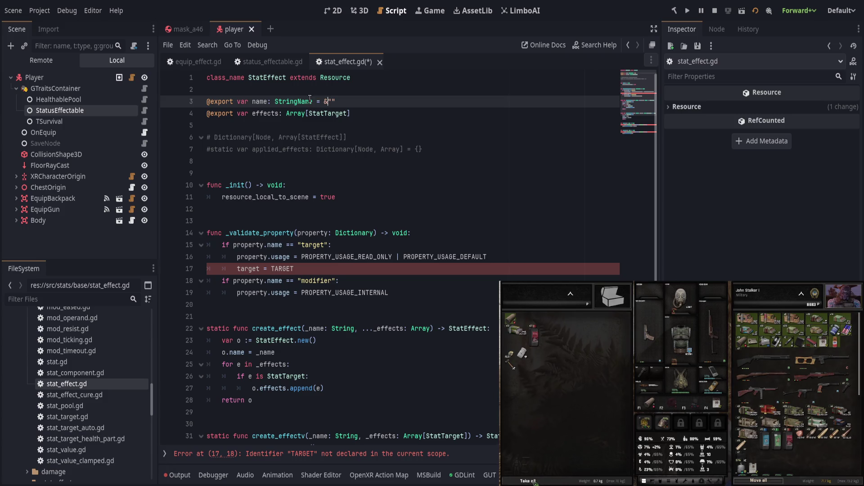
{"action": "key", "text": "BackSpace"}
{"action": "key", "text": "BackSpace"}
{"action": "key", "text": "BackSpace"}
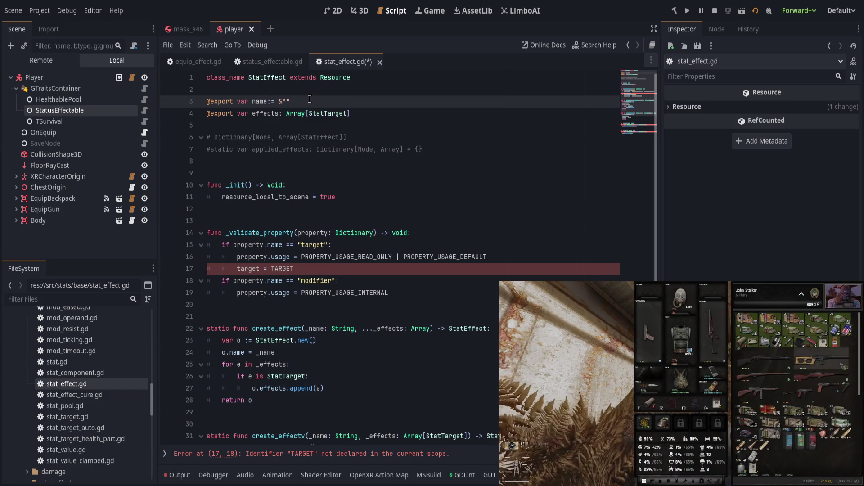
{"action": "key", "text": "ctrl+s"}
{"action": "left_click", "coordinate": [454, 111]}
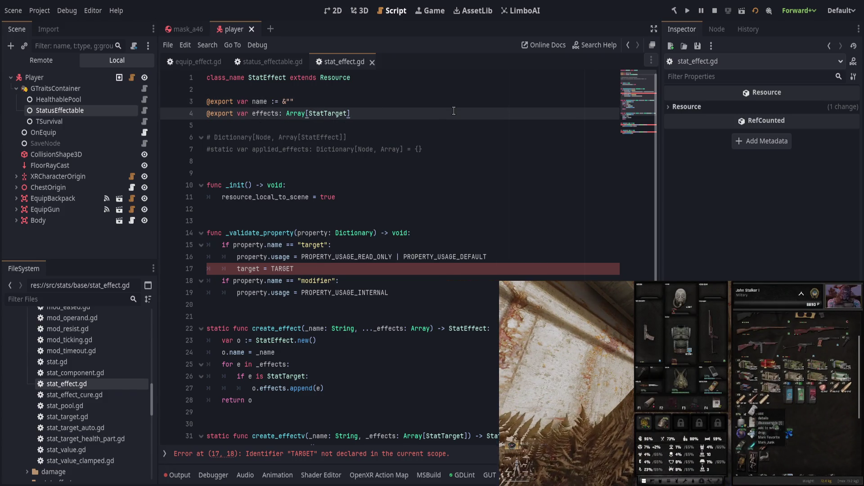
{"action": "type", "text": "= []"}
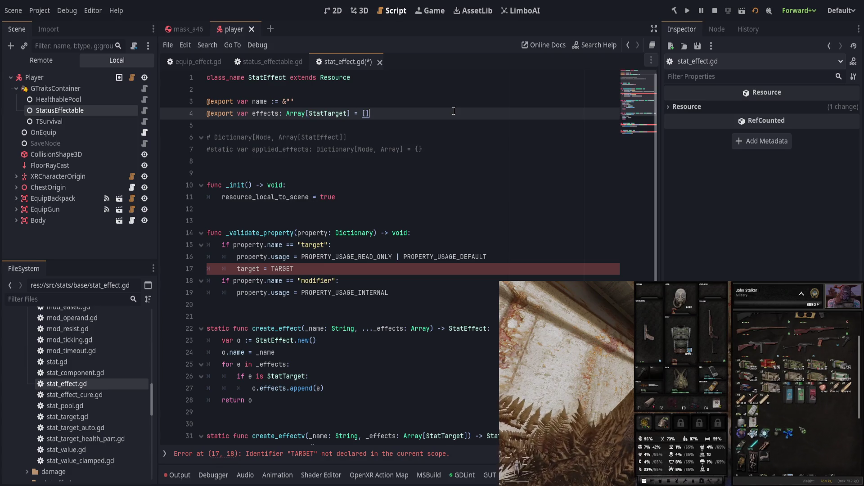
{"action": "key", "text": "ctrl+s"}
{"action": "left_click", "coordinate": [383, 138]}
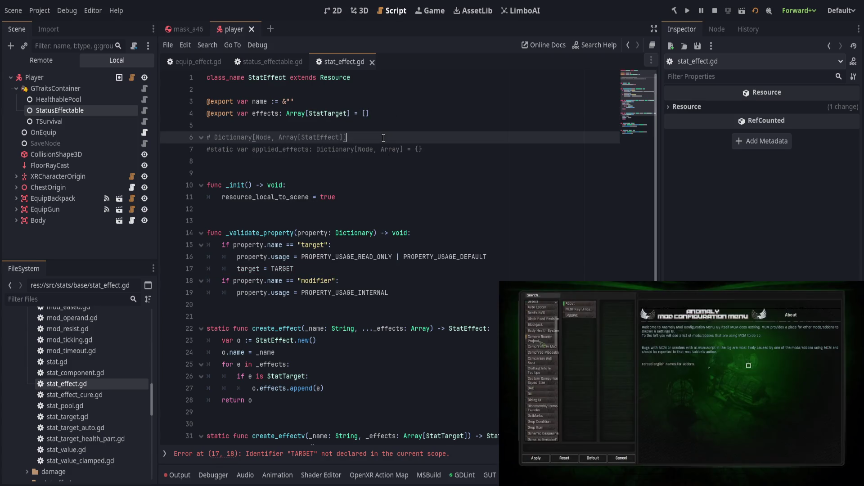
Select and delete the whole _validate_property function
{"action": "scroll", "coordinate": [383, 137], "scroll_direction": "down", "scroll_amount": 3}
{"action": "left_click_drag", "start_coordinate": [363, 112], "coordinate": [395, 189]}
{"action": "scroll", "coordinate": [392, 194], "scroll_direction": "up", "scroll_amount": 3}
{"action": "scroll", "coordinate": [378, 207], "scroll_direction": "down", "scroll_amount": 2}
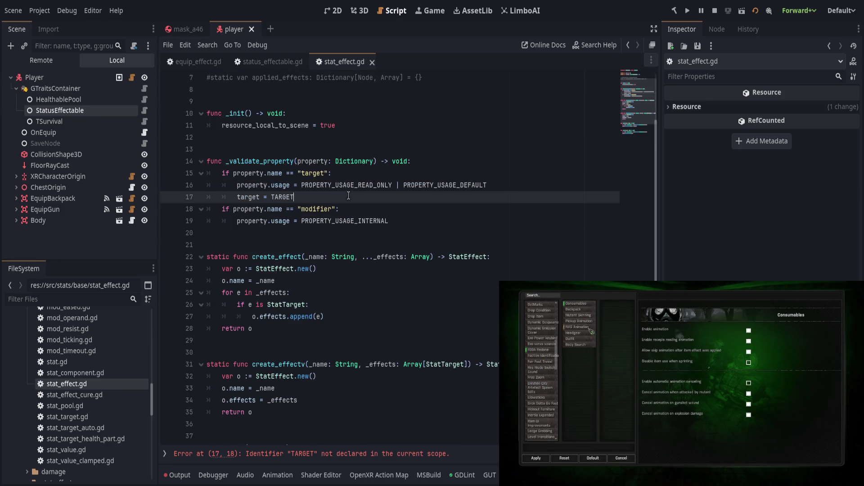
{"action": "mouse_move", "coordinate": [372, 218]}
{"action": "left_mouse_down"}
{"action": "mouse_move", "coordinate": [407, 235]}
{"action": "mouse_move", "coordinate": [410, 245]}
{"action": "left_mouse_up"}
{"action": "scroll", "coordinate": [450, 243], "scroll_direction": "up", "scroll_amount": 2}
{"action": "scroll", "coordinate": [484, 238], "scroll_direction": "down", "scroll_amount": 3}
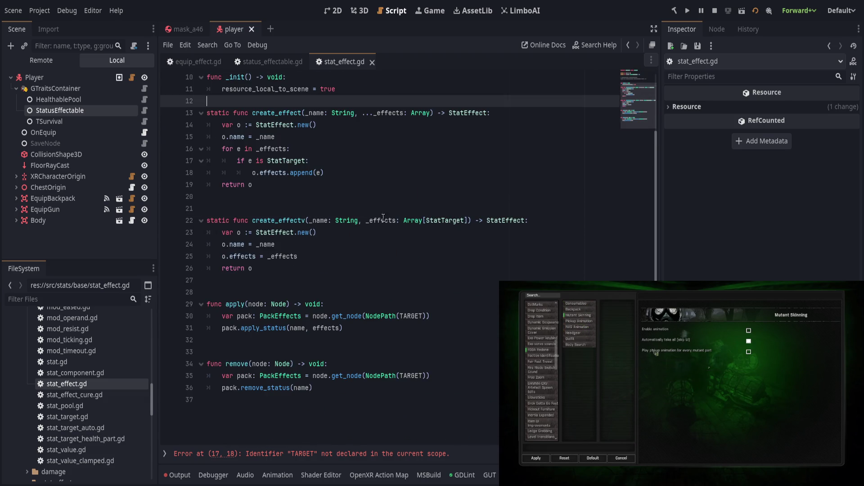
{"action": "key", "text": "Delete"}
Rename create_effect to create and create_effectv to createv
{"action": "left_click", "coordinate": [301, 113]}
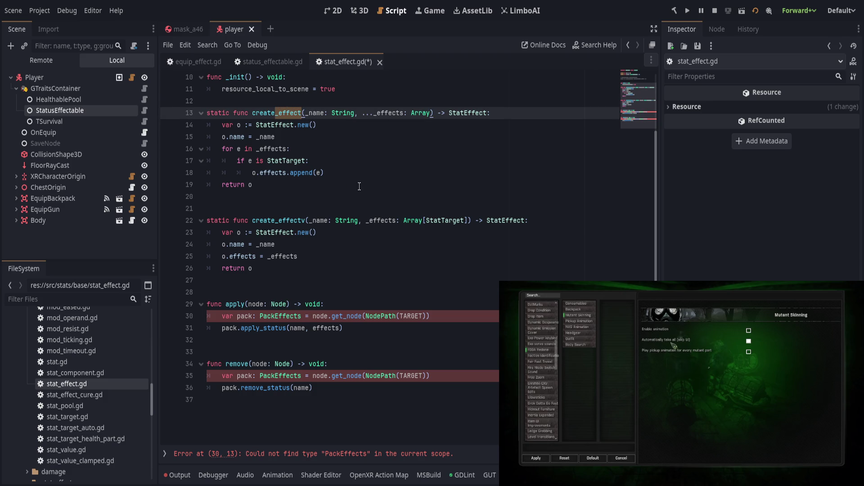
{"action": "key", "text": "BackSpace"}
{"action": "left_click", "coordinate": [279, 220]}
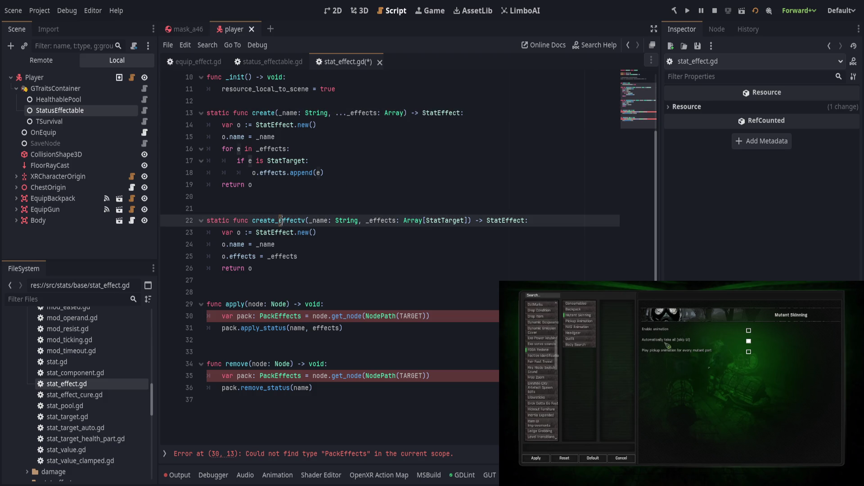
{"action": "left_click_drag", "start_coordinate": [301, 220], "coordinate": [275, 221]}
{"action": "key", "text": "BackSpace"}
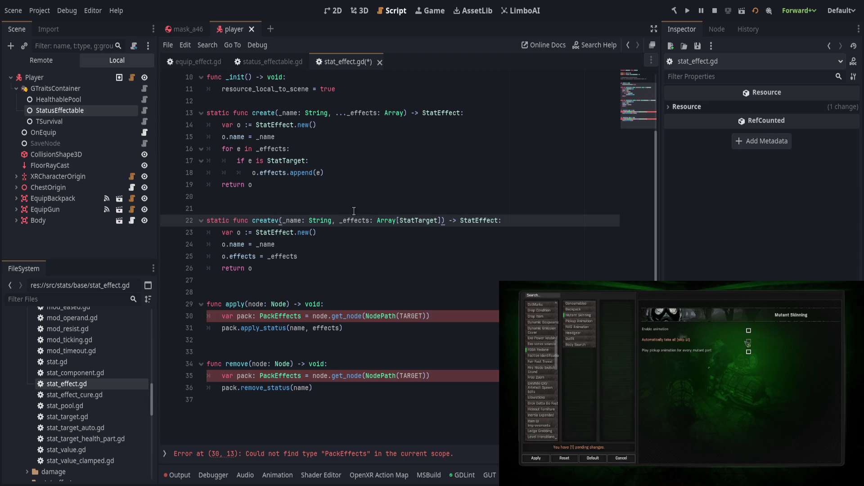
{"action": "left_click", "coordinate": [365, 187]}
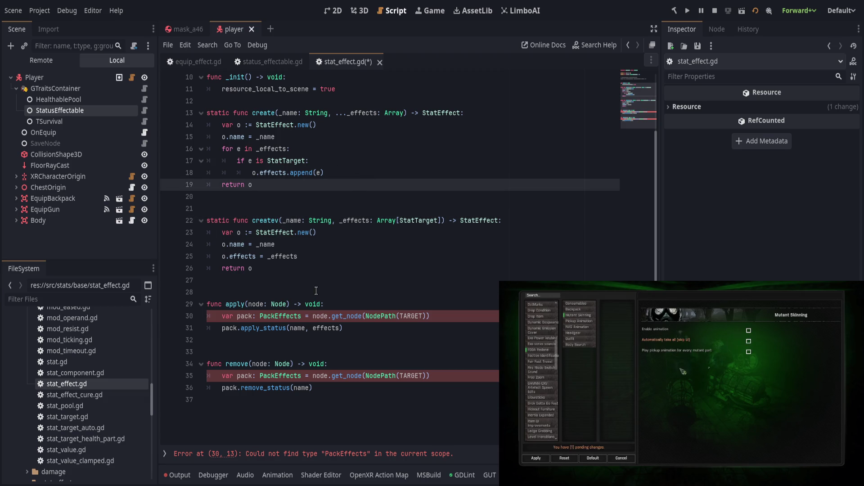
{"action": "scroll", "coordinate": [248, 289], "scroll_direction": "up", "scroll_amount": 2}
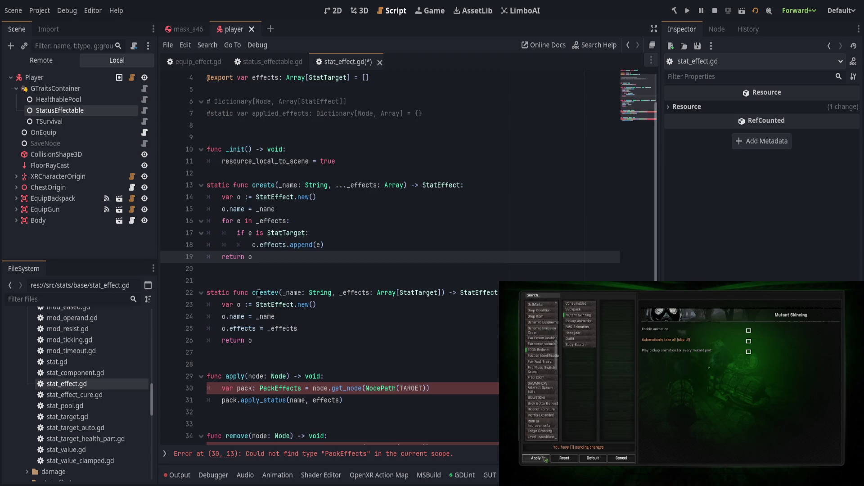
{"action": "left_click", "coordinate": [458, 348]}
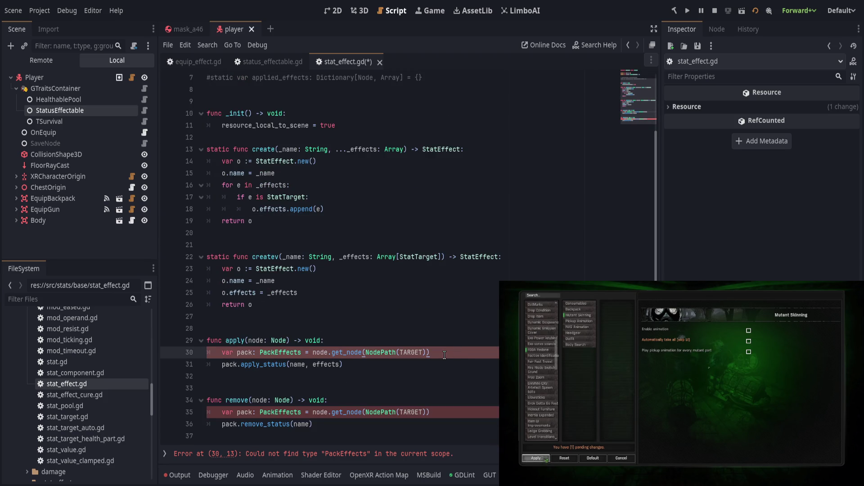
{"action": "scroll", "coordinate": [414, 353], "scroll_direction": "up", "scroll_amount": 2}
{"action": "scroll", "coordinate": [383, 350], "scroll_direction": "down", "scroll_amount": 2}
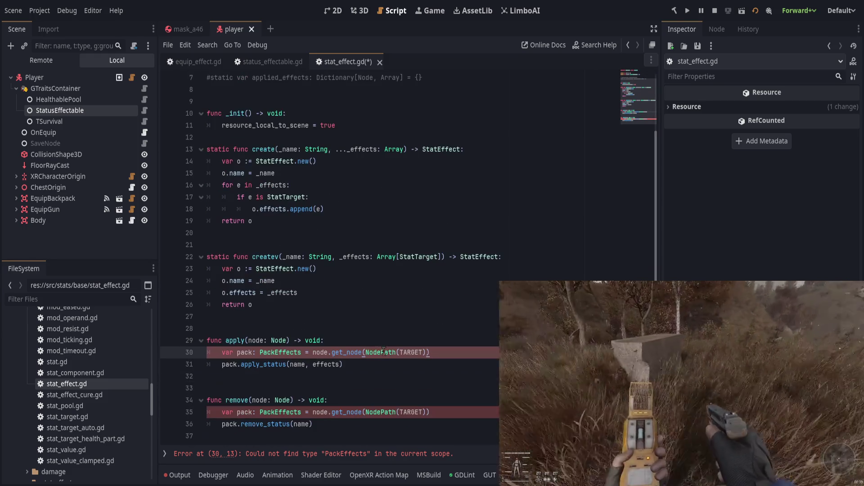
{"action": "left_click", "coordinate": [424, 341]}
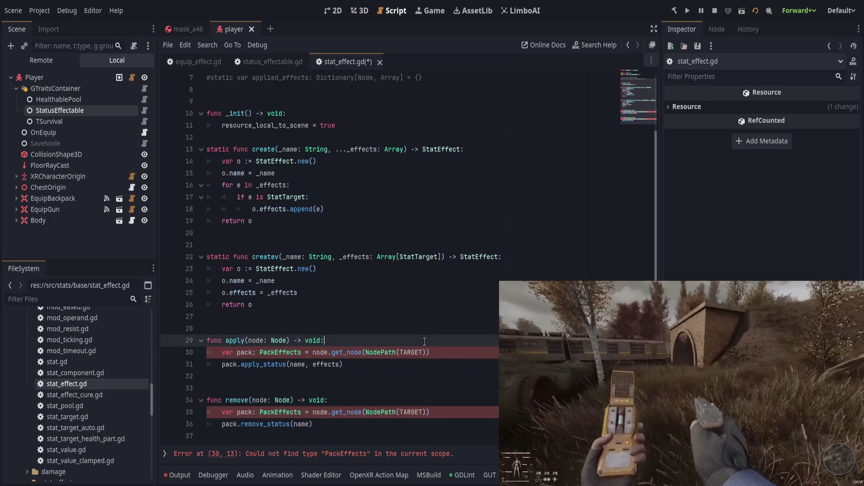
Start apply() with GTraits.if_is_status_effectable(node, func(object): on a new line
{"action": "key", "text": "Return"}
{"action": "type", "text": "f"}
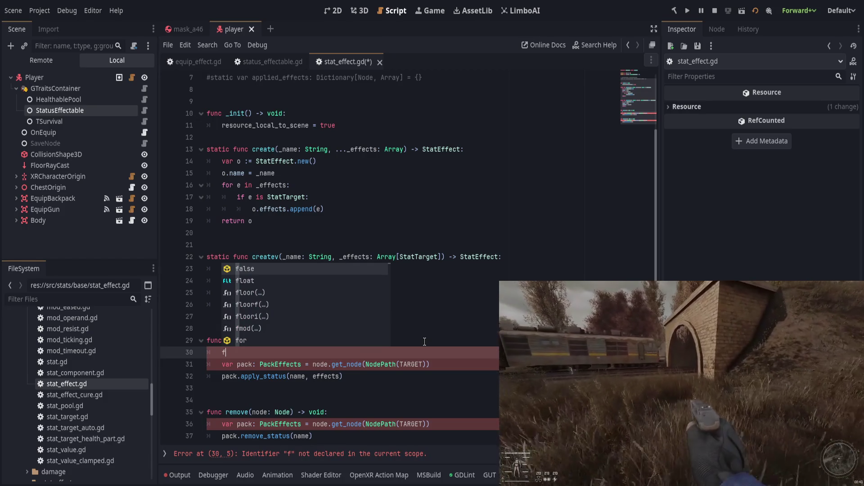
{"action": "key", "text": "BackSpace"}
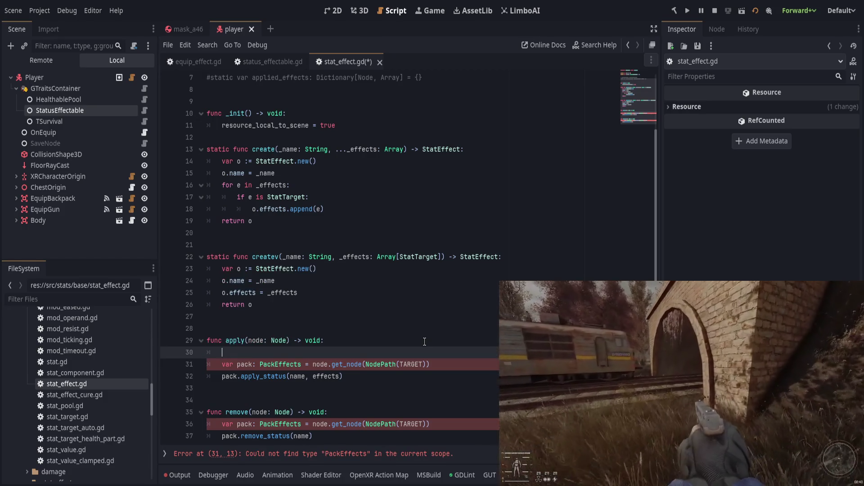
{"action": "type", "text": "GTR"}
{"action": "key", "text": "Return"}
{"action": "type", "text": "."}
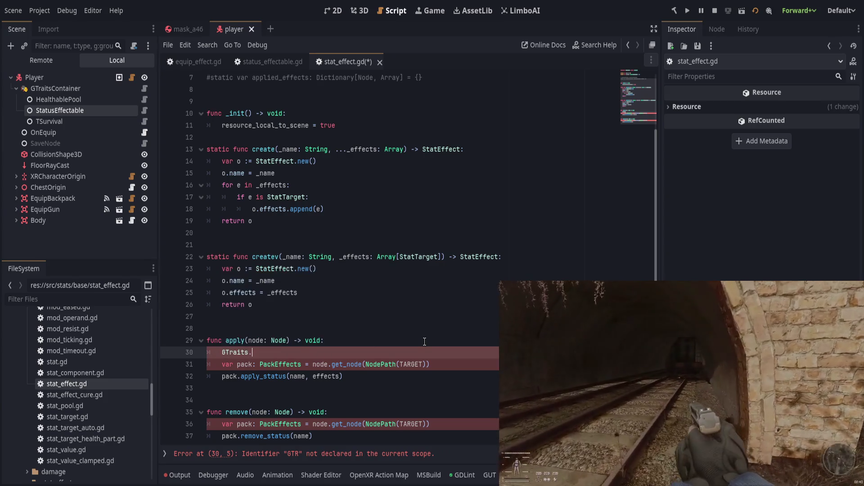
{"action": "type", "text": "ge"}
{"action": "key", "text": "BackSpace"}
{"action": "key", "text": "BackSpace"}
{"action": "key", "text": "BackSpace"}
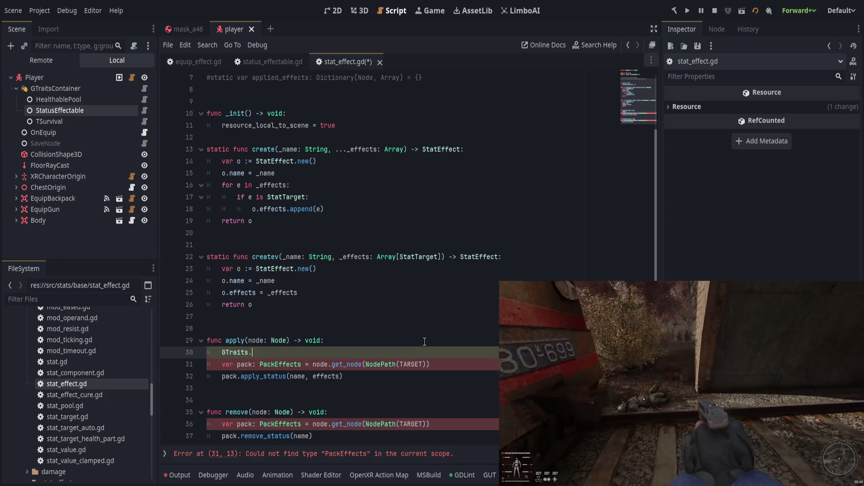
{"action": "type", "text": "a"}
{"action": "key", "text": "BackSpace"}
{"action": "type", "text": "if"}
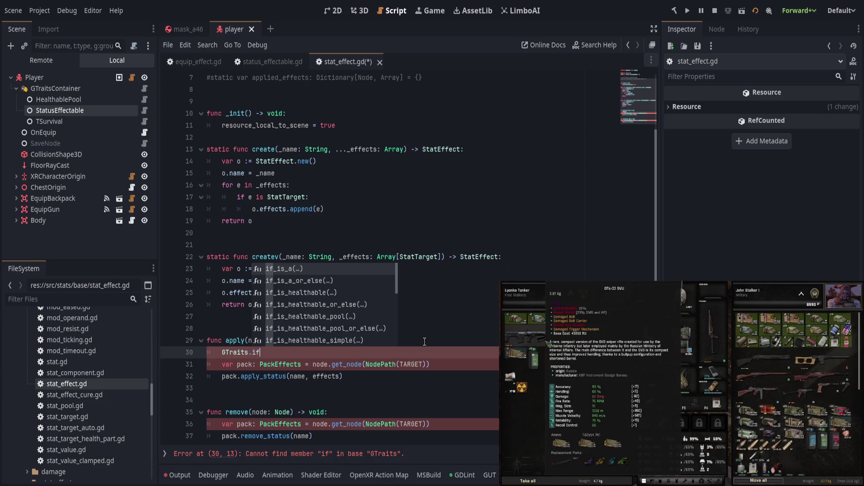
{"action": "type", "text": "_is_a_"}
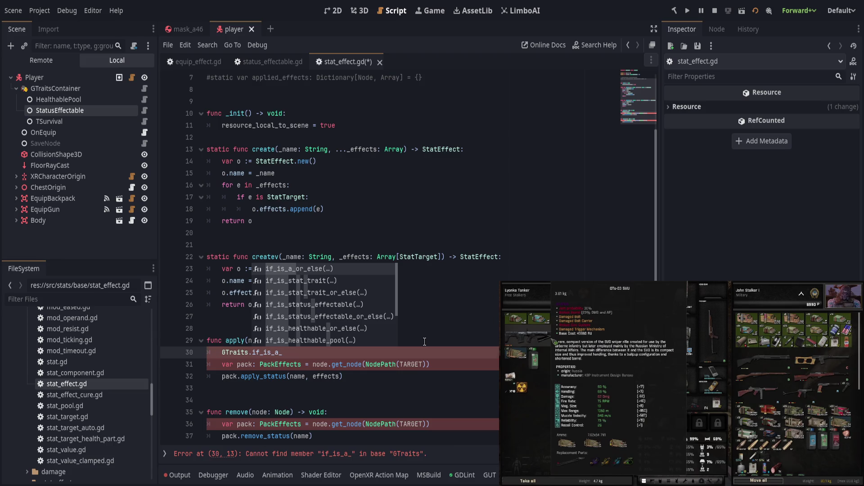
{"action": "key", "text": "BackSpace"}
{"action": "key", "text": "BackSpace"}
{"action": "key", "text": "BackSpace"}
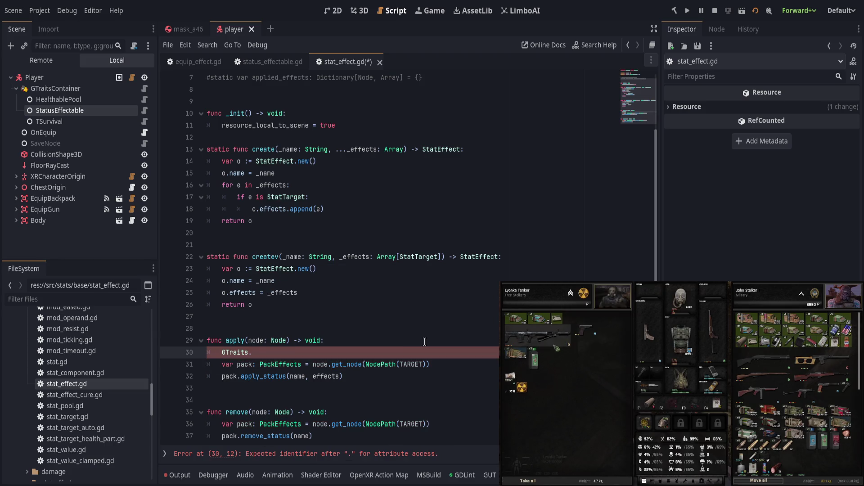
{"action": "type", "text": "_is_status"}
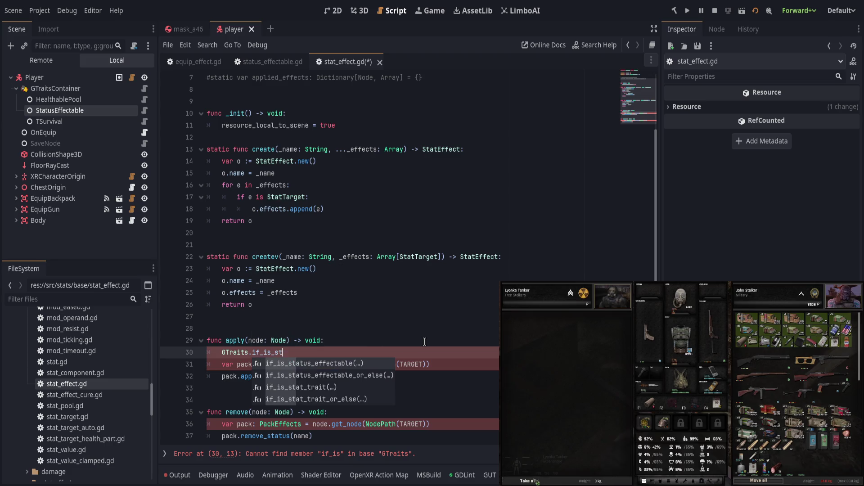
{"action": "key", "text": "Return"}
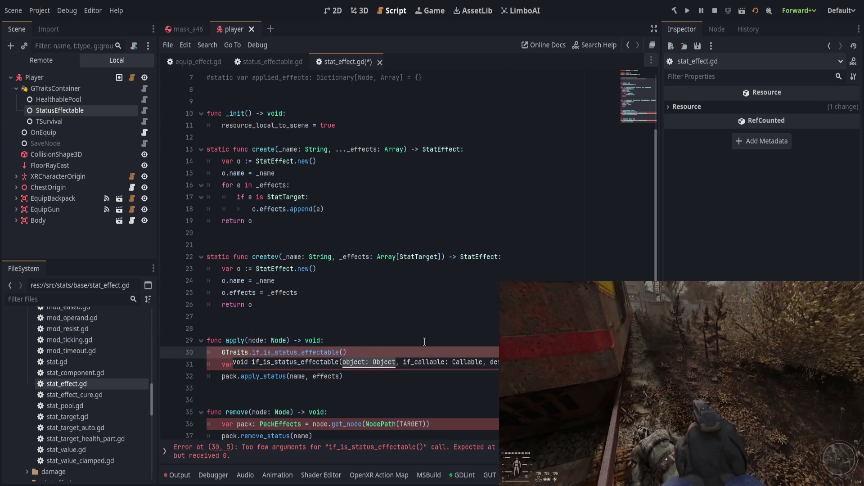
{"action": "type", "text": "node,"}
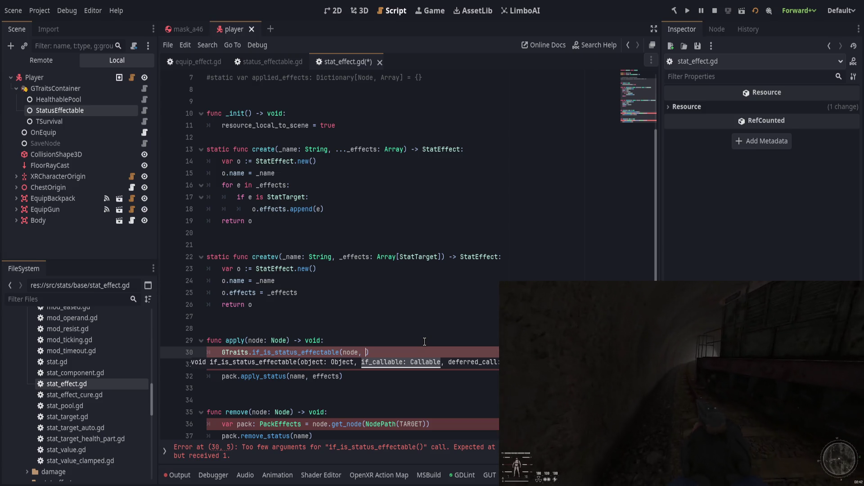
{"action": "type", "text": "func()"}
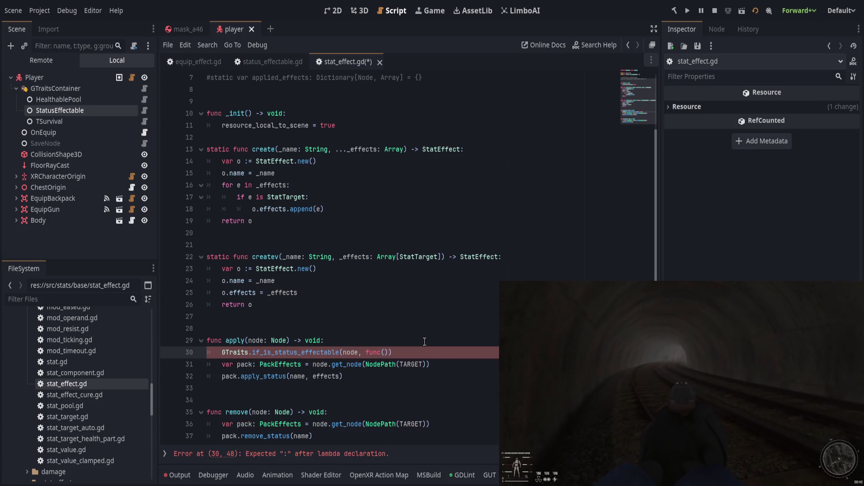
{"action": "type", "text": "trait_"}
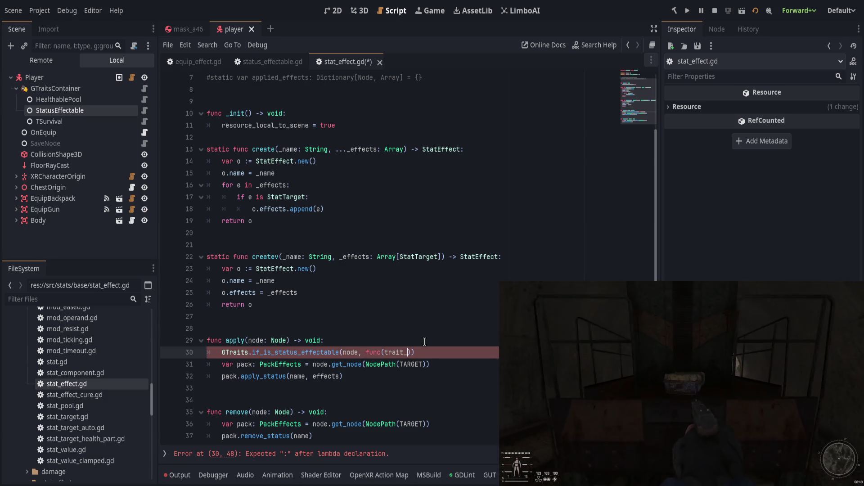
{"action": "type", "text": "obj"}
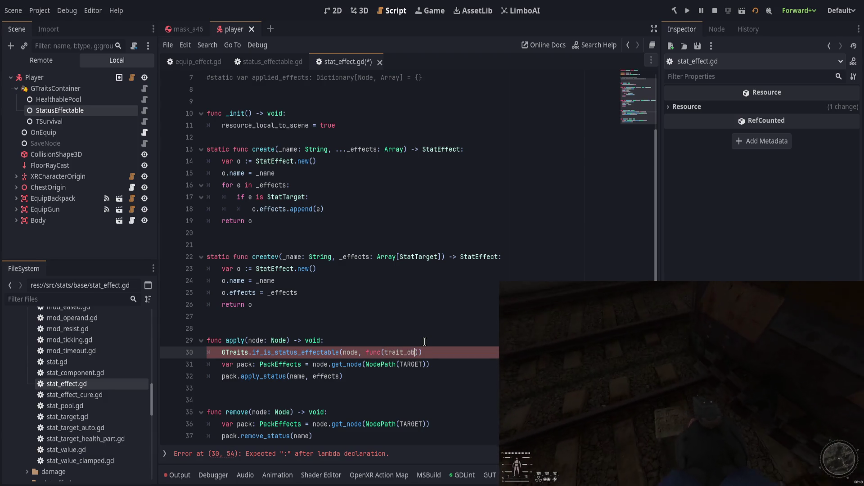
{"action": "key", "text": "ctrl+BackSpace"}
{"action": "type", "text": "object)"}
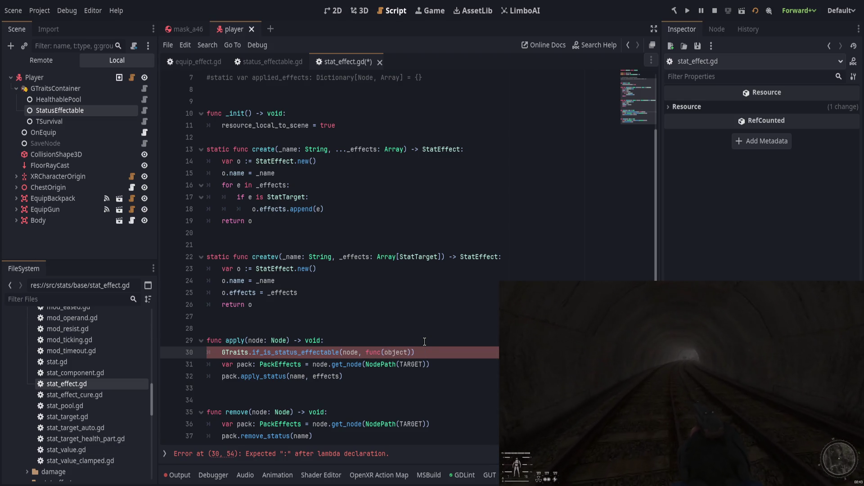
{"action": "type", "text": ":"}
Type the lambda parameter as StatusEffectable, call object.apply(name, effects), delete the PackEffects lines, and save
{"action": "key", "text": "Return"}
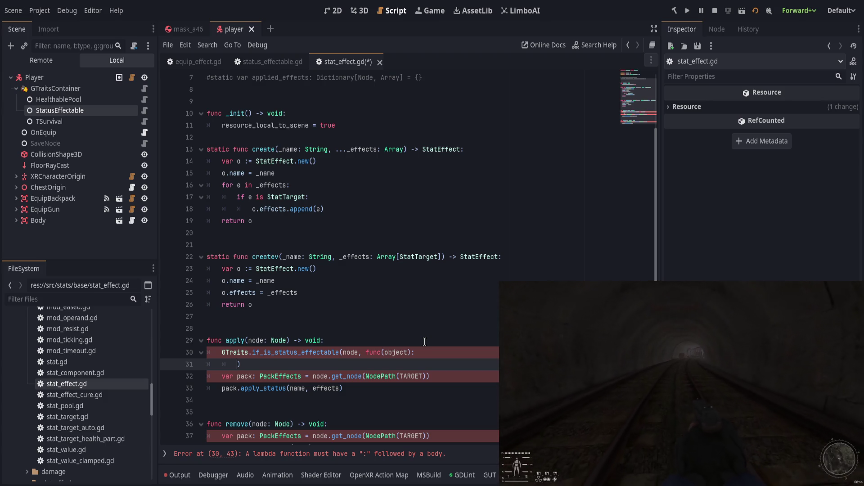
{"action": "type", "text": "o"}
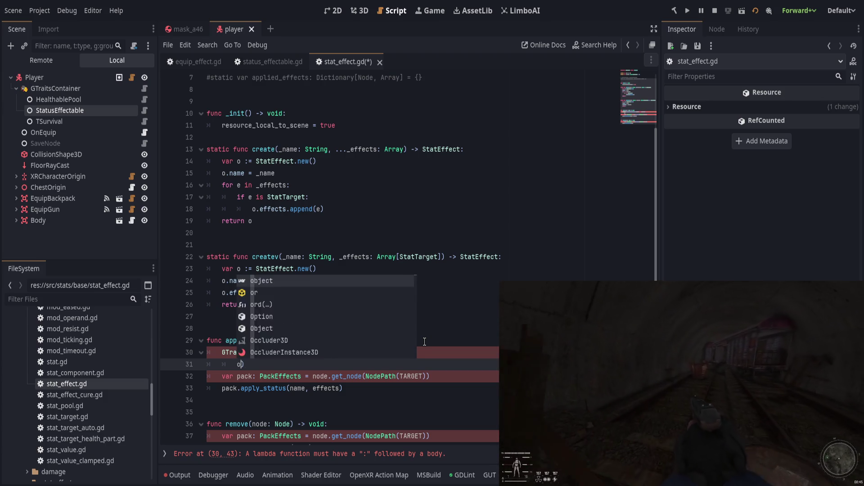
{"action": "type", "text": "bject.appy"}
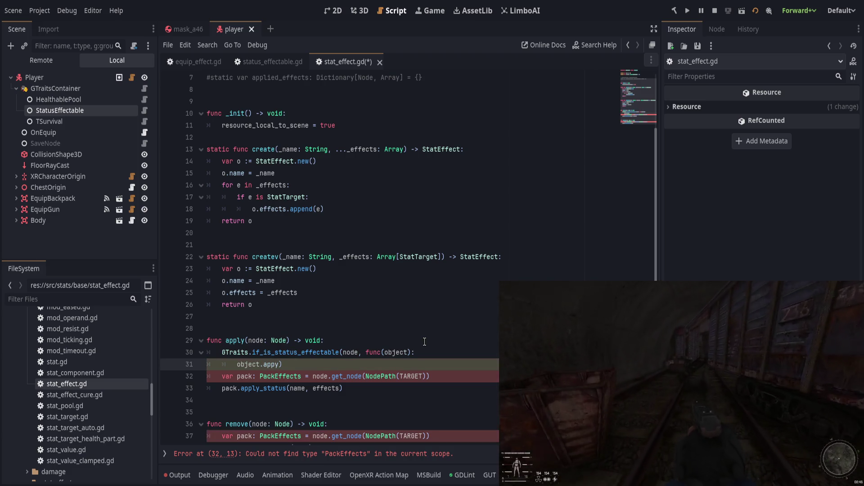
{"action": "key", "text": "Up"}
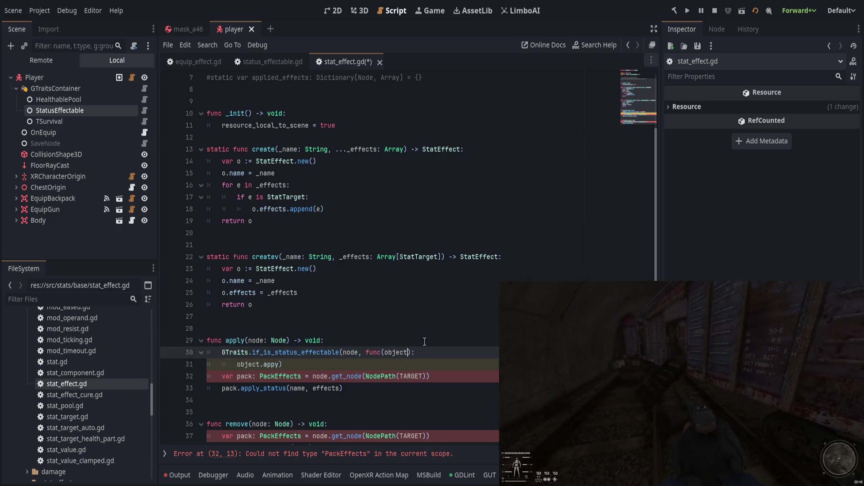
{"action": "type", "text": ": S"}
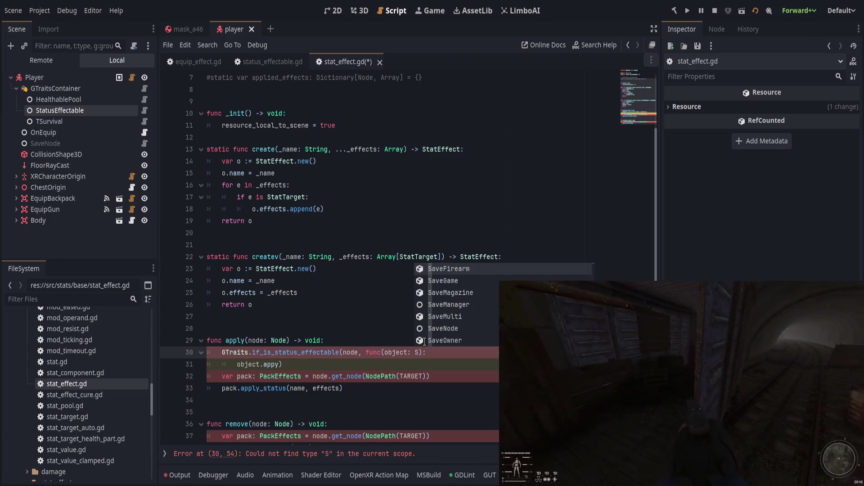
{"action": "type", "text": "tatus"}
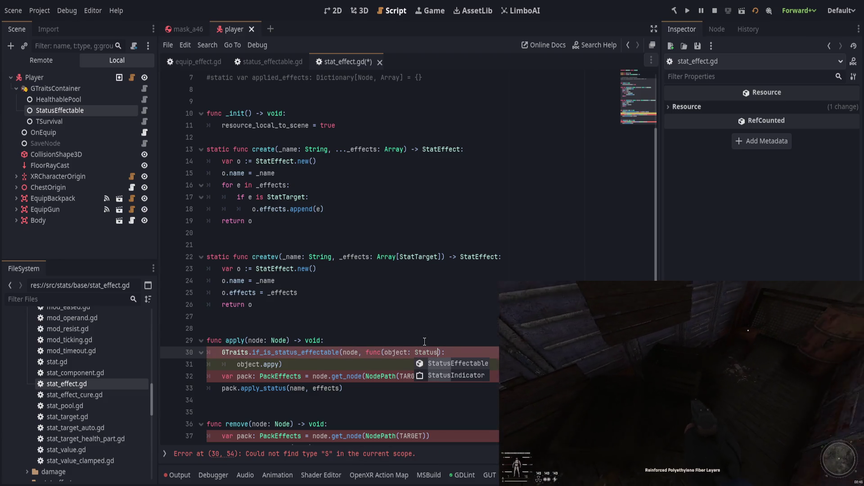
{"action": "key", "text": "Return"}
{"action": "key", "text": "Down"}
{"action": "key", "text": "BackSpace"}
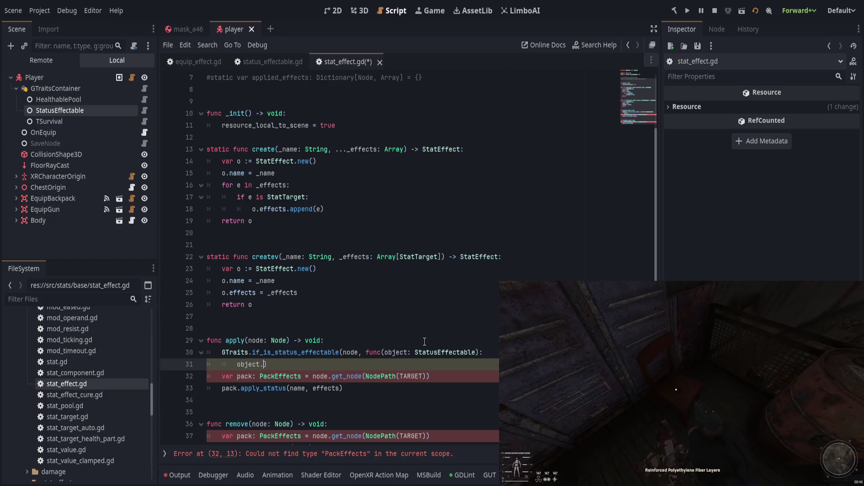
{"action": "type", "text": "l"}
{"action": "key", "text": "Return"}
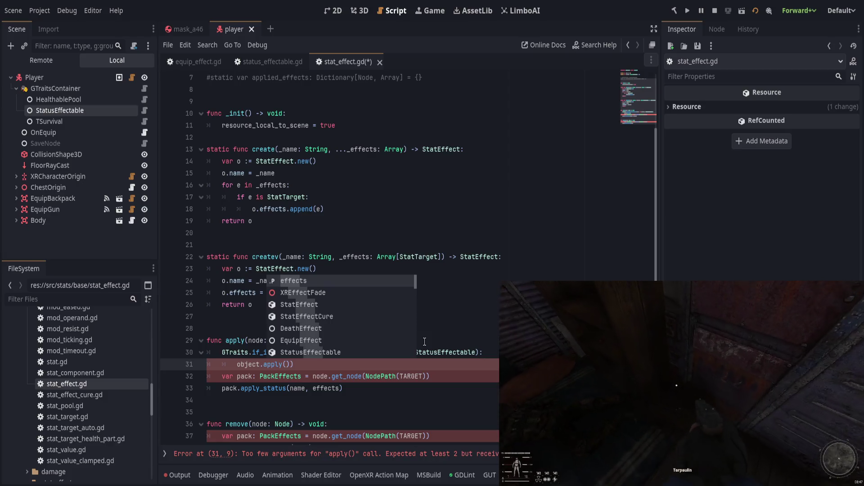
{"action": "scroll", "coordinate": [424, 341], "scroll_direction": "up", "scroll_amount": 2}
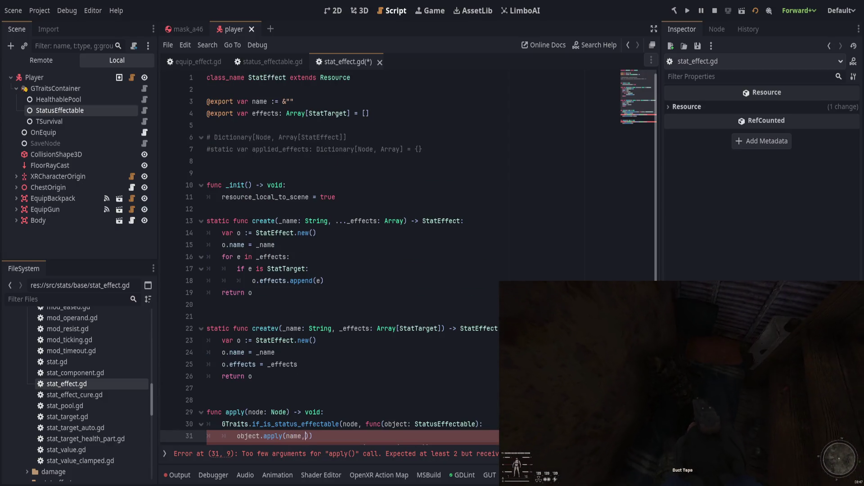
{"action": "type", "text": "e"}
{"action": "type", "text": "ffects)"}
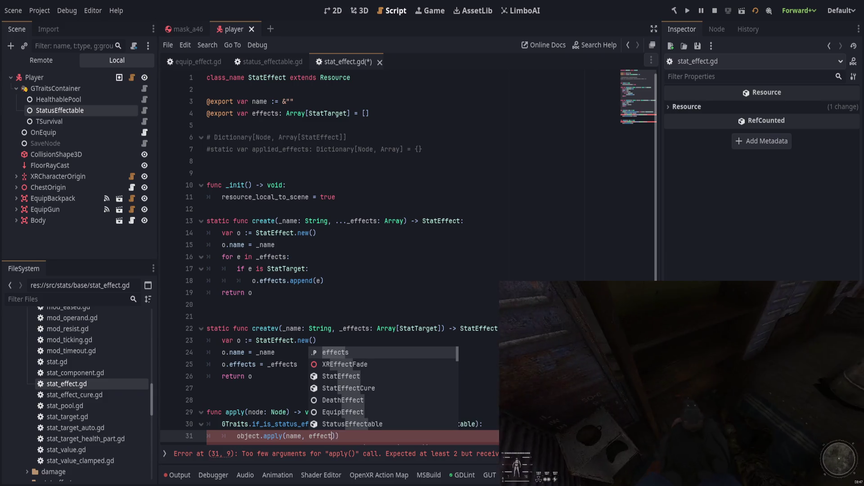
{"action": "scroll", "coordinate": [463, 268], "scroll_direction": "down", "scroll_amount": 3}
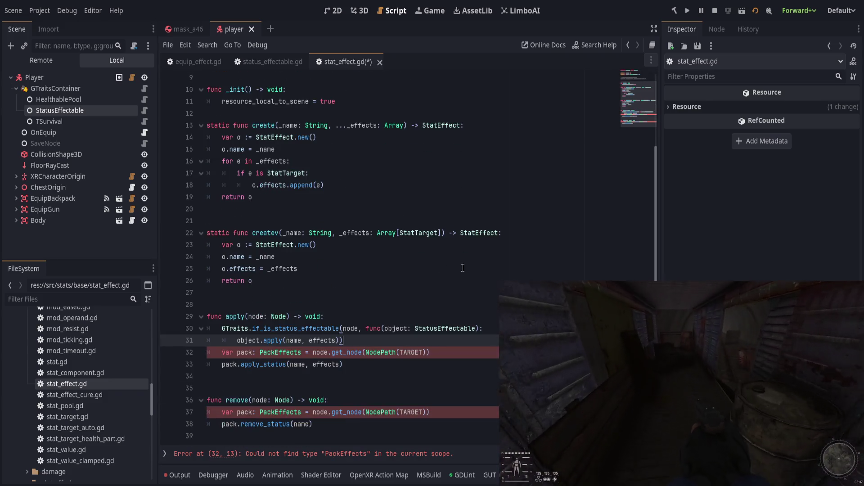
{"action": "key", "text": "Down"}
{"action": "key", "text": "ctrl+shift+k"}
{"action": "key", "text": "ctrl+shift+k"}
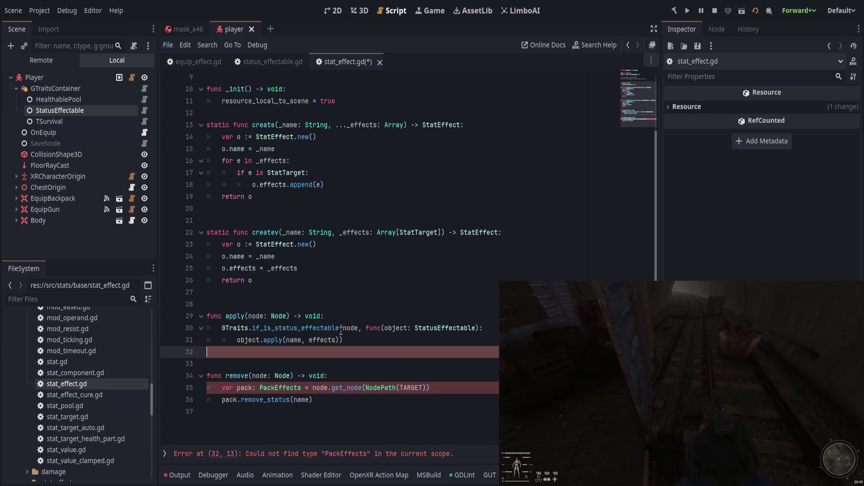
{"action": "key", "text": "Up"}
{"action": "key", "text": "ctrl+s"}
{"action": "left_click", "coordinate": [432, 328], "text": "ctrl"}
Change class_name from StatusEffectable to StatEffectable and save the script
{"action": "scroll", "coordinate": [98, 403], "scroll_direction": "down", "scroll_amount": 5}
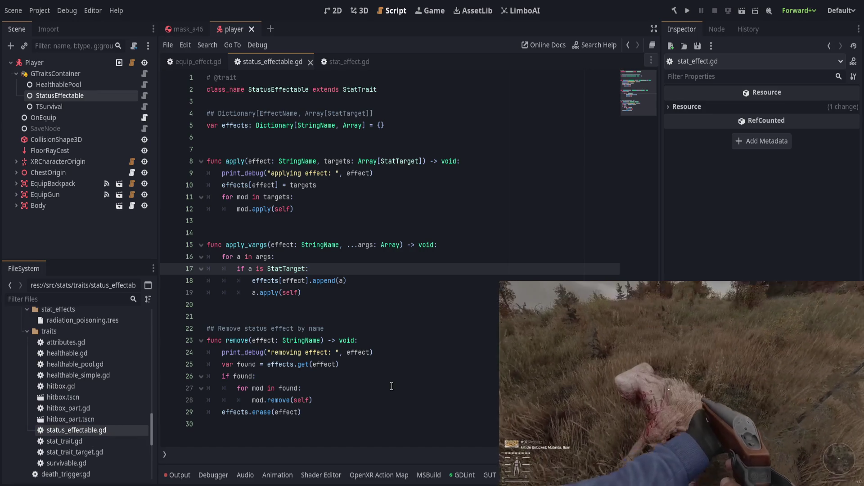
{"action": "scroll", "coordinate": [90, 387], "scroll_direction": "up", "scroll_amount": 5}
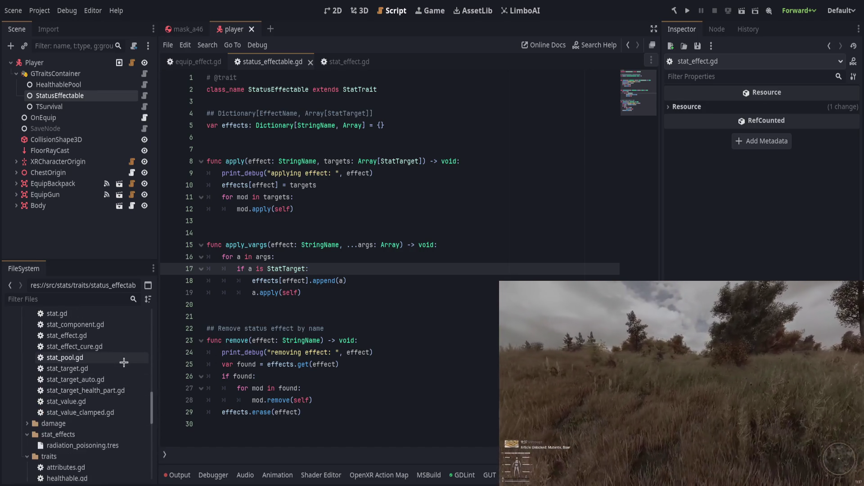
{"action": "scroll", "coordinate": [124, 362], "scroll_direction": "down", "scroll_amount": 6}
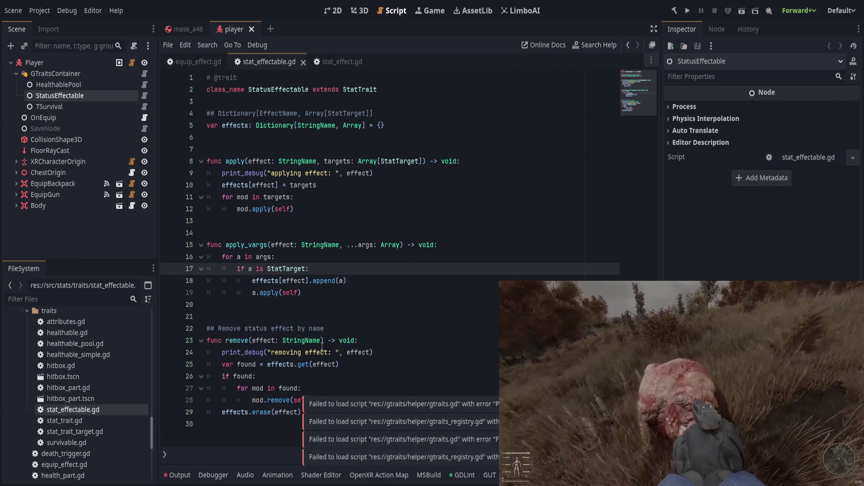
{"action": "left_click", "coordinate": [265, 90]}
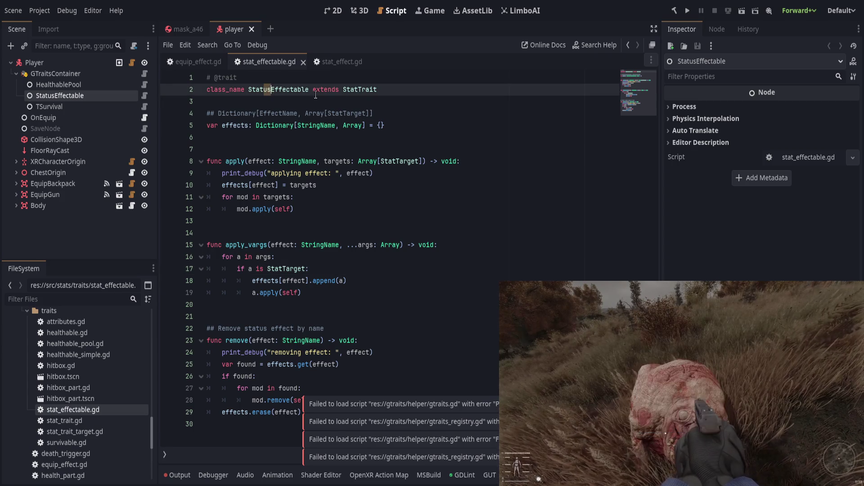
{"action": "key", "text": "Delete"}
{"action": "key", "text": "Delete"}
{"action": "left_click", "coordinate": [405, 125]}
{"action": "key", "text": "ctrl+s"}
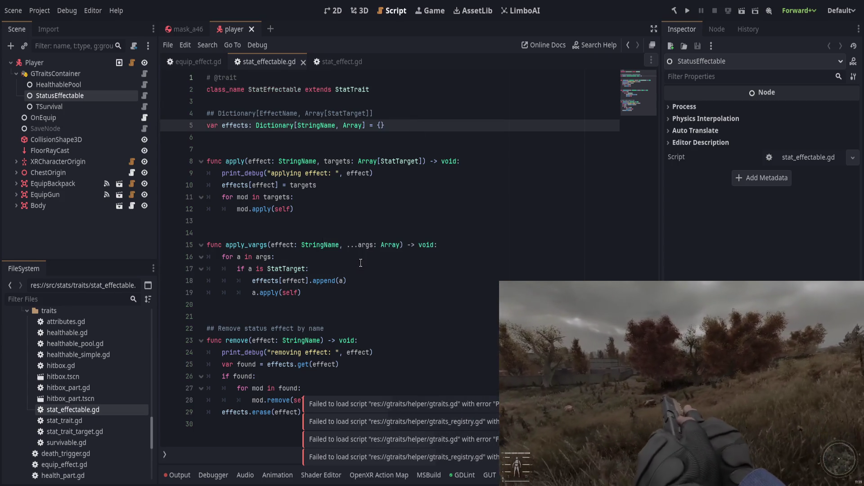
{"action": "left_click", "coordinate": [354, 340]}
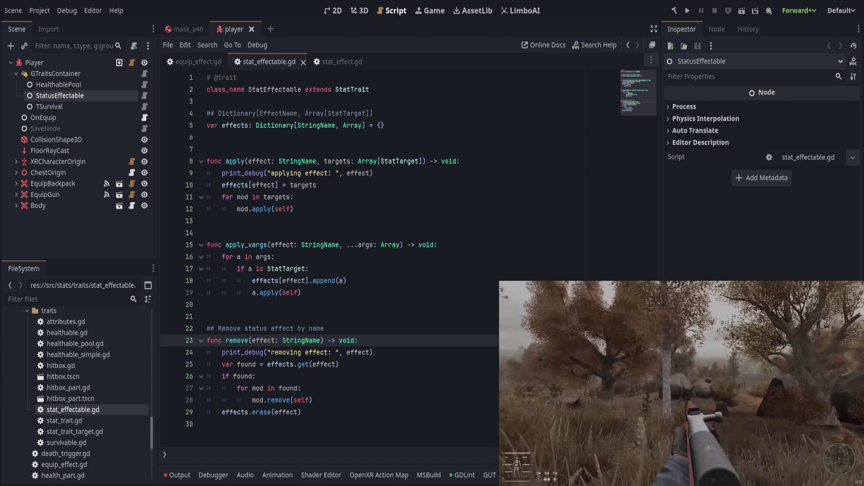
In the mask_a46 scene, give the EquipEffect node a new StatEffect named a46_buff
{"action": "left_click", "coordinate": [52, 74]}
{"action": "left_click", "coordinate": [71, 97]}
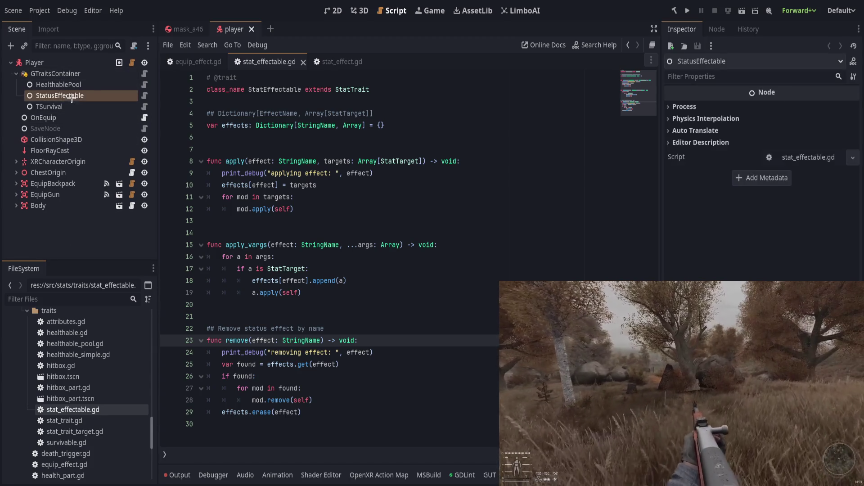
{"action": "left_click_drag", "start_coordinate": [188, 29], "coordinate": [234, 28]}
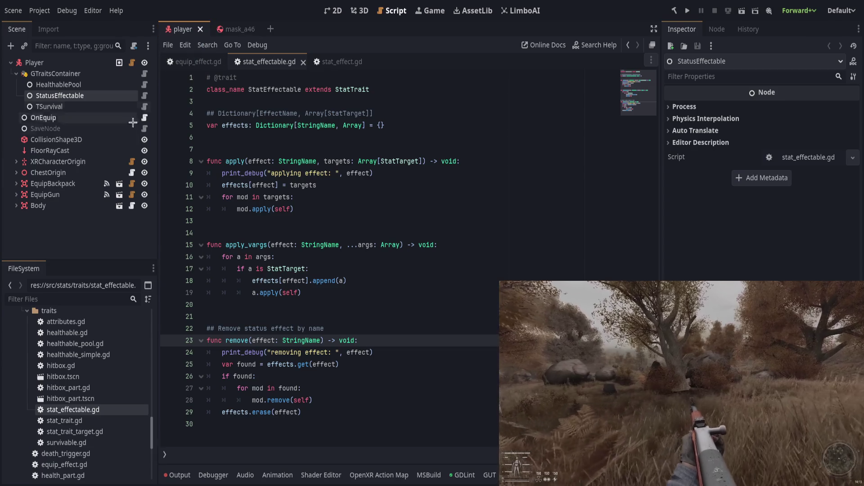
{"action": "left_click", "coordinate": [226, 27]}
{"action": "left_click", "coordinate": [49, 140]}
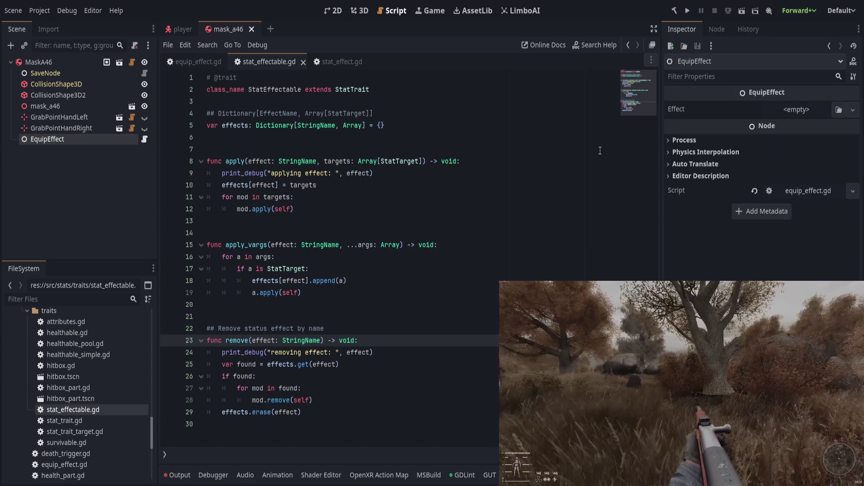
{"action": "left_click", "coordinate": [799, 113]}
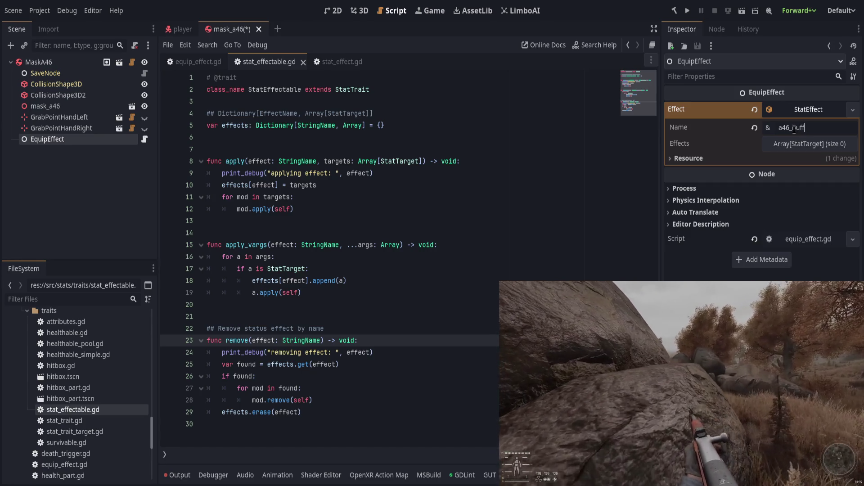
Fill the StatEffect's Effects array with two new StatTarget entries, then check StatTarget in stat_effect.gd
{"action": "left_click", "coordinate": [810, 143]}
{"action": "left_click", "coordinate": [762, 177]}
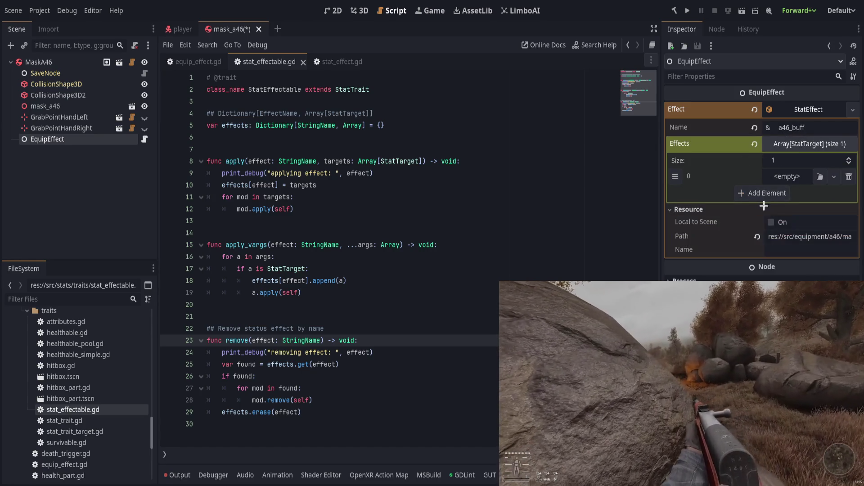
{"action": "left_click", "coordinate": [777, 193]}
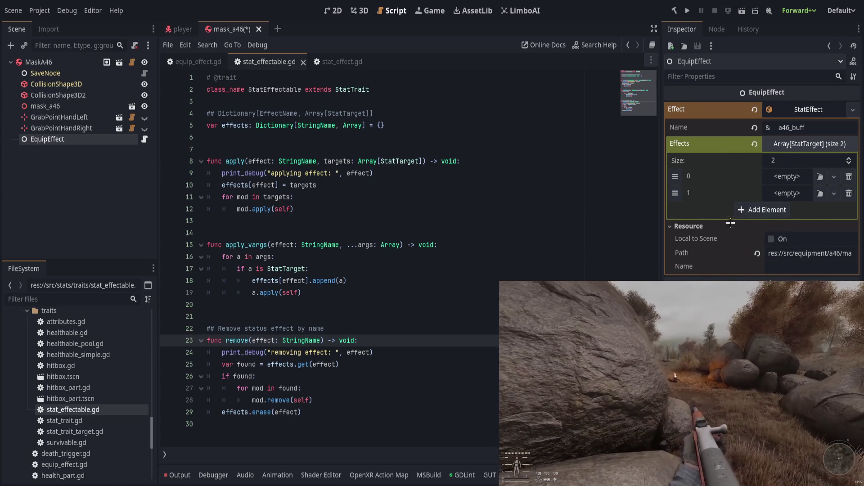
{"action": "left_click", "coordinate": [687, 227]}
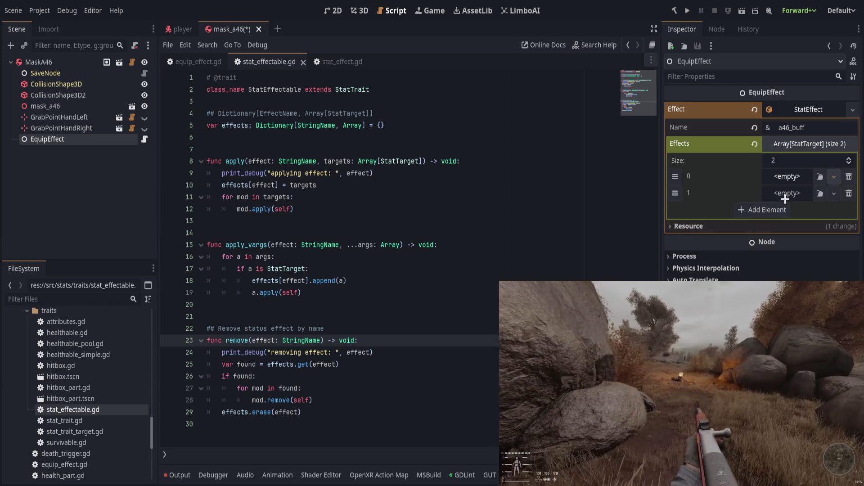
{"action": "left_click", "coordinate": [785, 176]}
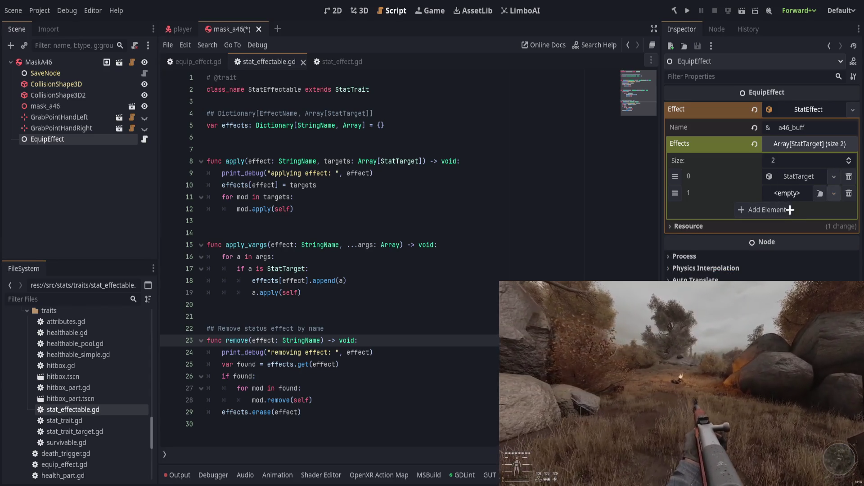
{"action": "left_click", "coordinate": [780, 193]}
{"action": "left_click", "coordinate": [780, 193]}
{"action": "left_click", "coordinate": [783, 176]}
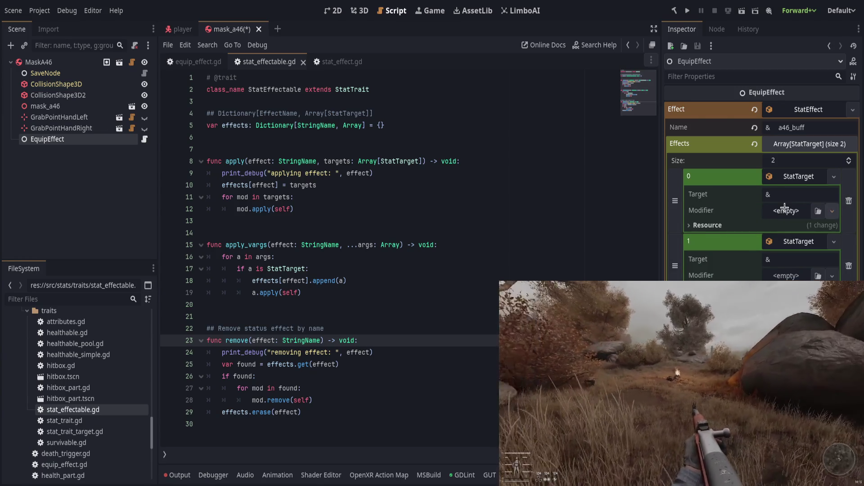
{"action": "left_click", "coordinate": [778, 192]}
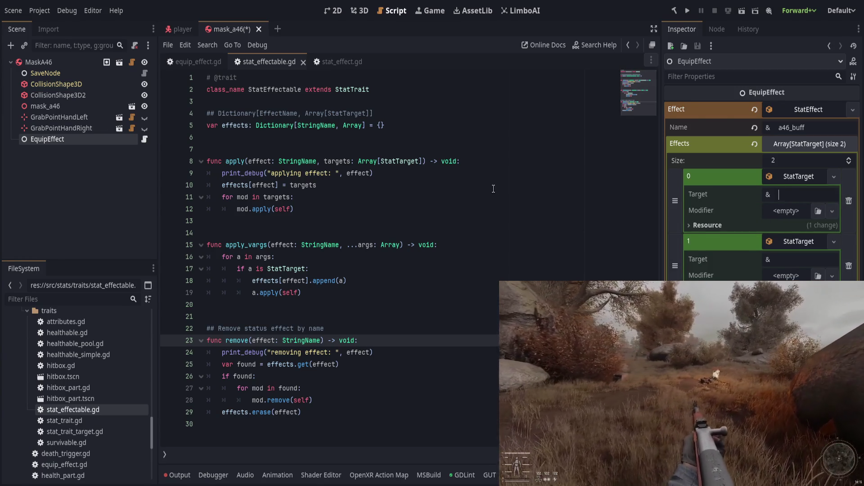
{"action": "left_click", "coordinate": [337, 61]}
{"action": "left_click", "coordinate": [325, 114]}
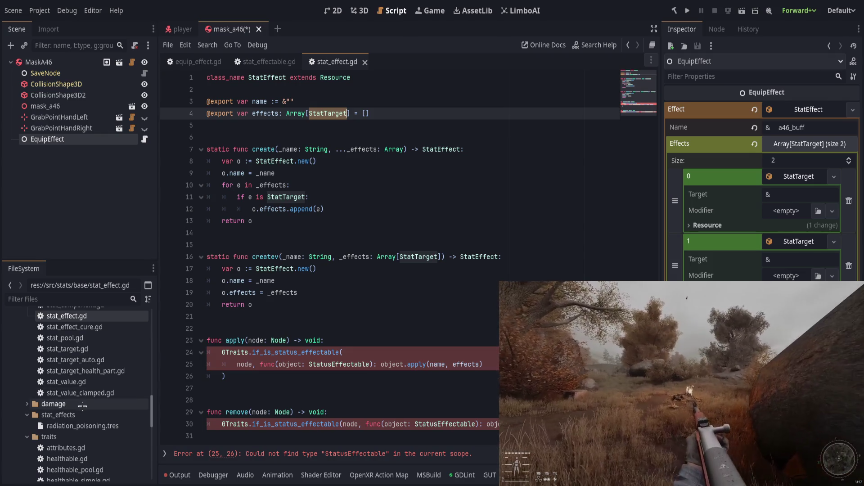
Find and open stat_trait_target.gd, then reselect its StatTraitTarget class name on line 1
{"action": "scroll", "coordinate": [113, 394], "scroll_direction": "up", "scroll_amount": 3}
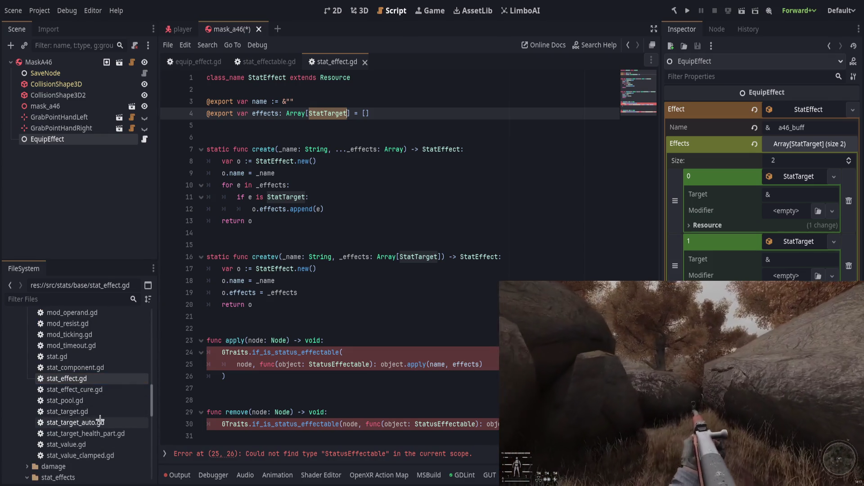
{"action": "left_click", "coordinate": [113, 411]}
{"action": "left_click", "coordinate": [113, 434]}
{"action": "left_click", "coordinate": [111, 423]}
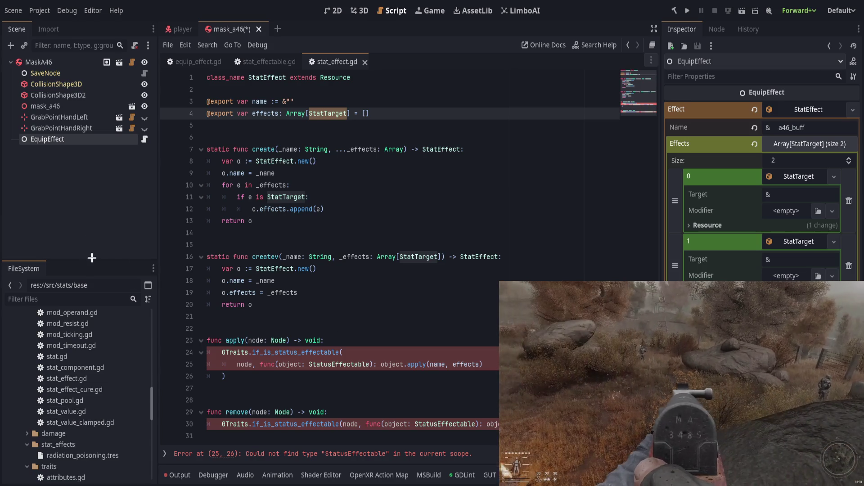
{"action": "left_click_drag", "start_coordinate": [93, 261], "coordinate": [93, 171]}
{"action": "scroll", "coordinate": [65, 386], "scroll_direction": "down", "scroll_amount": 5}
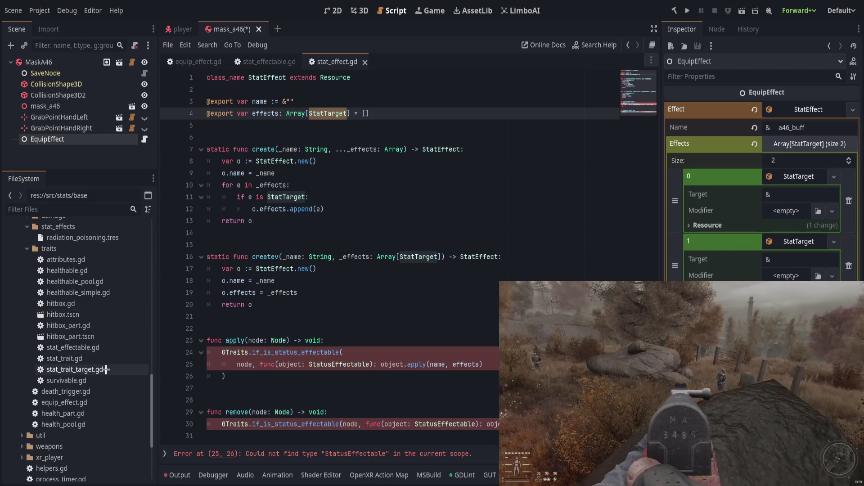
{"action": "scroll", "coordinate": [81, 425], "scroll_direction": "up", "scroll_amount": 3}
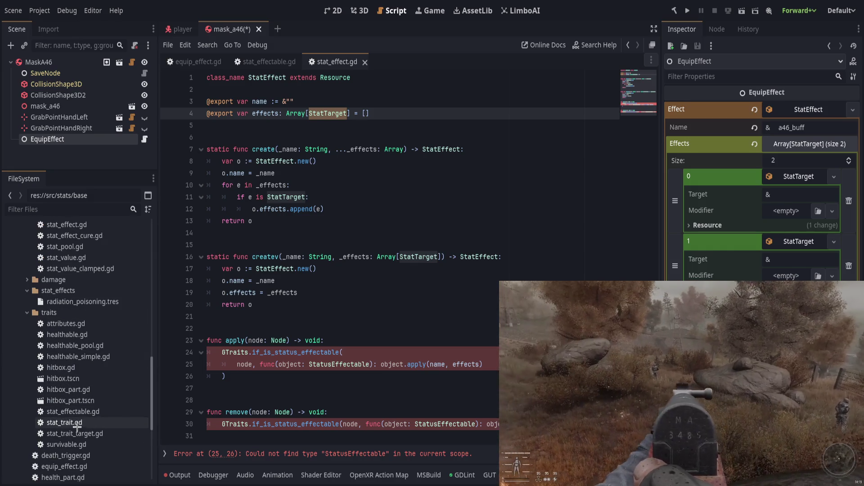
{"action": "left_click", "coordinate": [77, 433]}
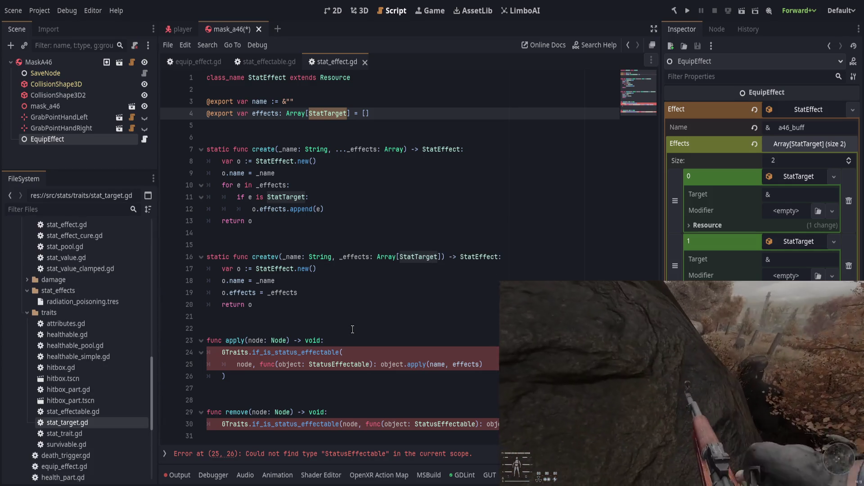
{"action": "left_click", "coordinate": [352, 329]}
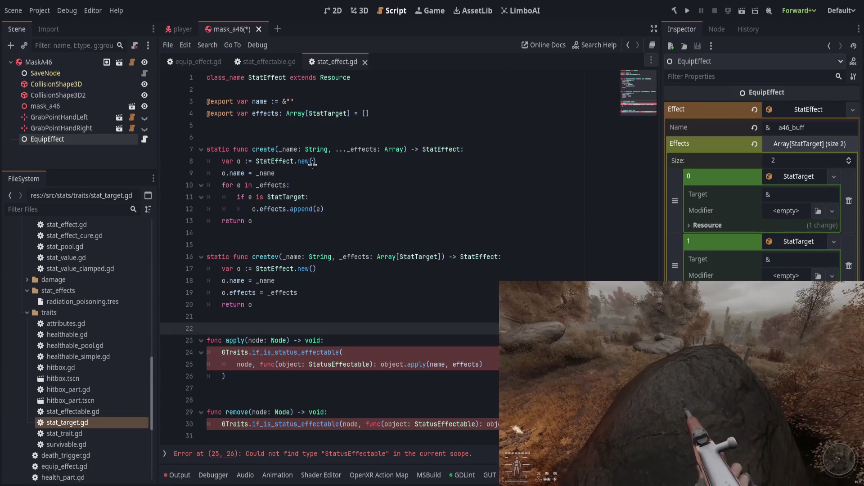
{"action": "scroll", "coordinate": [316, 133], "scroll_direction": "up", "scroll_amount": 5}
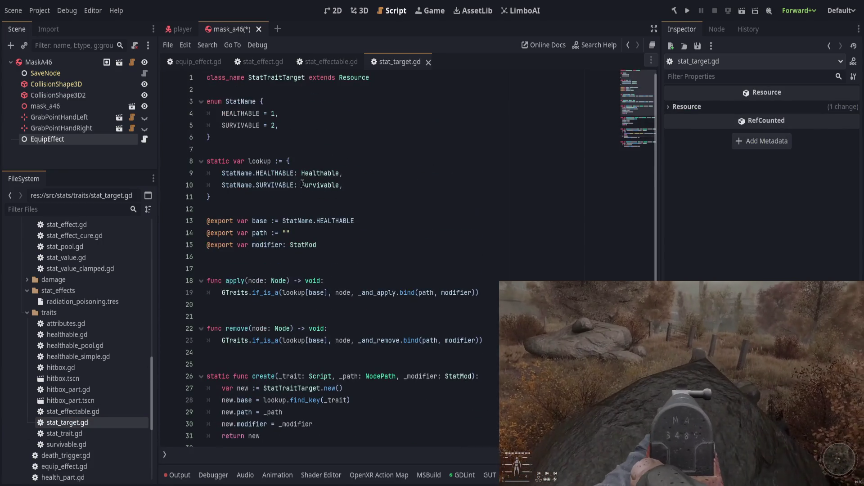
{"action": "double_click", "coordinate": [279, 75]}
{"action": "type", "text": "StatTraitTarget"}
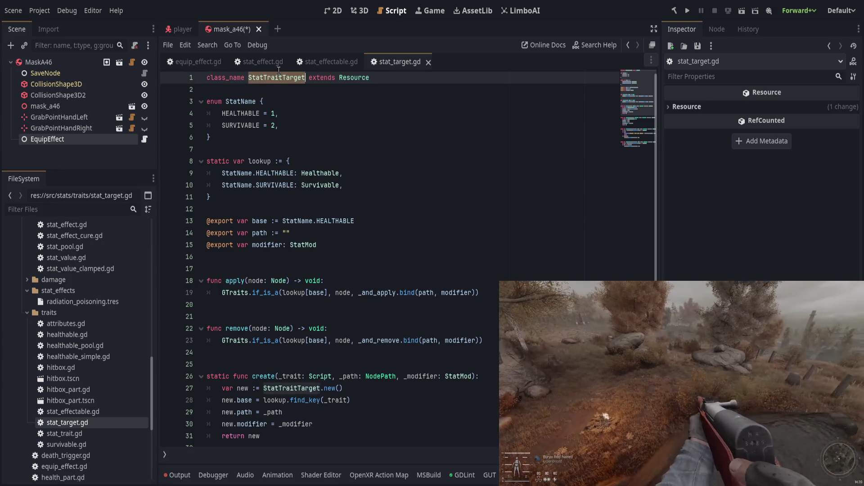
Save the mask_a46 scene and move over to the Zed editor
{"action": "key", "text": "alt+Tab"}
{"action": "key", "text": "alt+Tab"}
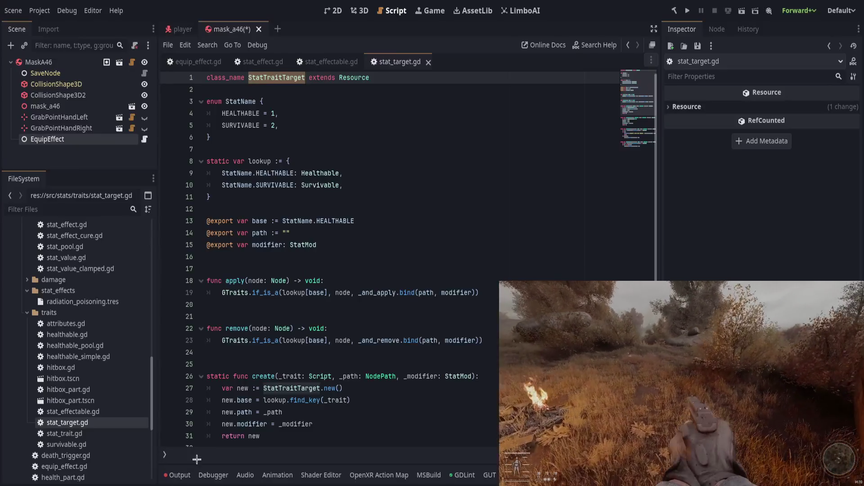
{"action": "key", "text": "ctrl+s"}
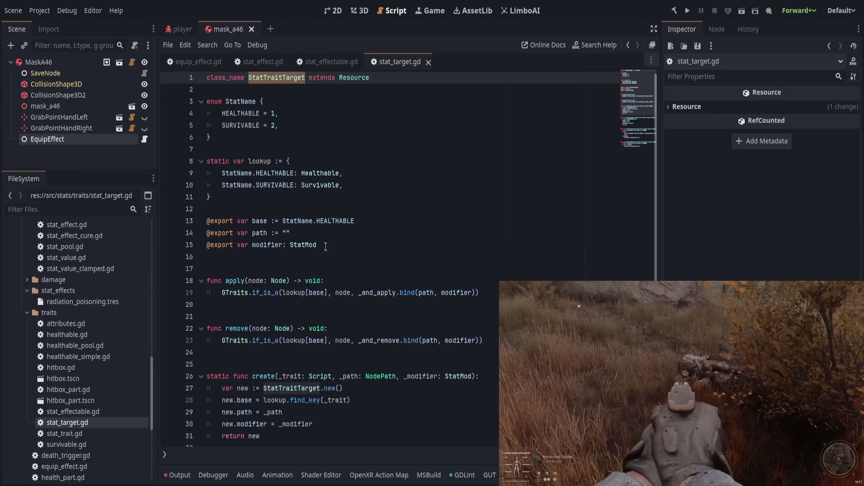
{"action": "left_click", "coordinate": [325, 245]}
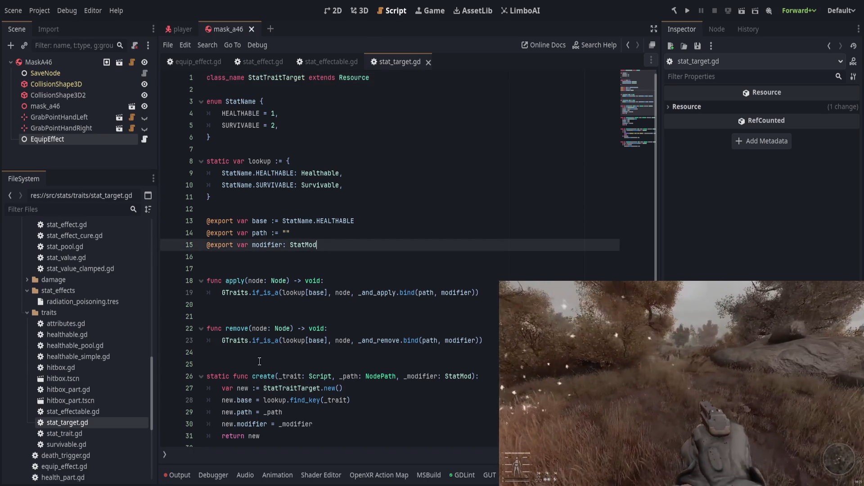
{"action": "key", "text": "alt+Tab"}
{"action": "key", "text": "ctrl+p"}
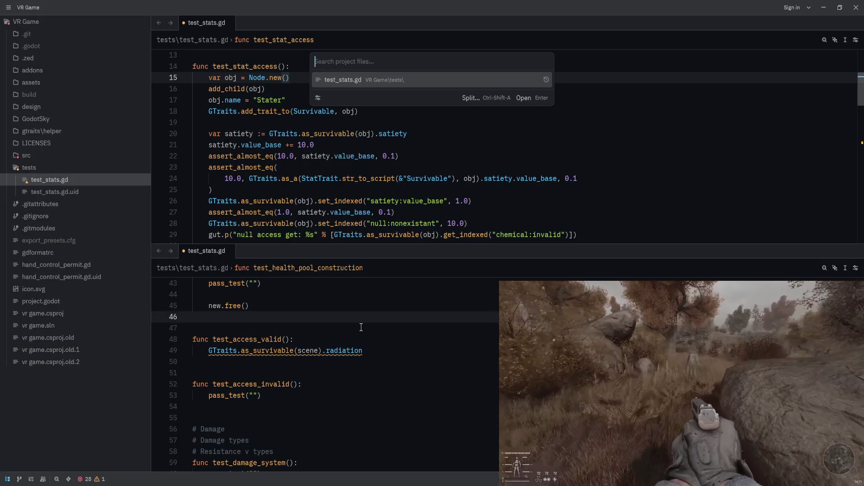
Open stat_target.gd in Zed, close the test_stats.gd panes, and select the StatTraitTarget class name
{"action": "type", "text": "stat_target"}
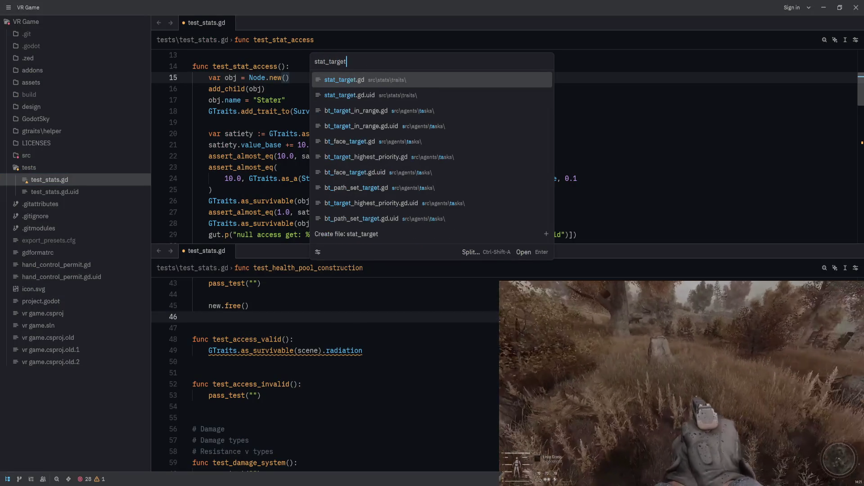
{"action": "key", "text": "Return"}
{"action": "mouse_move", "coordinate": [193, 255]}
{"action": "left_mouse_down"}
{"action": "mouse_move", "coordinate": [316, 225]}
{"action": "mouse_move", "coordinate": [384, 219]}
{"action": "left_mouse_up"}
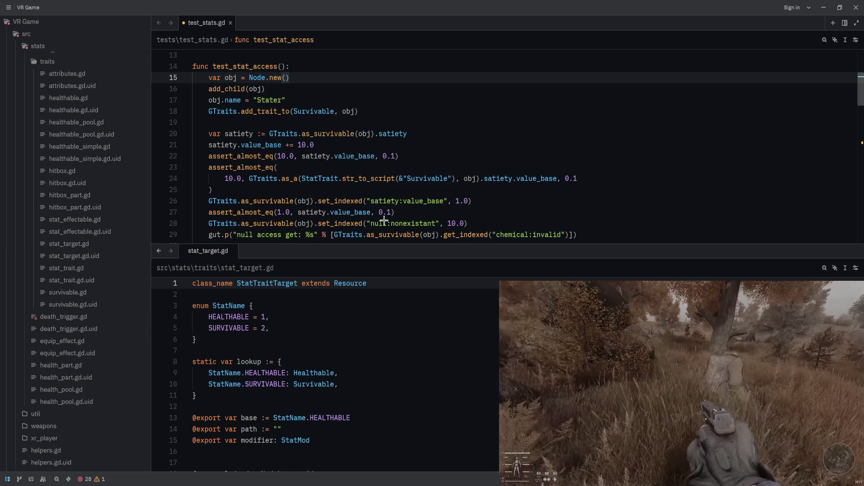
{"action": "key", "text": "ctrl+w"}
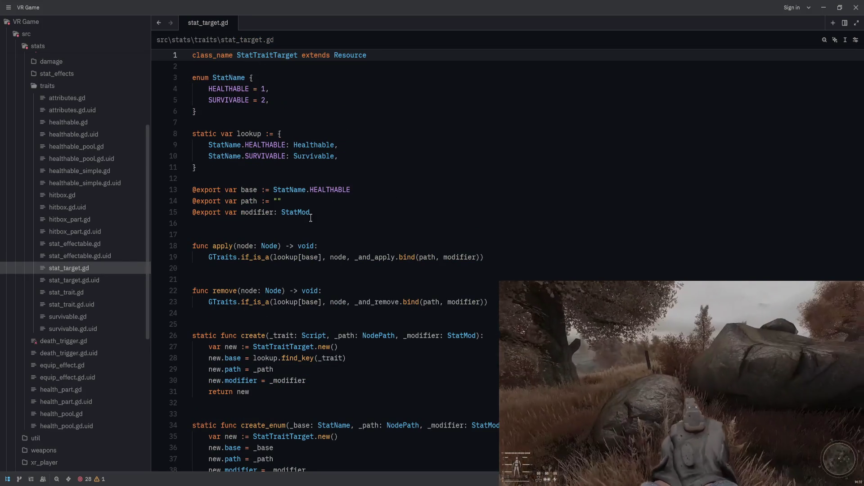
{"action": "double_click", "coordinate": [259, 53]}
Replace StatTraitTarget with StatTarget project-wide (case-sensitive, whole word), then save and close the results
{"action": "key", "text": "ctrl+shift+f"}
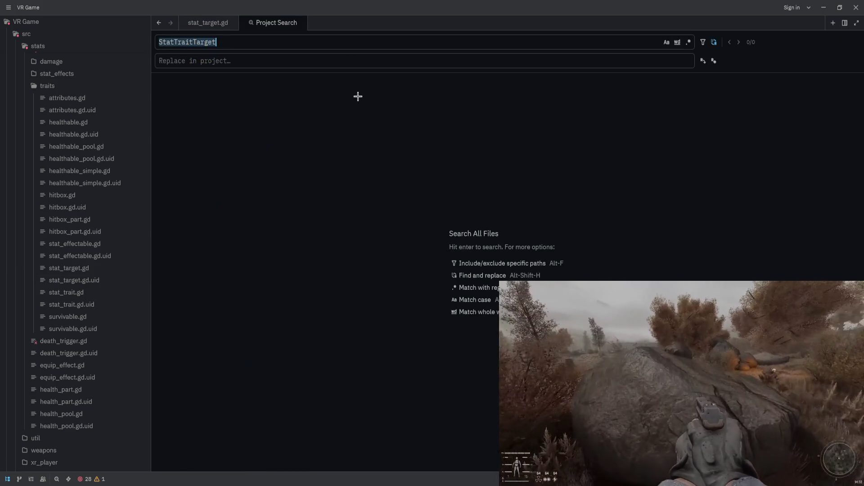
{"action": "key", "text": "Tab"}
{"action": "type", "text": "S"}
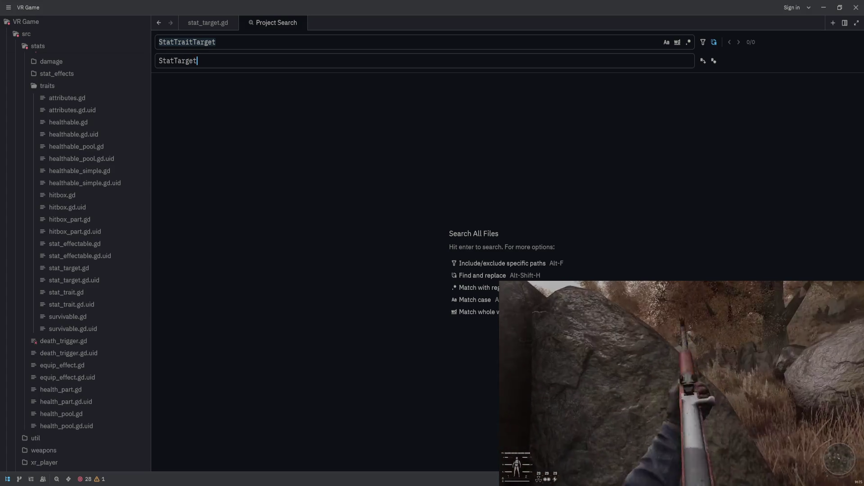
{"action": "left_click", "coordinate": [677, 42]}
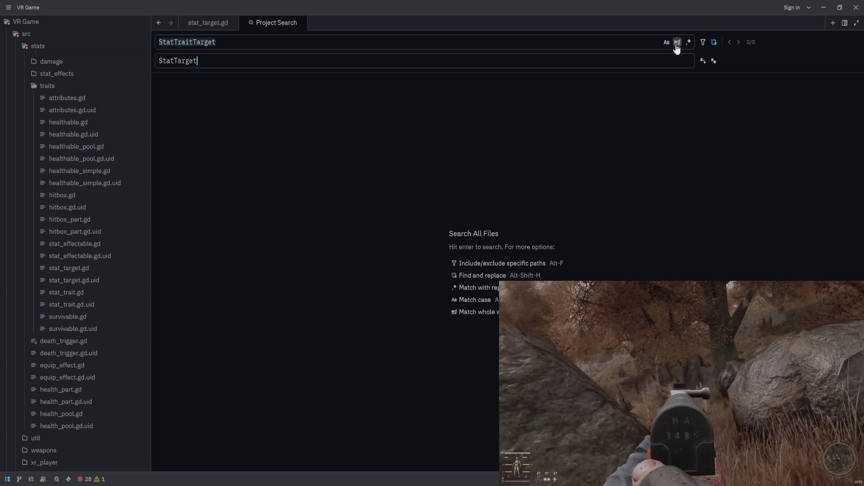
{"action": "left_click", "coordinate": [667, 43]}
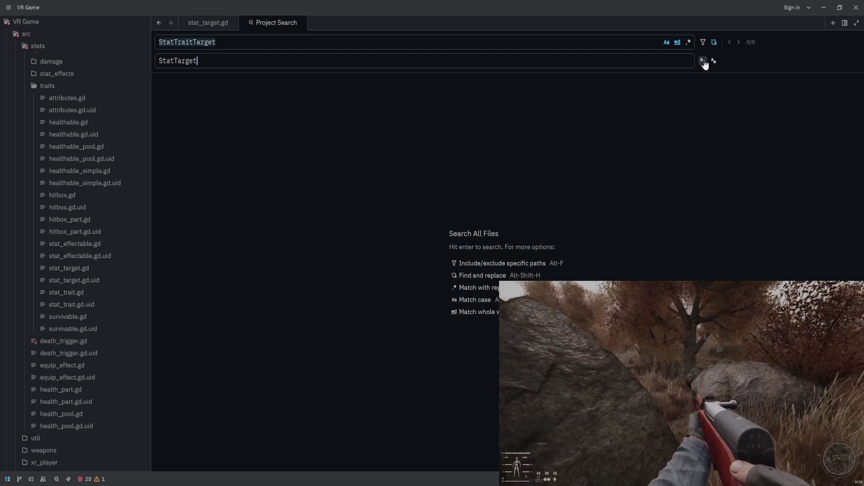
{"action": "left_click", "coordinate": [607, 42]}
{"action": "key", "text": "Return"}
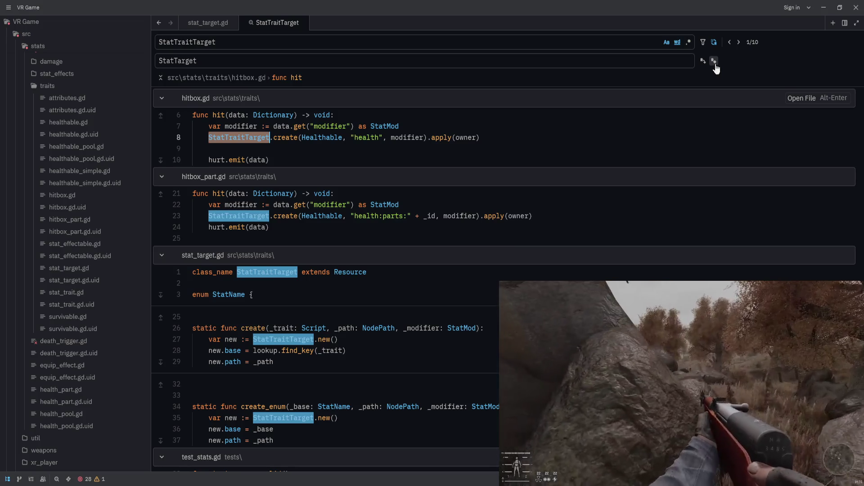
{"action": "left_click", "coordinate": [715, 61]}
{"action": "scroll", "coordinate": [540, 220], "scroll_direction": "down", "scroll_amount": 5}
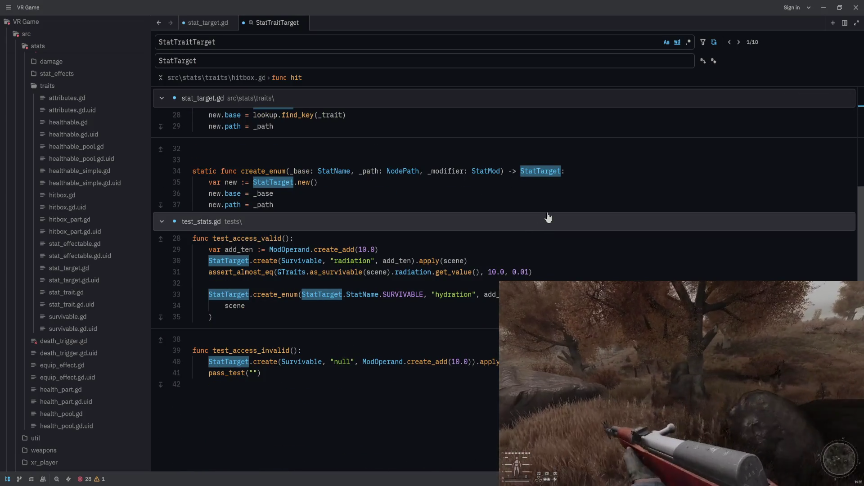
{"action": "key", "text": "ctrl+s"}
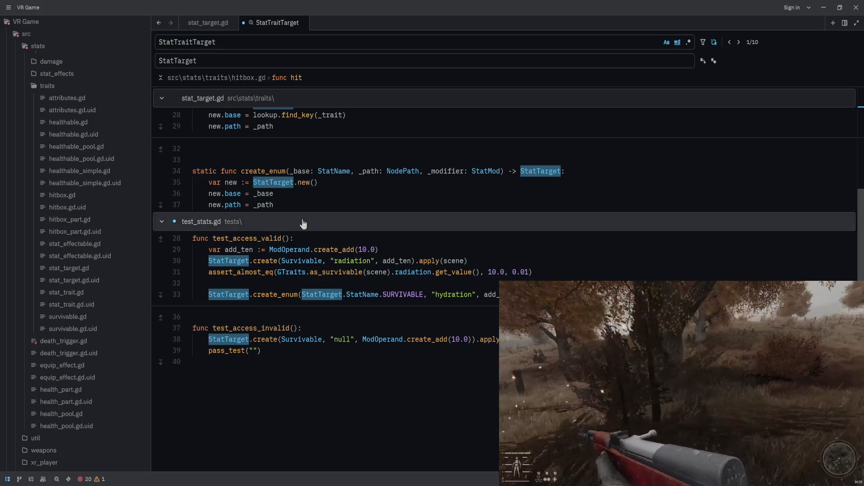
{"action": "key", "text": "ctrl+w"}
{"action": "key", "text": "alt+Tab"}
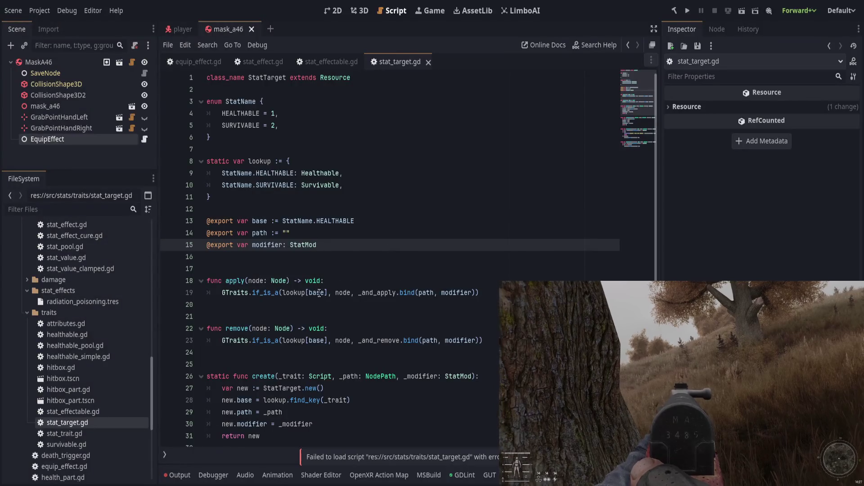
Look over stat_target.gd and stat_effectable.gd, then return to stat_effect.gd
{"action": "left_click", "coordinate": [333, 257]}
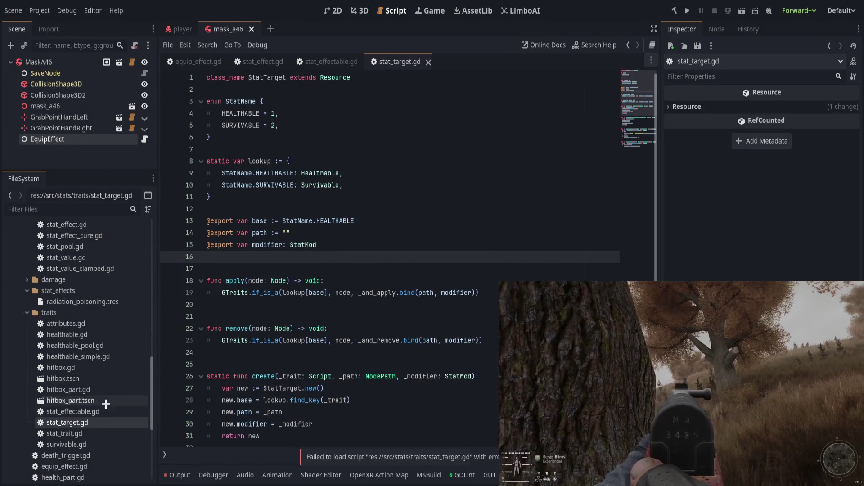
{"action": "left_click", "coordinate": [97, 424]}
{"action": "scroll", "coordinate": [94, 382], "scroll_direction": "up", "scroll_amount": 5}
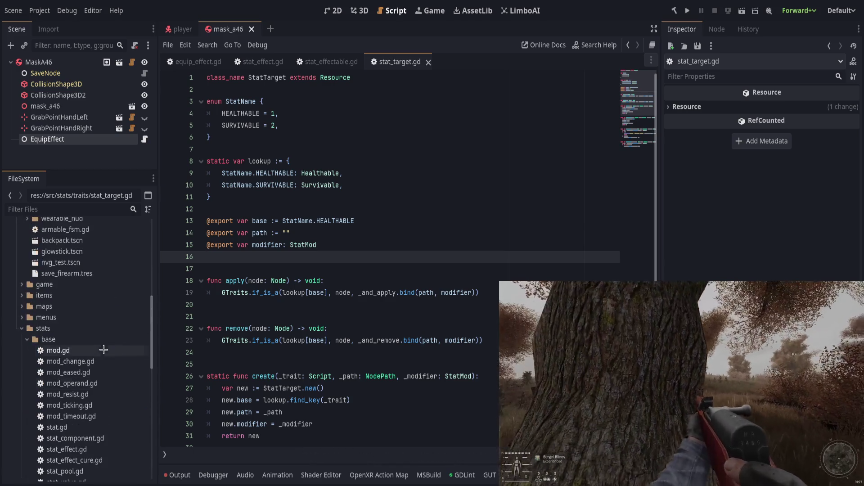
{"action": "scroll", "coordinate": [92, 316], "scroll_direction": "down", "scroll_amount": 4}
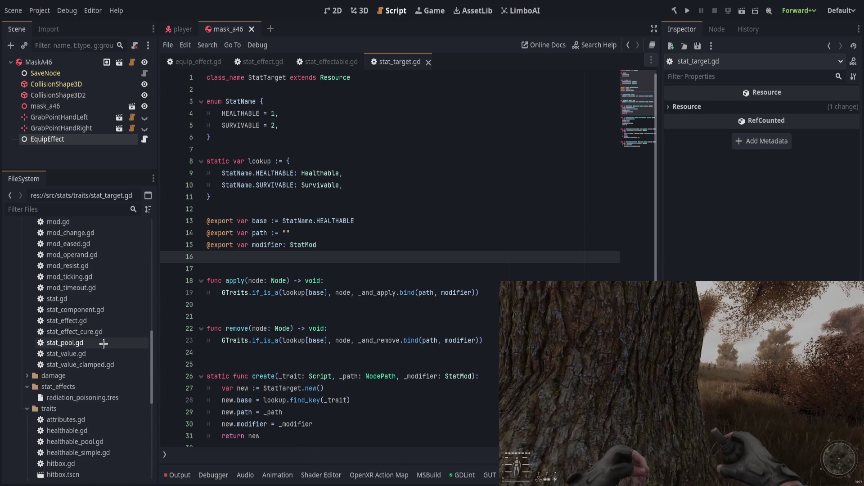
{"action": "left_click", "coordinate": [329, 304]}
{"action": "scroll", "coordinate": [325, 270], "scroll_direction": "down", "scroll_amount": 2}
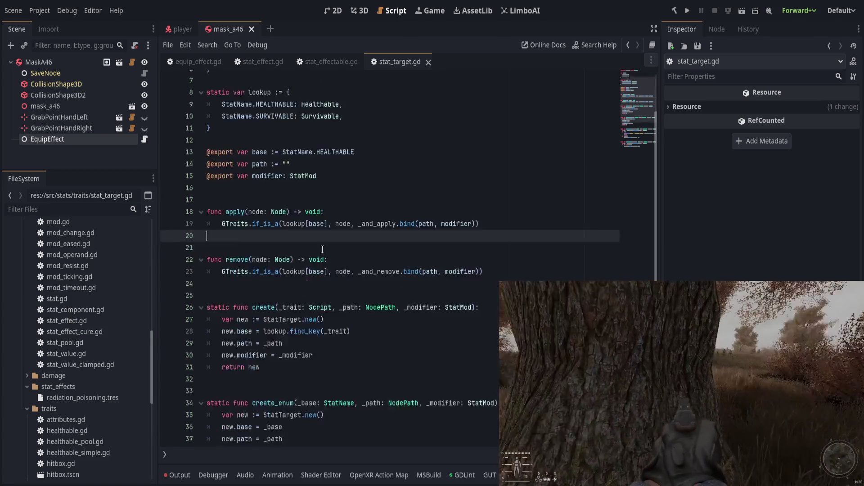
{"action": "scroll", "coordinate": [326, 157], "scroll_direction": "up", "scroll_amount": 2}
{"action": "left_click", "coordinate": [328, 62]}
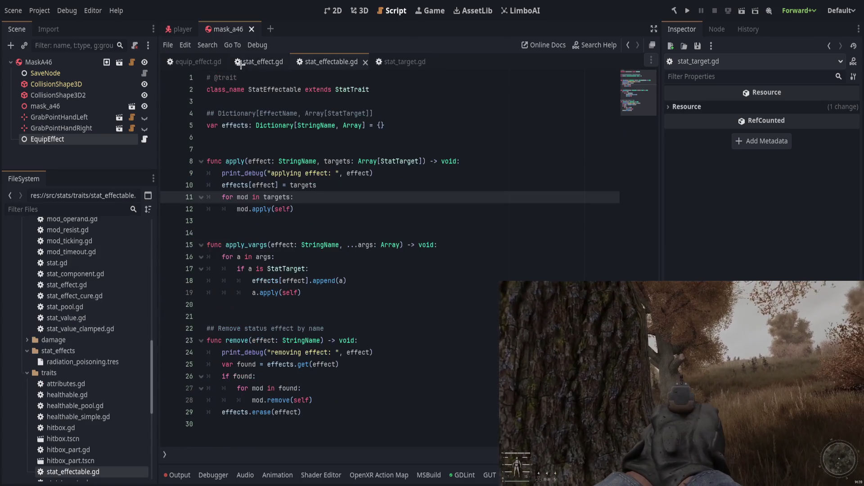
{"action": "left_click", "coordinate": [261, 61]}
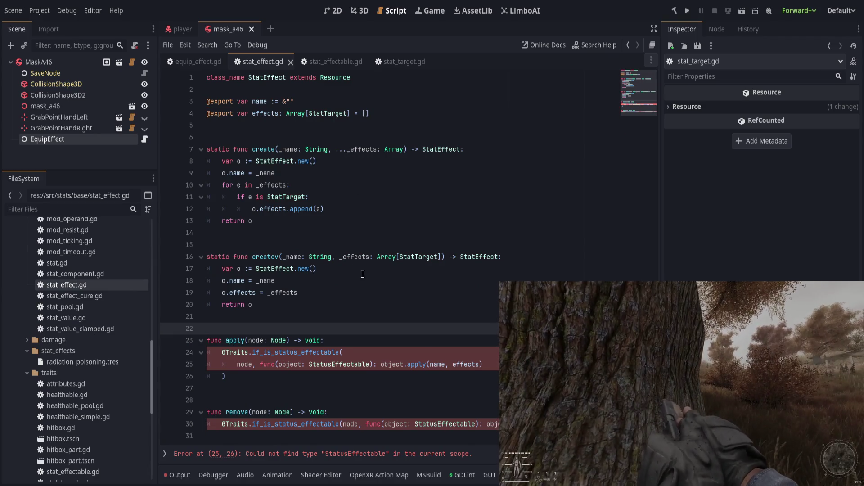
Change the StatusEffectable types on lines 25 and 30 to StatEffectable and save
{"action": "left_click", "coordinate": [346, 342]}
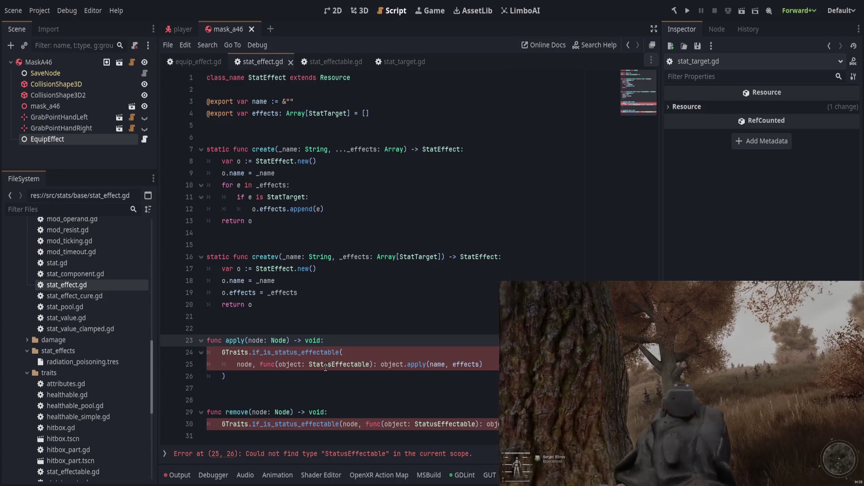
{"action": "left_click", "coordinate": [329, 366]}
{"action": "key", "text": "BackSpace"}
{"action": "key", "text": "BackSpace"}
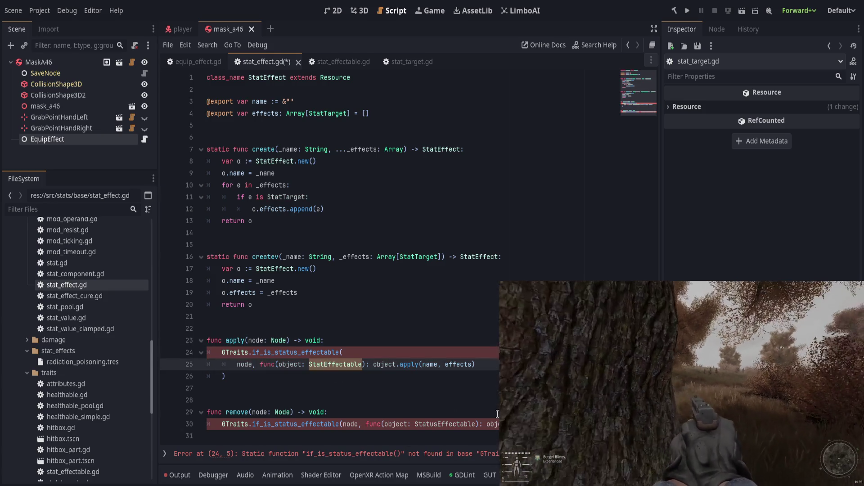
{"action": "left_click", "coordinate": [407, 379]}
{"action": "left_click", "coordinate": [329, 455]}
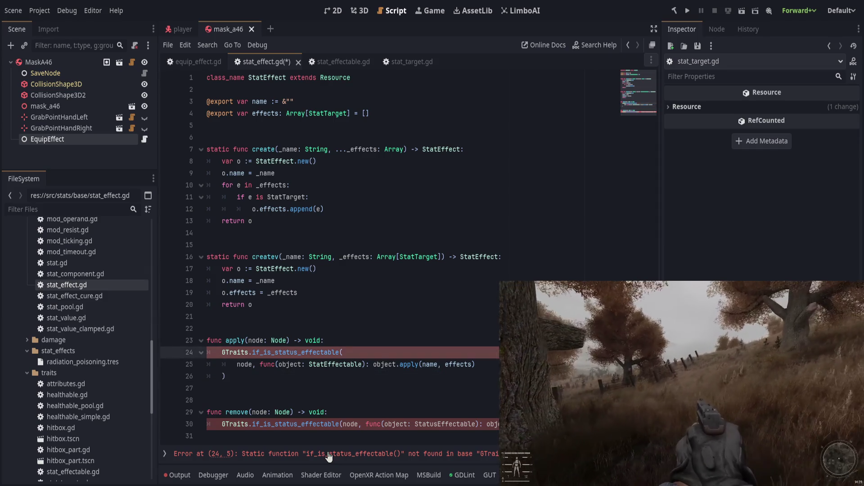
{"action": "left_click", "coordinate": [445, 424]}
{"action": "double_click", "coordinate": [454, 428]}
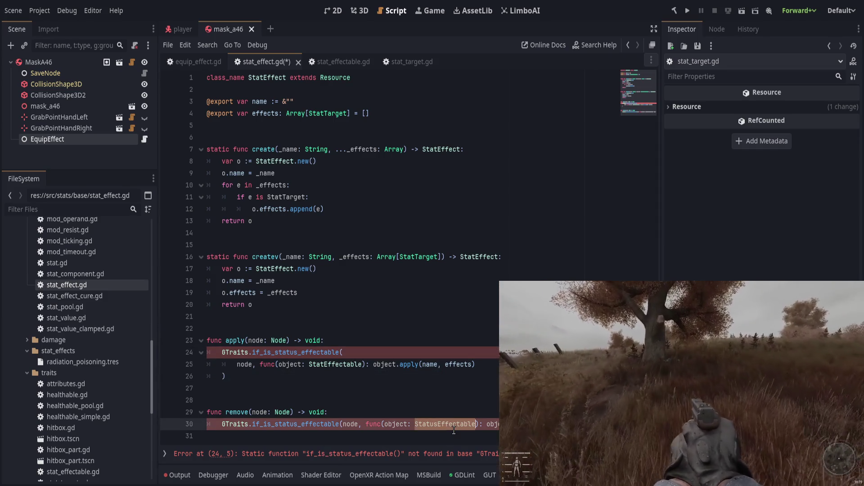
{"action": "type", "text": "StatEffectable"}
{"action": "left_click", "coordinate": [466, 402]}
{"action": "key", "text": "ctrl+s"}
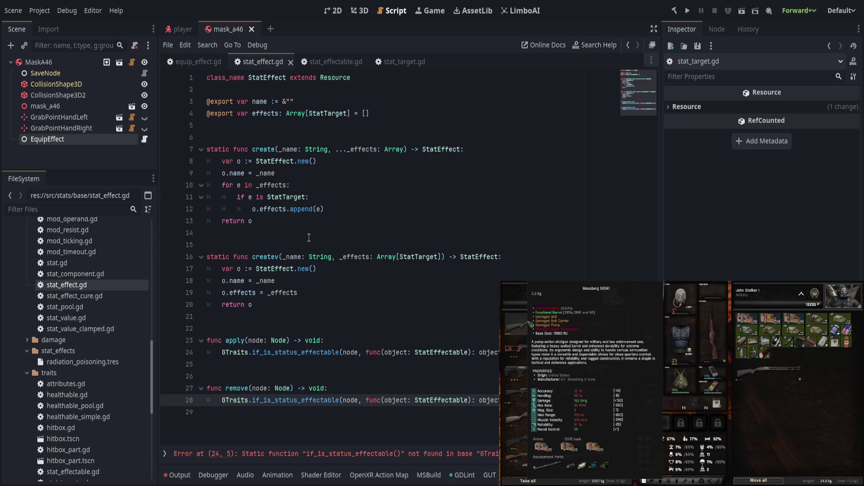
Rename the if_is_status_effectable calls on lines 24 and 28 to if_is_stat_effectable and save
{"action": "left_click", "coordinate": [351, 454]}
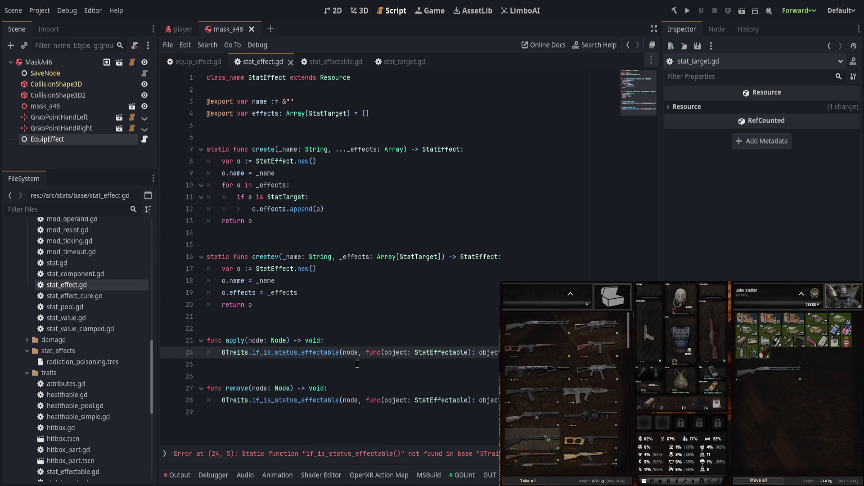
{"action": "left_click", "coordinate": [295, 354]}
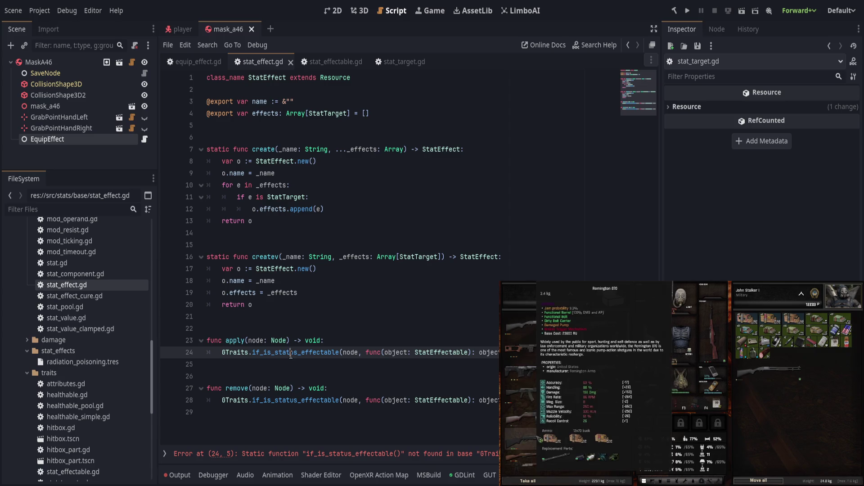
{"action": "key", "text": "BackSpace"}
{"action": "key", "text": "BackSpace"}
{"action": "key", "text": "BackSpace"}
{"action": "type", "text": "_"}
{"action": "left_click", "coordinate": [295, 401]}
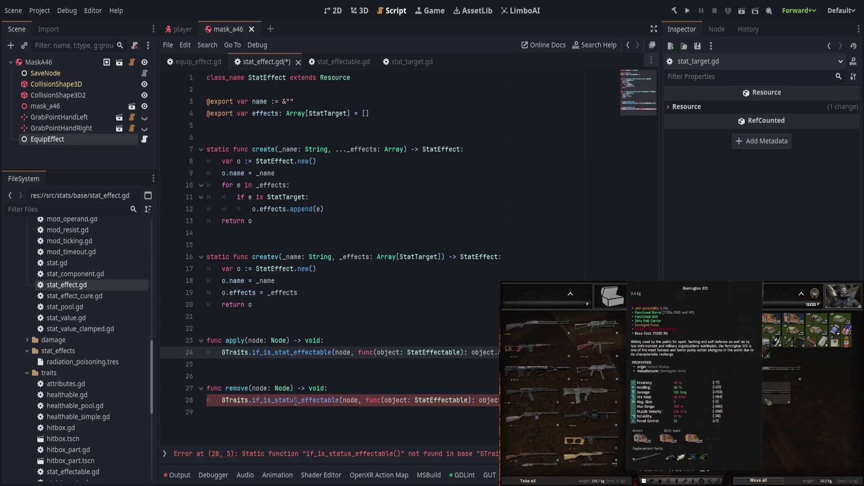
{"action": "left_click", "coordinate": [292, 401]}
{"action": "key", "text": "Delete"}
{"action": "key", "text": "Delete"}
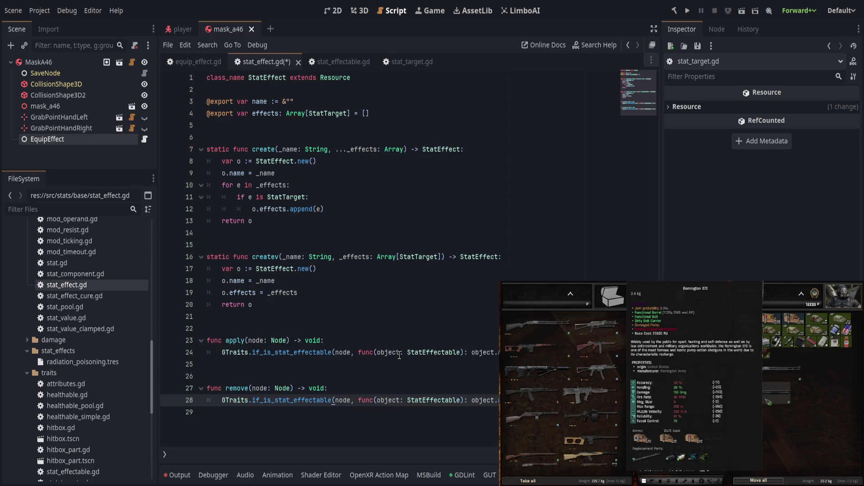
{"action": "key", "text": "ctrl+s"}
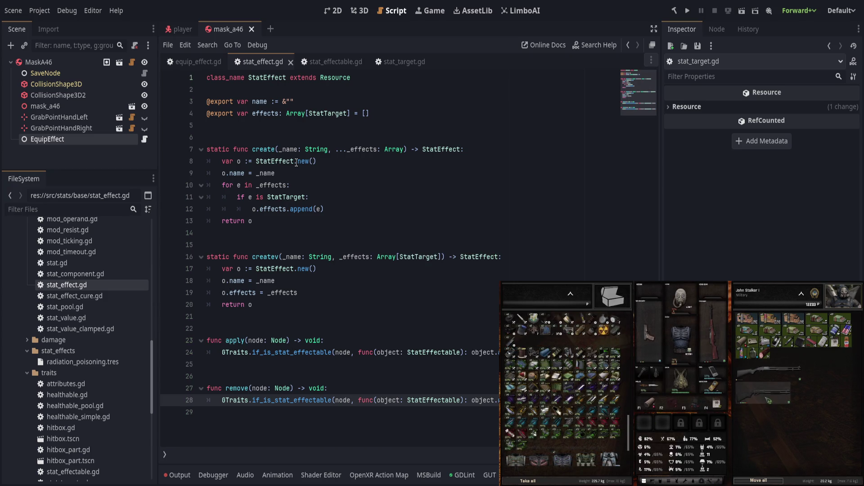
Give the EquipEffect a new StatEffect named a46_protection with two Effects entries
{"action": "left_click", "coordinate": [48, 139]}
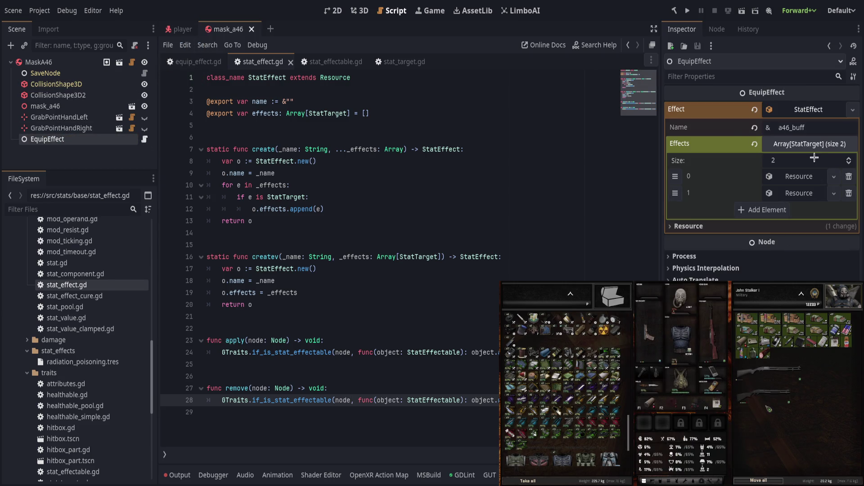
{"action": "left_click", "coordinate": [755, 109]}
{"action": "left_click", "coordinate": [852, 109]}
{"action": "left_click", "coordinate": [811, 129]}
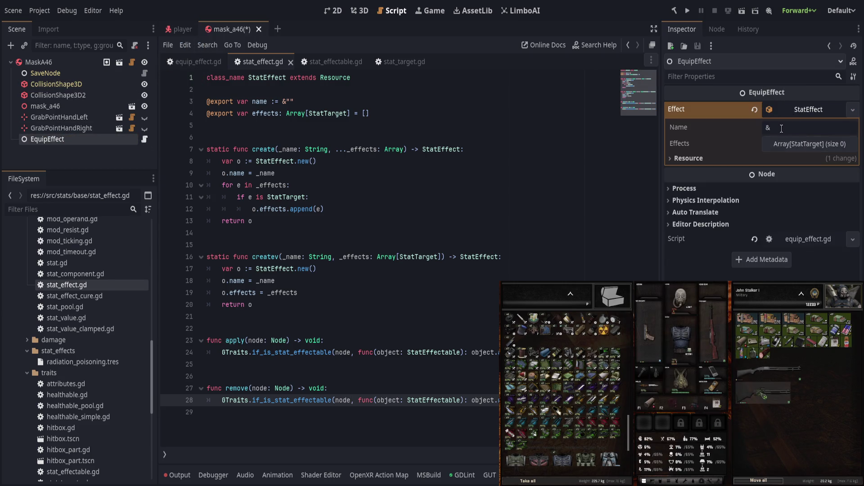
{"action": "type", "text": "a46"}
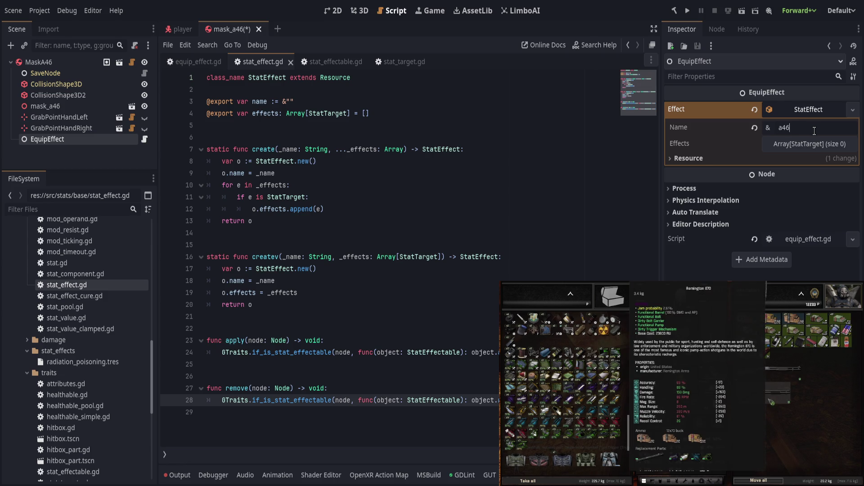
{"action": "type", "text": "ection"}
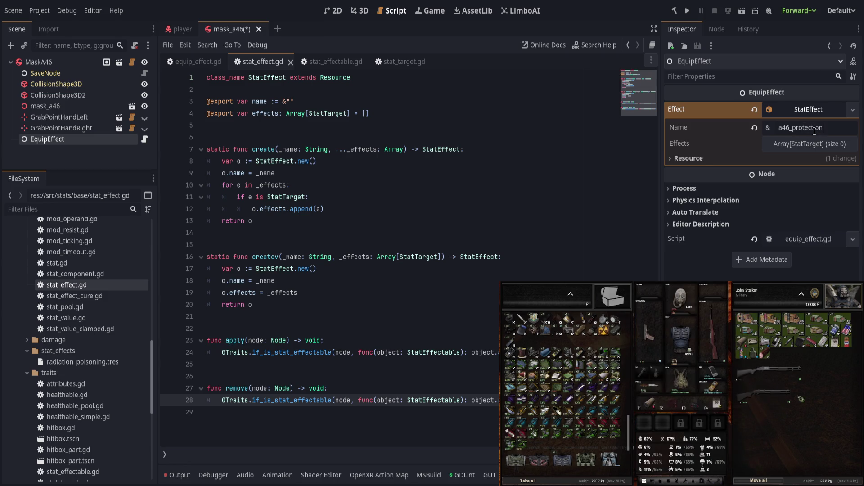
{"action": "left_click", "coordinate": [809, 143]}
{"action": "left_click", "coordinate": [765, 176]}
{"action": "left_click", "coordinate": [765, 193]}
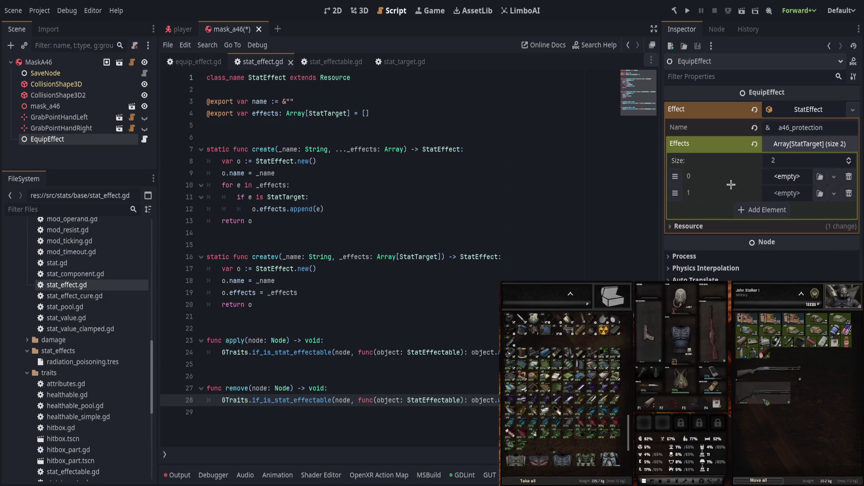
Save the mask_a46 scene and bring up stat_target.gd in the script editor
{"action": "left_click", "coordinate": [496, 149]}
{"action": "key", "text": "ctrl+s"}
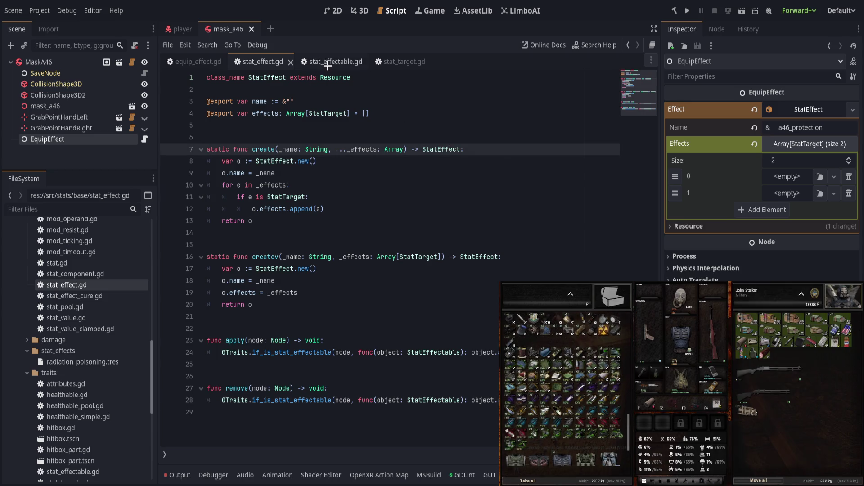
{"action": "left_click", "coordinate": [328, 63]}
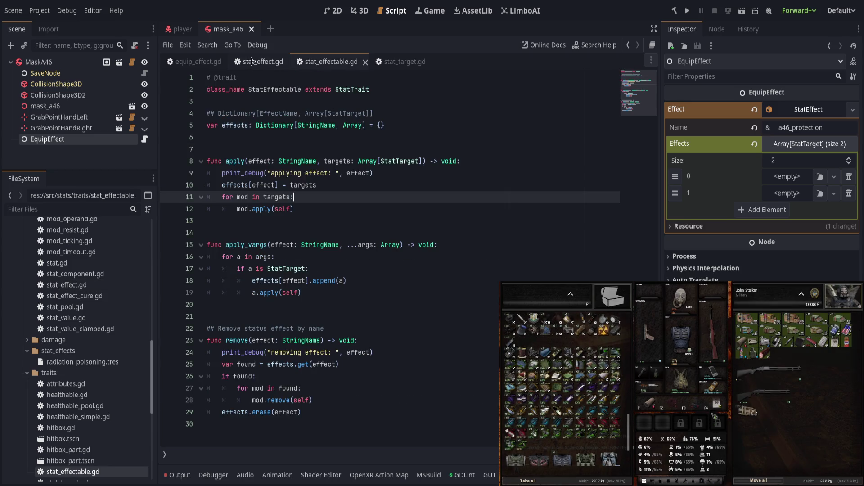
{"action": "left_click", "coordinate": [251, 61]}
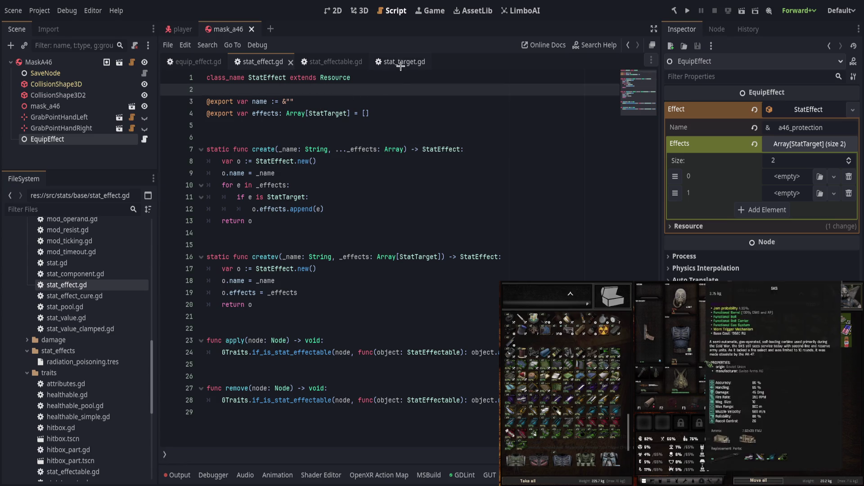
{"action": "left_click", "coordinate": [399, 62]}
{"action": "scroll", "coordinate": [405, 180], "scroll_direction": "down", "scroll_amount": 6}
{"action": "left_click", "coordinate": [393, 224]}
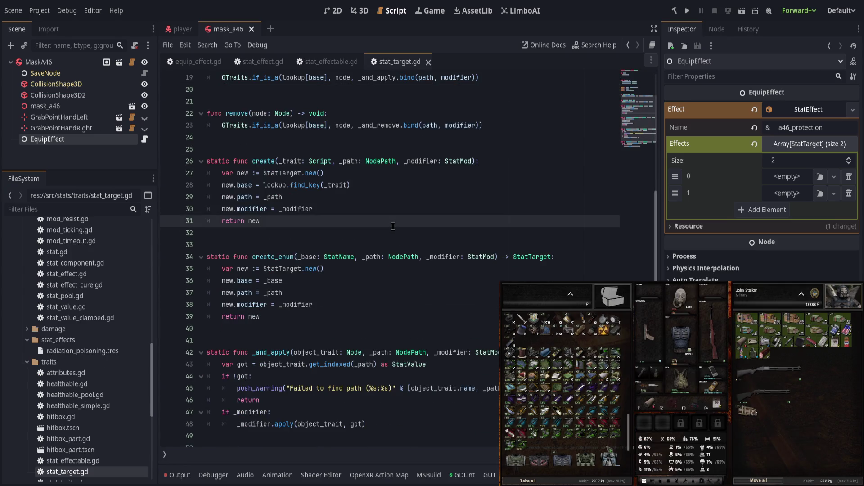
{"action": "scroll", "coordinate": [393, 226], "scroll_direction": "up", "scroll_amount": 6}
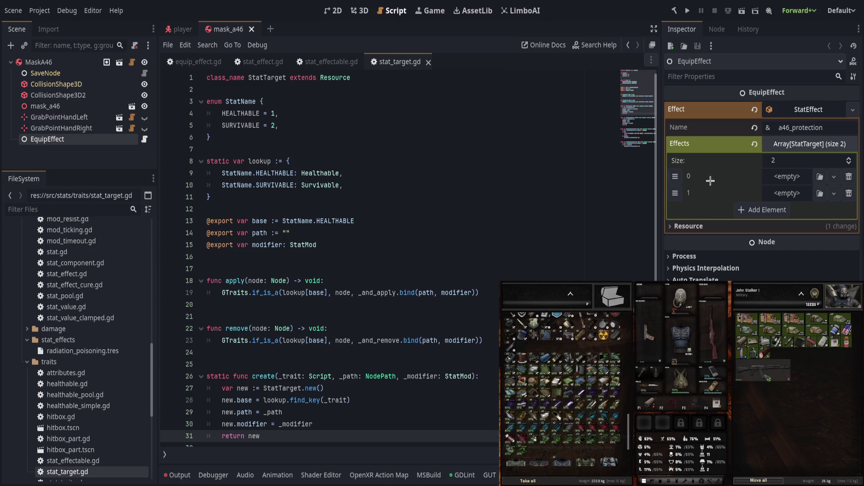
Reset the Effects array to two fresh empty slots and show the output log
{"action": "left_click", "coordinate": [754, 143]}
{"action": "left_click", "coordinate": [794, 178]}
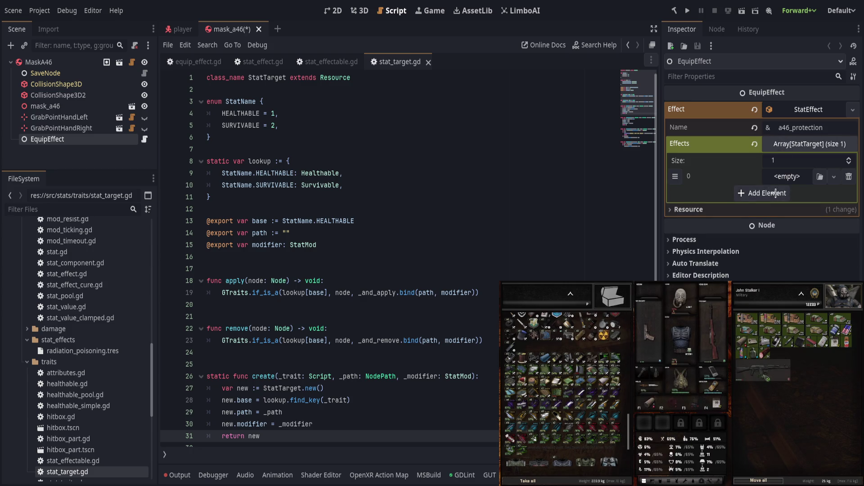
{"action": "left_click", "coordinate": [775, 193]}
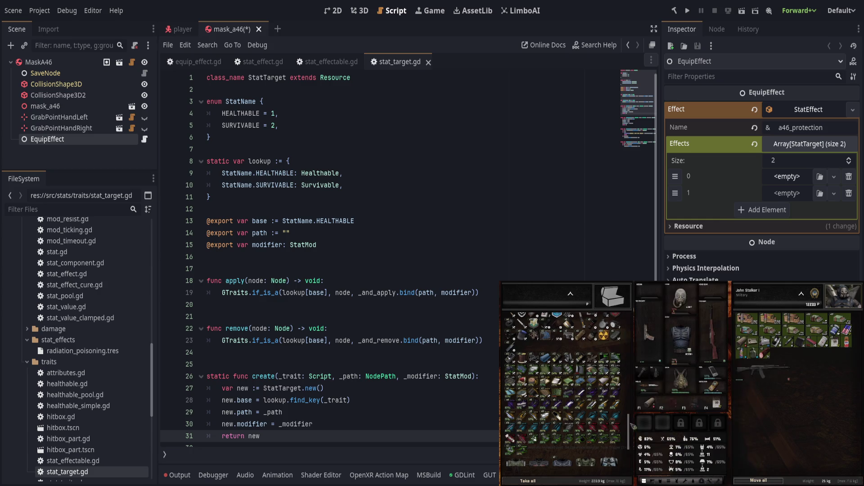
{"action": "left_click", "coordinate": [177, 474]}
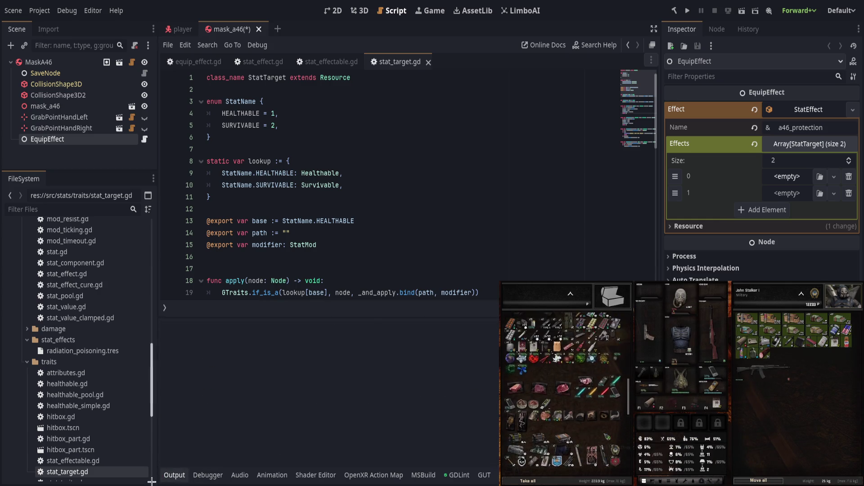
Hide the output log, save the mask_a46 scene, and switch away to run the project
{"action": "left_click", "coordinate": [177, 475]}
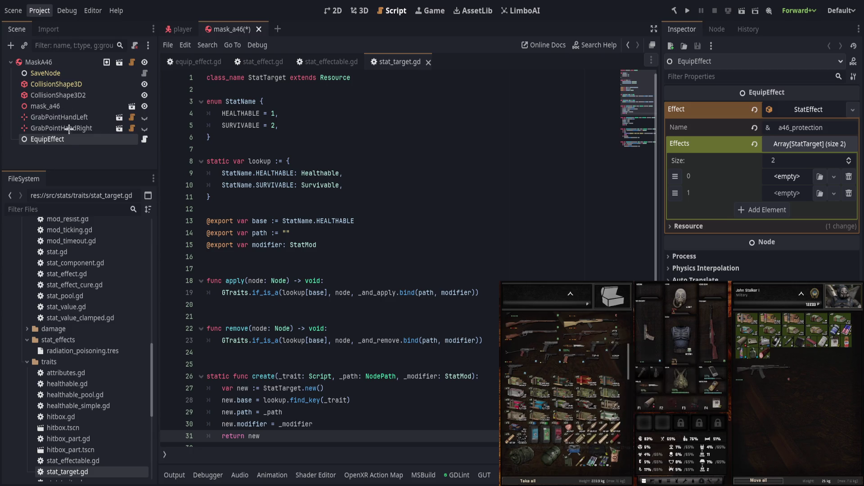
{"action": "key", "text": "ctrl+s"}
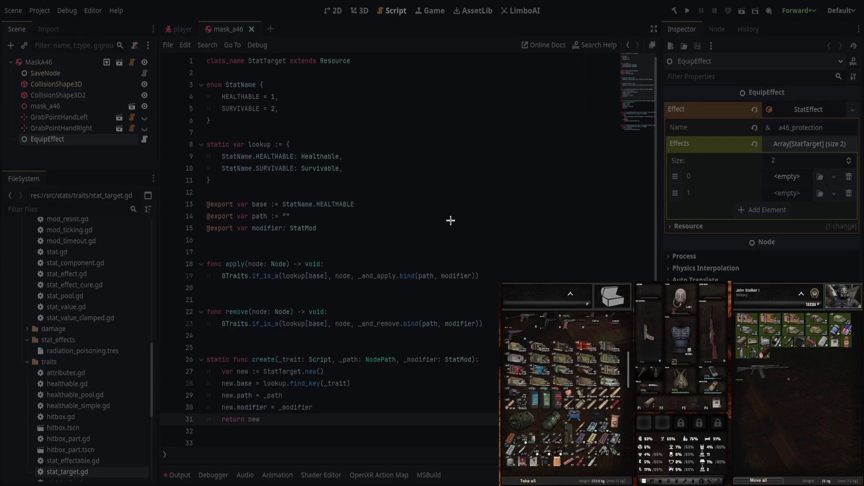
{"action": "key", "text": "alt+Tab"}
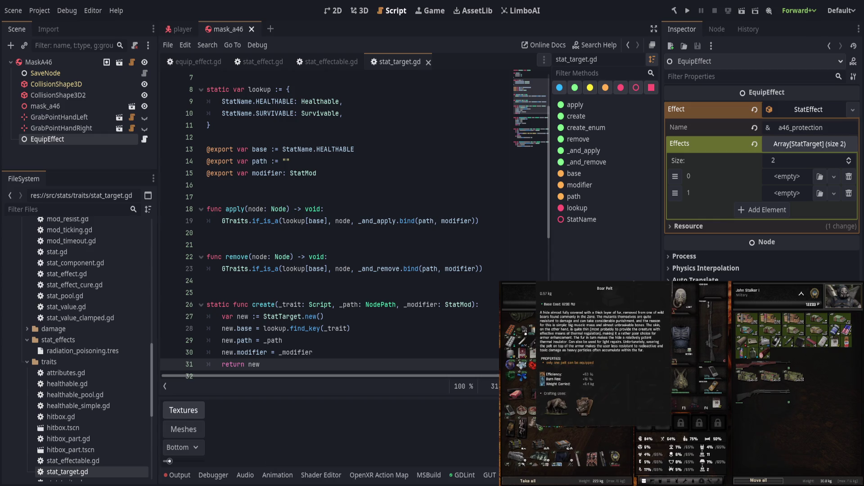
Fill both Effects slots with new StatTargets, each with its base set to Survivable
{"action": "left_click", "coordinate": [781, 183]}
{"action": "left_click", "coordinate": [792, 195]}
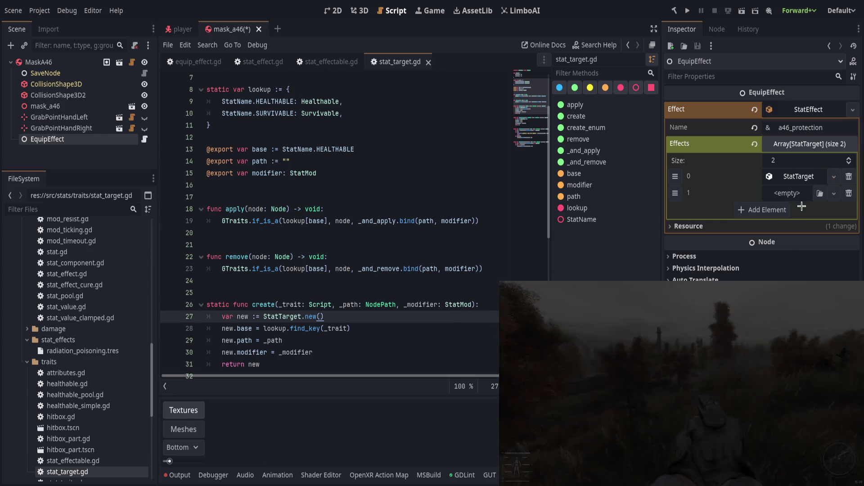
{"action": "left_click", "coordinate": [792, 195]}
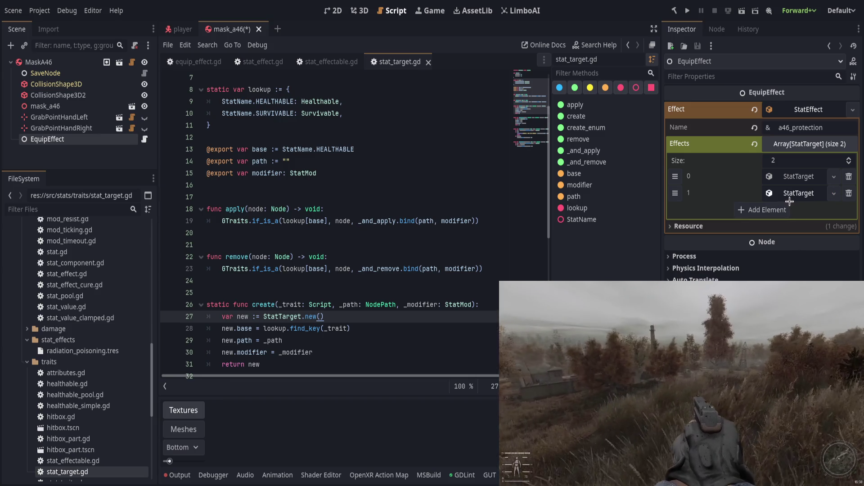
{"action": "left_click", "coordinate": [790, 176]}
{"action": "left_click", "coordinate": [797, 196]}
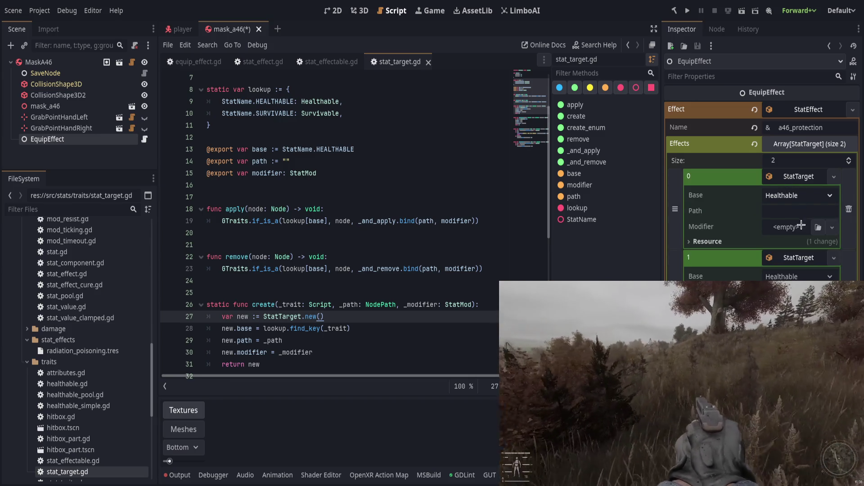
{"action": "left_click", "coordinate": [743, 208]}
{"action": "left_click", "coordinate": [743, 289]}
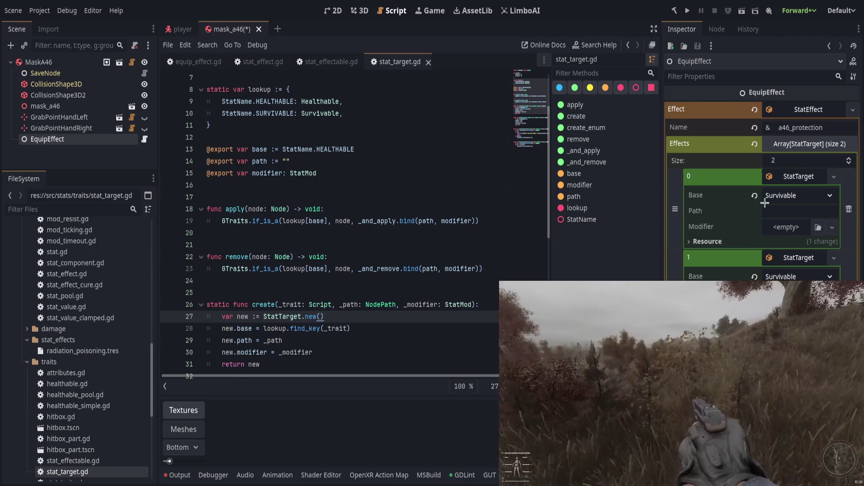
{"action": "left_click", "coordinate": [430, 209]}
{"action": "scroll", "coordinate": [430, 209], "scroll_direction": "up", "scroll_amount": 2}
Delete the HEALTHABLE entry from stat_target.gd's lookup table and save
{"action": "left_click", "coordinate": [340, 173]}
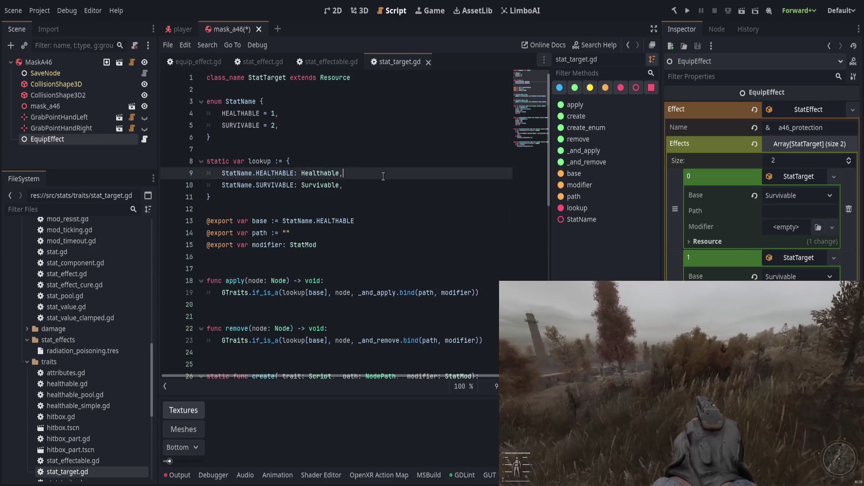
{"action": "key", "text": "ctrl+BackSpace"}
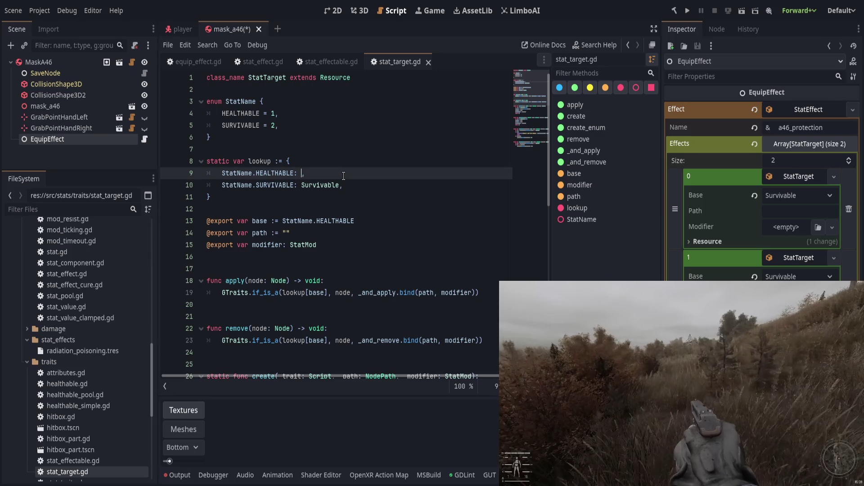
{"action": "type", "text": "Health"}
{"action": "key", "text": "Down"}
{"action": "key", "text": "Return"}
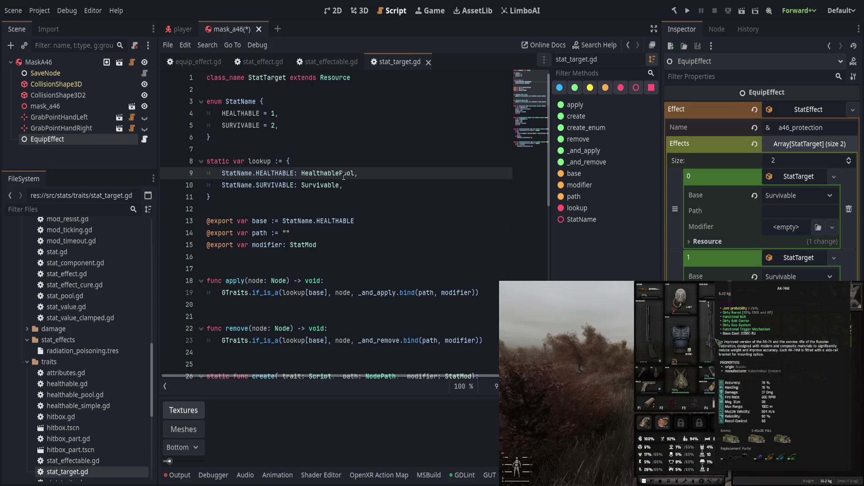
{"action": "key", "text": "BackSpace"}
{"action": "key", "text": "ctrl+shift+k"}
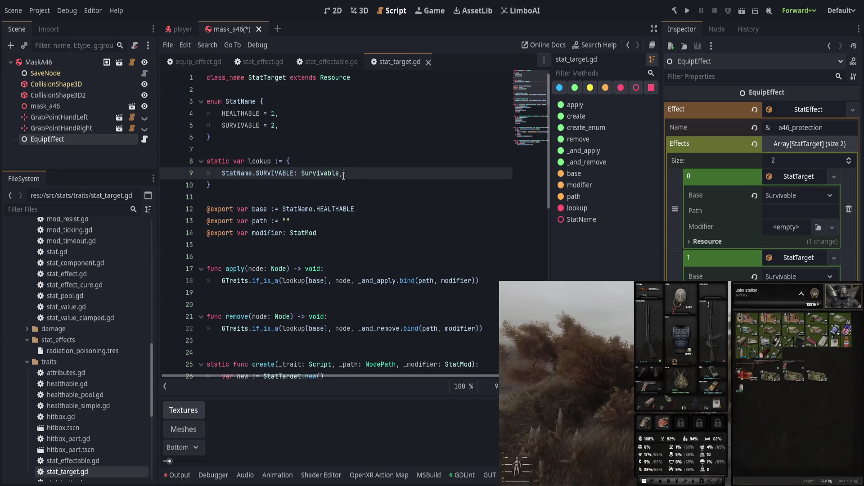
{"action": "key", "text": "ctrl+s"}
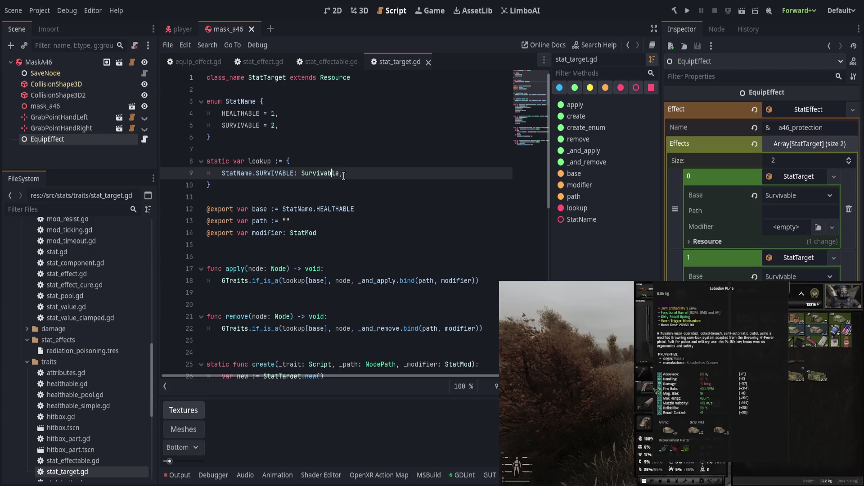
Revert the targets' bases, undo and redo the Effects array changes, and save the scene
{"action": "left_click", "coordinate": [754, 277]}
{"action": "left_click", "coordinate": [754, 194]}
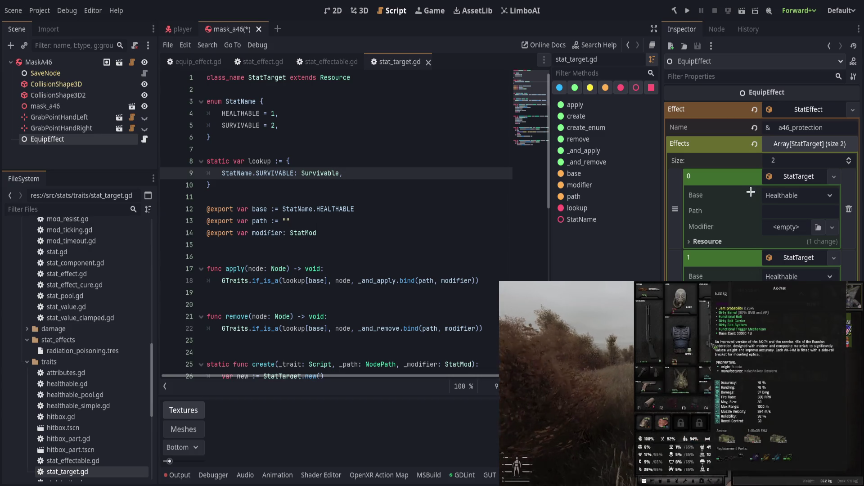
{"action": "key", "text": "ctrl+z"}
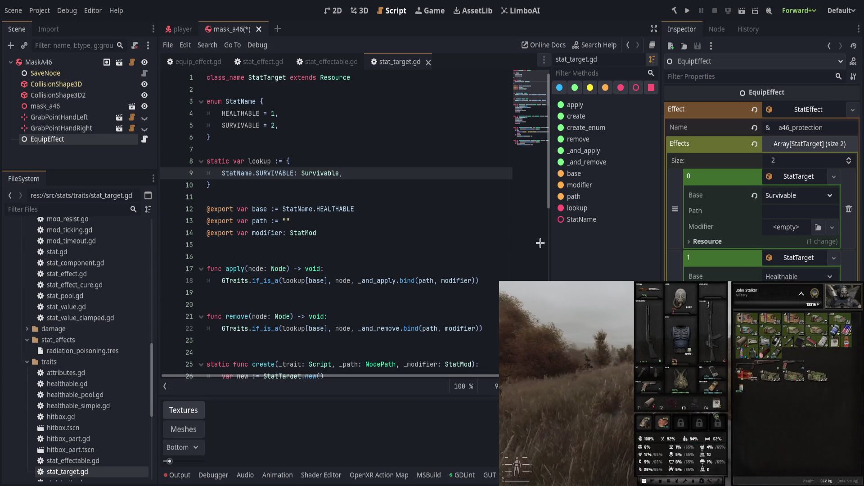
{"action": "left_click", "coordinate": [363, 171]}
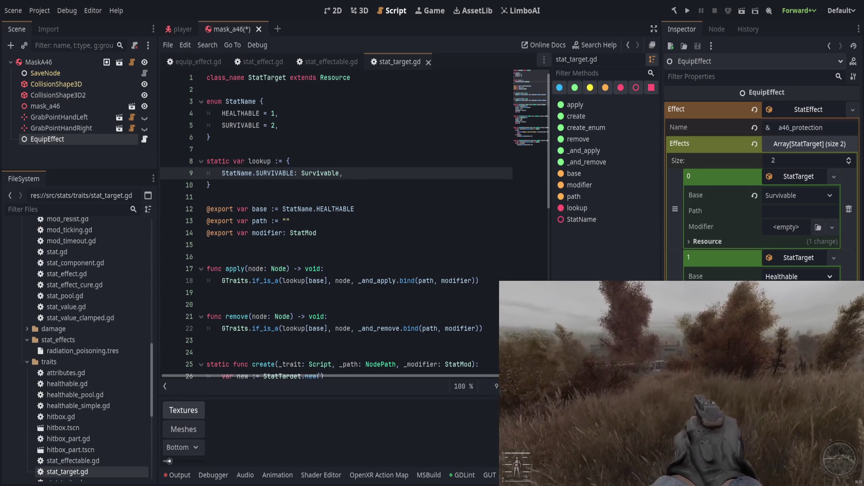
{"action": "key", "text": "ctrl+z"}
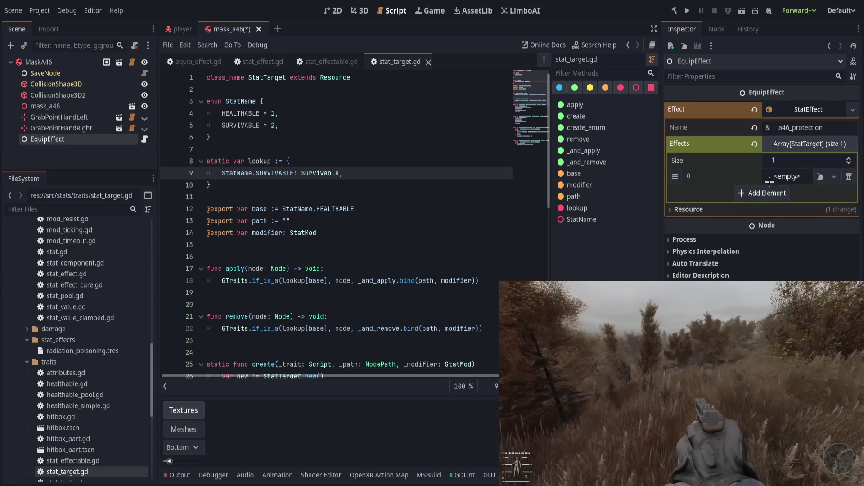
{"action": "key", "text": "ctrl+shift+z"}
{"action": "key", "text": "ctrl+shift+z"}
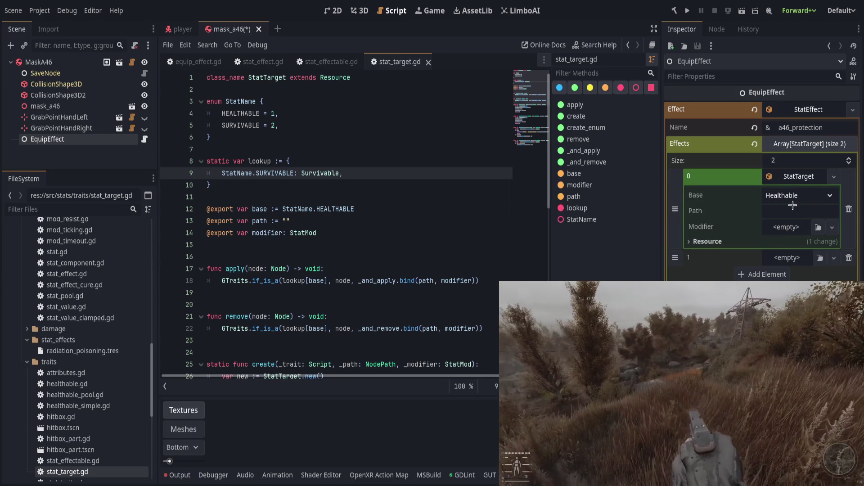
{"action": "key", "text": "ctrl+s"}
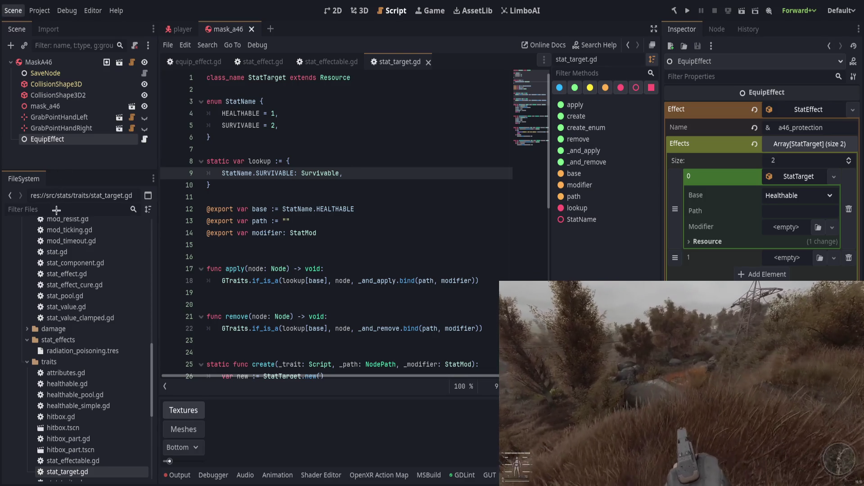
{"action": "key", "text": "ctrl+z"}
{"action": "key", "text": "ctrl+z"}
{"action": "key", "text": "ctrl+z"}
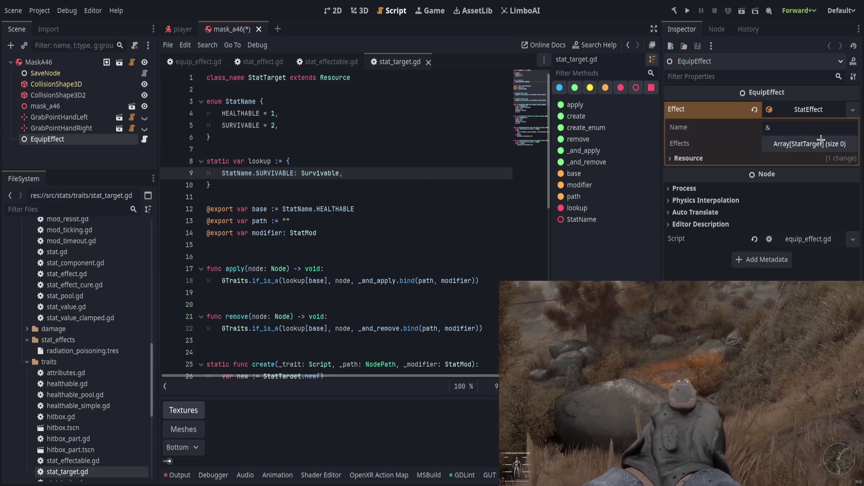
Rebuild the Effects array with two slots, putting a new StatTarget in the first
{"action": "left_click", "coordinate": [821, 143]}
{"action": "left_click", "coordinate": [765, 171]}
{"action": "left_click", "coordinate": [765, 193]}
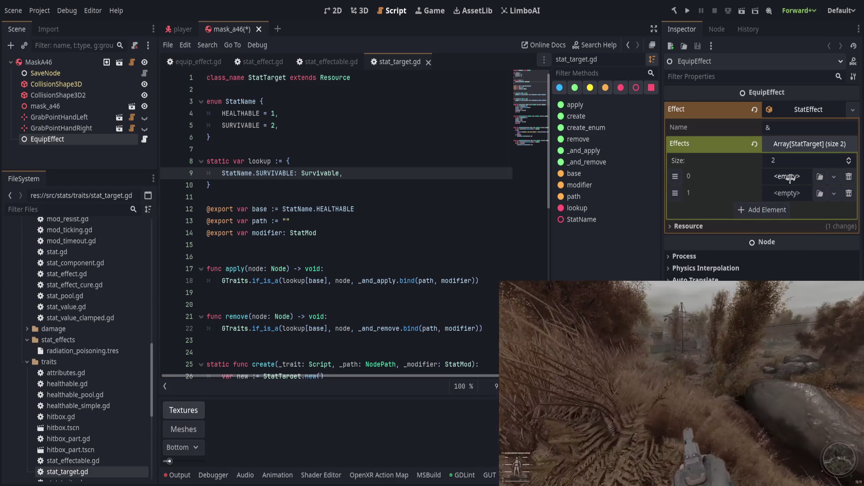
{"action": "left_click", "coordinate": [790, 179]}
{"action": "left_click", "coordinate": [790, 195]}
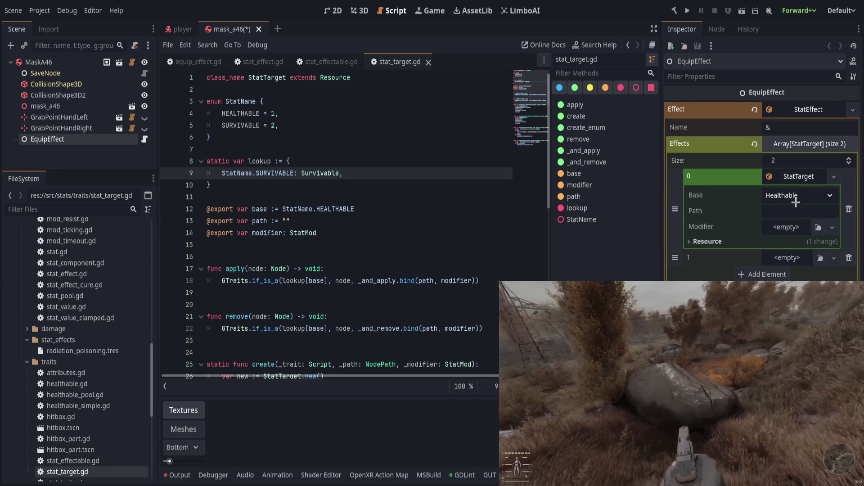
{"action": "left_click", "coordinate": [796, 195]}
{"action": "left_click", "coordinate": [797, 222]}
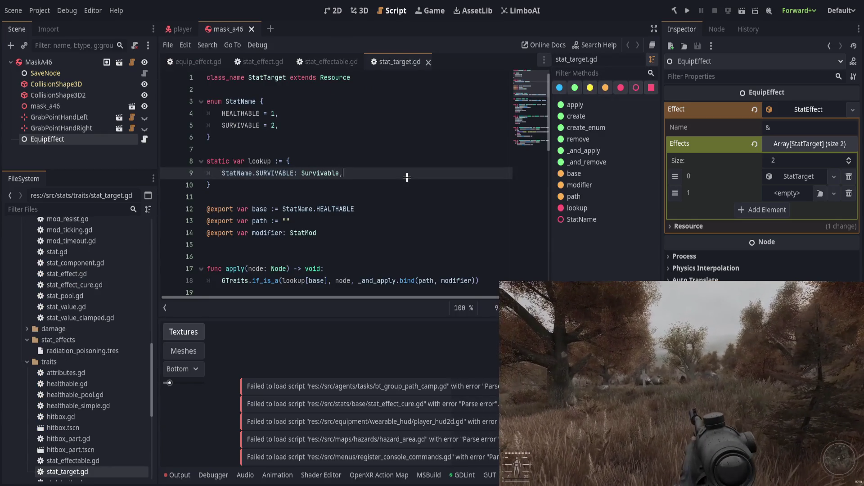
Re-add 'StatName.HEALTHABLE: Healthable,' above the SURVIVABLE lookup entry and save
{"action": "left_click", "coordinate": [376, 167]}
{"action": "key", "text": "Return"}
{"action": "type", "text": "StatName"}
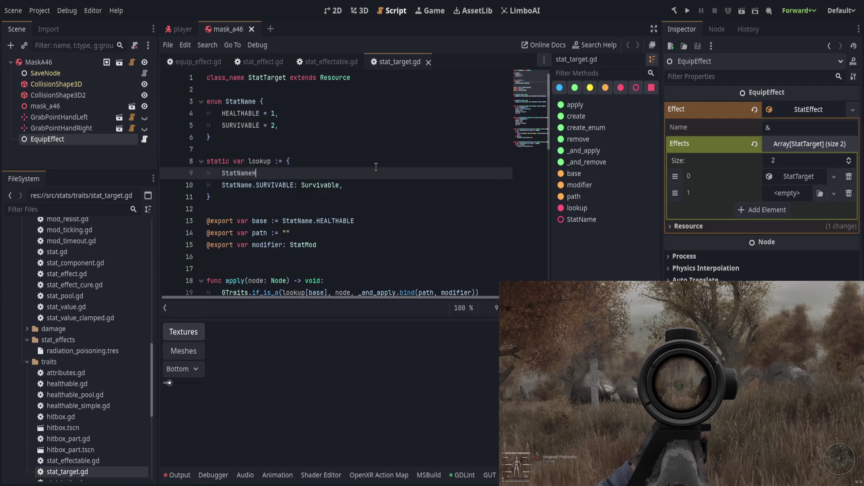
{"action": "type", "text": ".Health"}
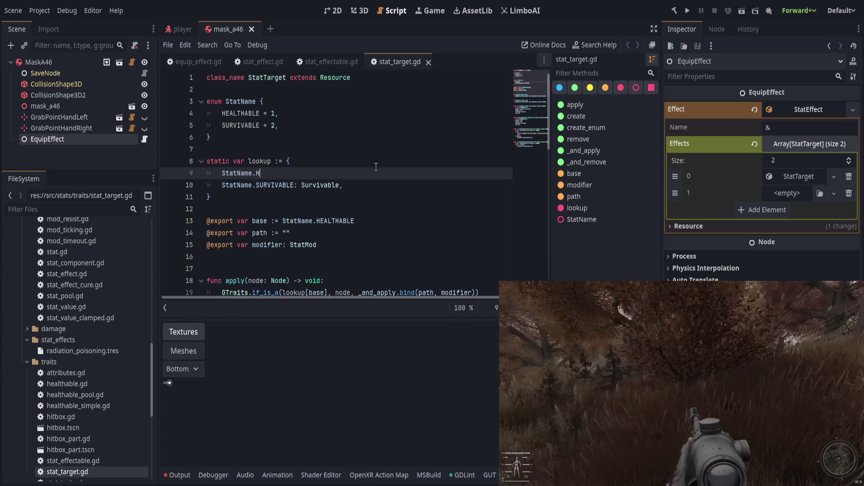
{"action": "key", "text": "Return"}
{"action": "type", "text": "."}
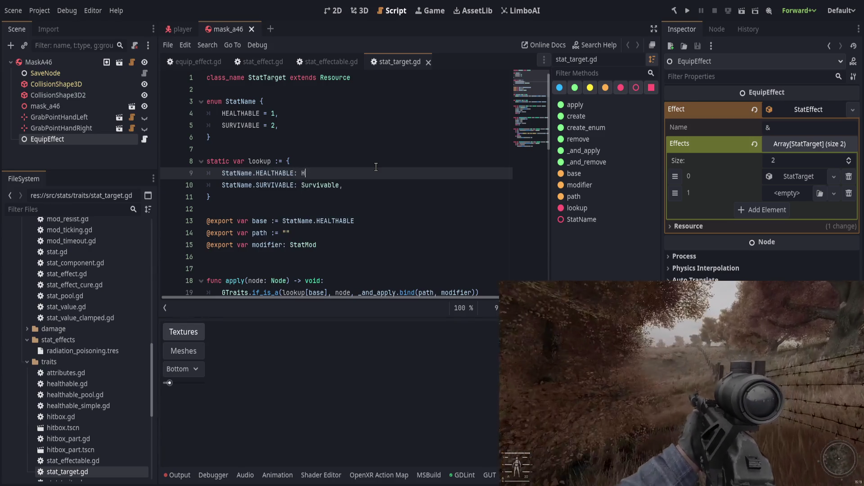
{"action": "type", "text": "ealthable,"}
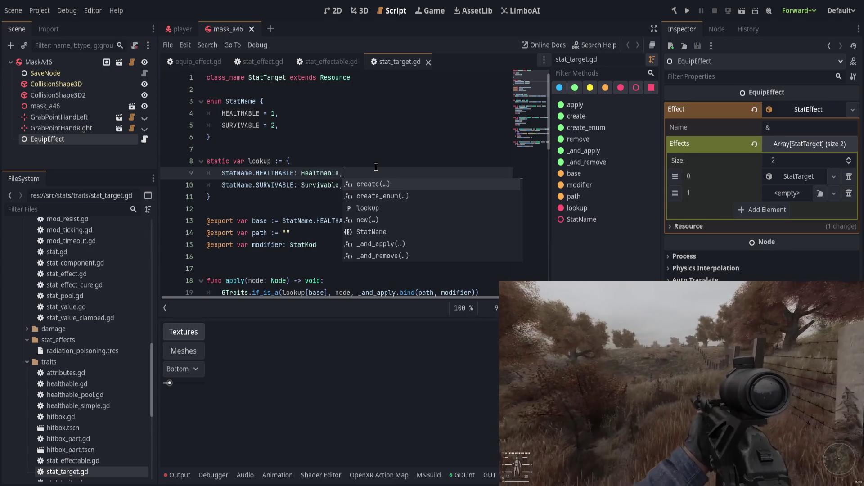
{"action": "key", "text": "ctrl+s"}
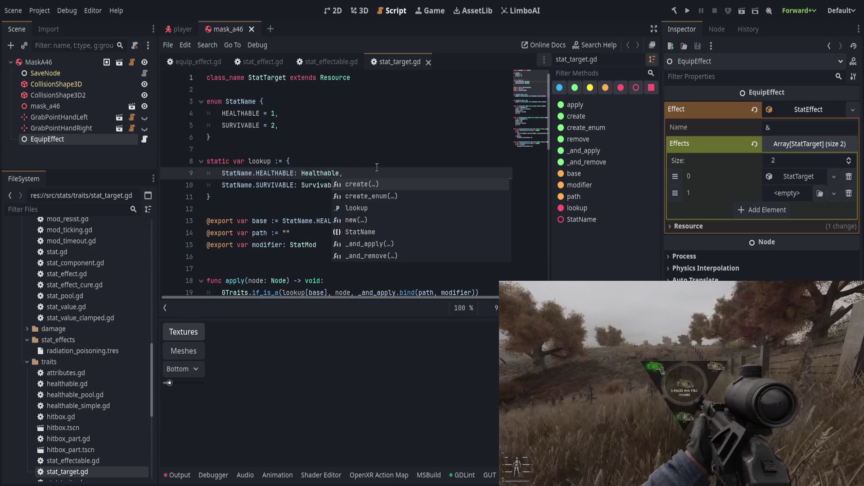
{"action": "left_click", "coordinate": [377, 166]}
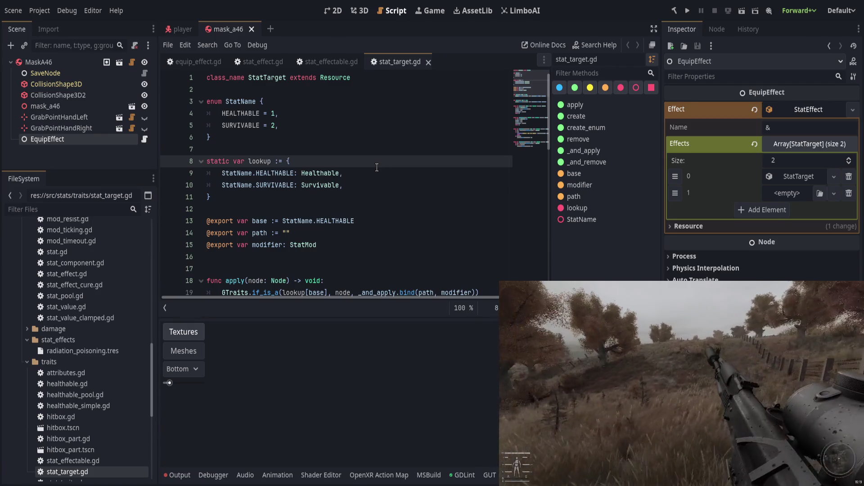
{"action": "double_click", "coordinate": [334, 172]}
{"action": "left_click", "coordinate": [403, 163]}
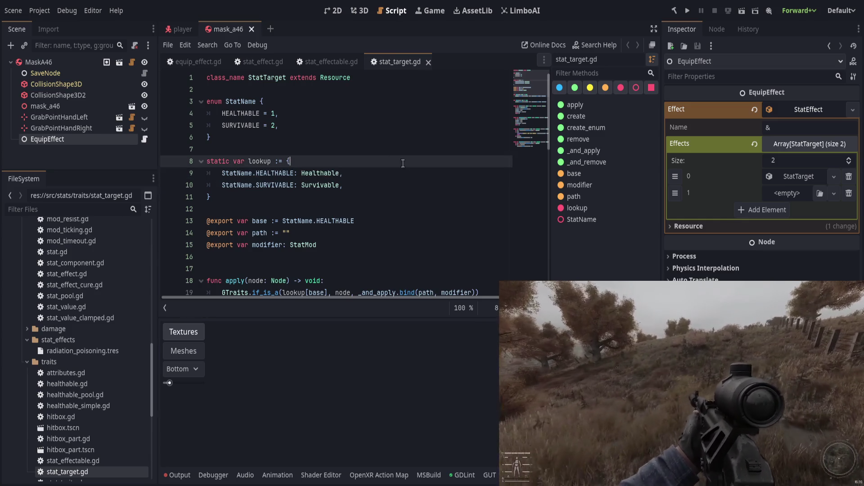
{"action": "left_click", "coordinate": [257, 116]}
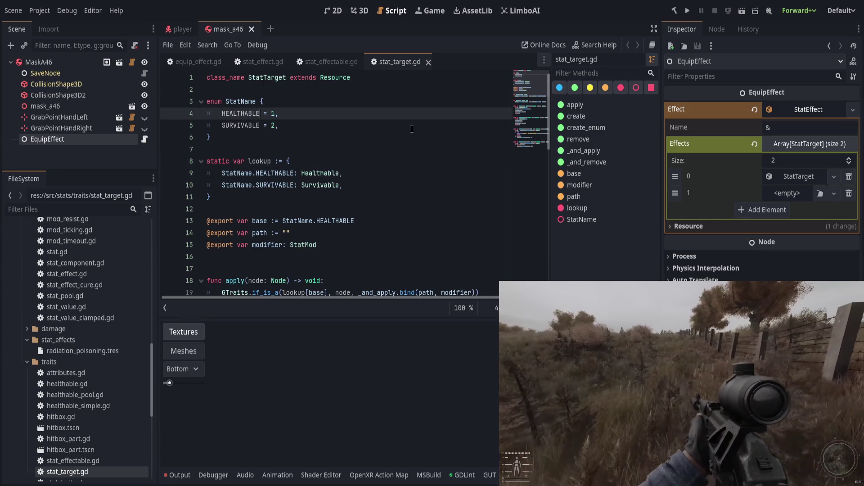
Rename the enum entry to HEALTHABLE_SIMPLE and add HEALTHABLE_POOL beneath it
{"action": "type", "text": "_SIMPLE"}
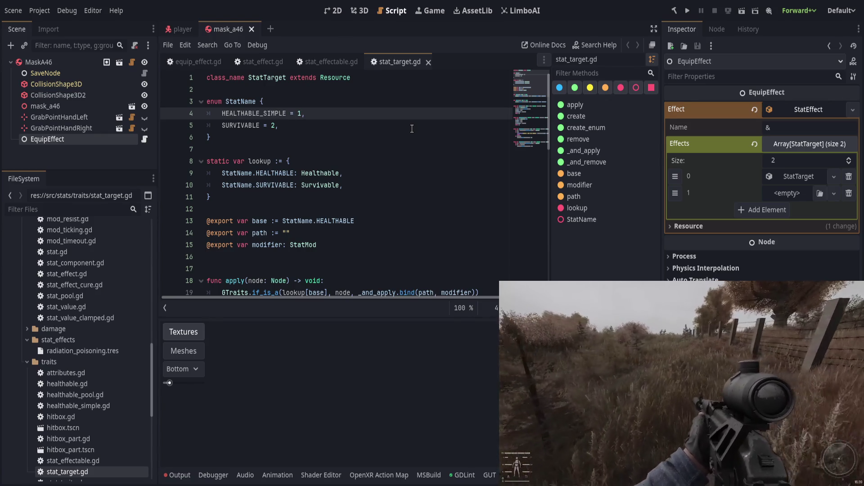
{"action": "key", "text": "alt+Down"}
{"action": "key", "text": "Up"}
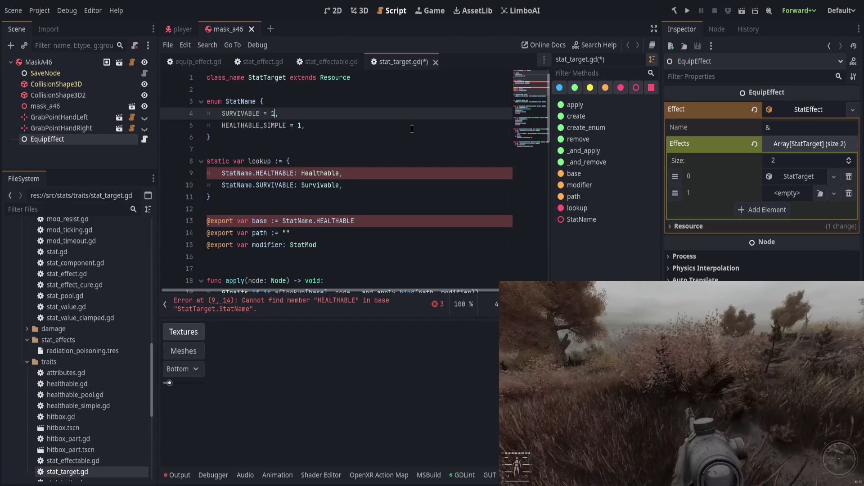
{"action": "key", "text": "alt+Down"}
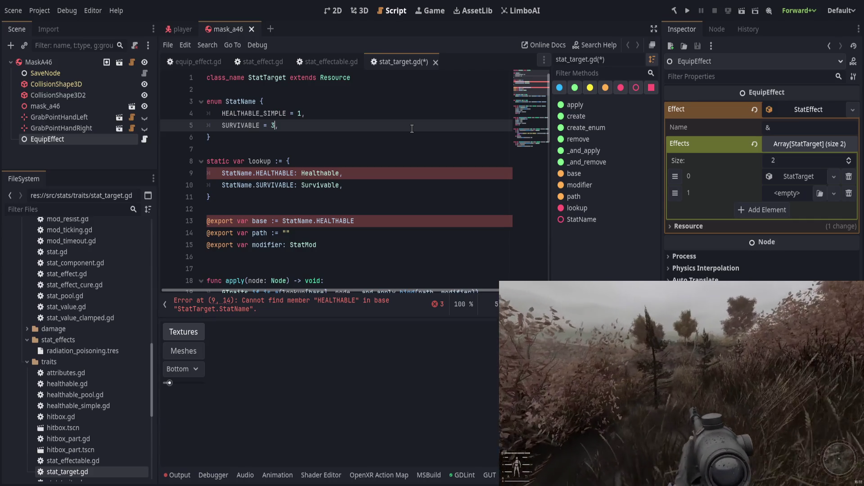
{"action": "key", "text": "Up"}
{"action": "key", "text": "Return"}
{"action": "type", "text": "HEALTHABLE_P"}
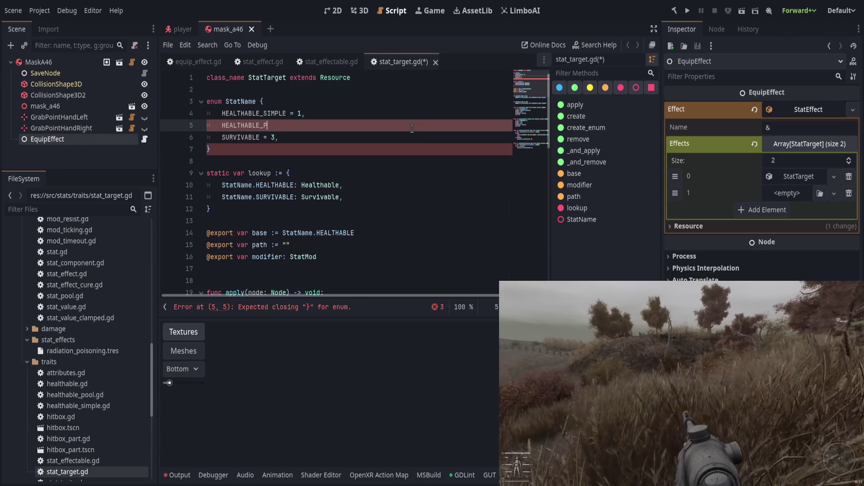
{"action": "type", "text": "OOL = 2,"}
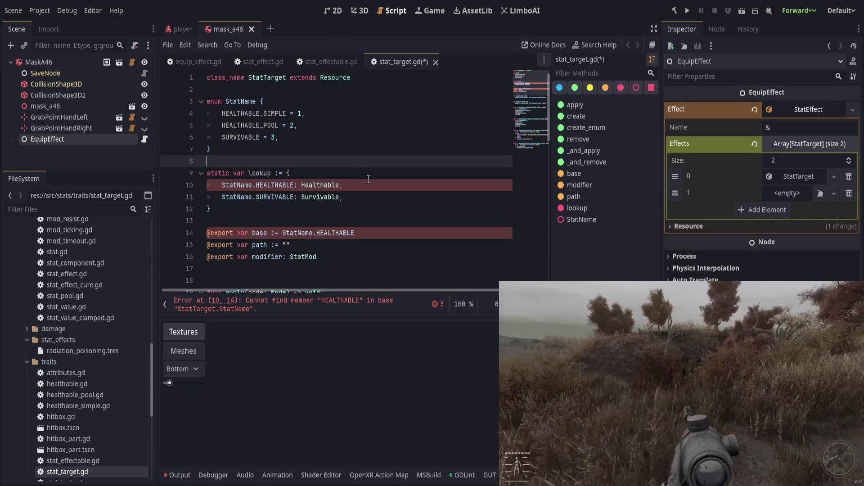
Map the HEALTHABLE lookup entry to HealthableSimple using autocomplete
{"action": "left_click", "coordinate": [367, 185]}
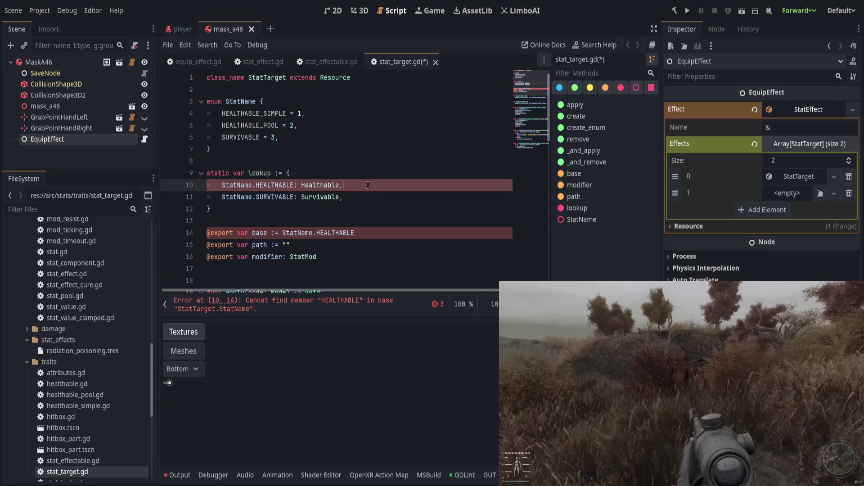
{"action": "type", "text": "S"}
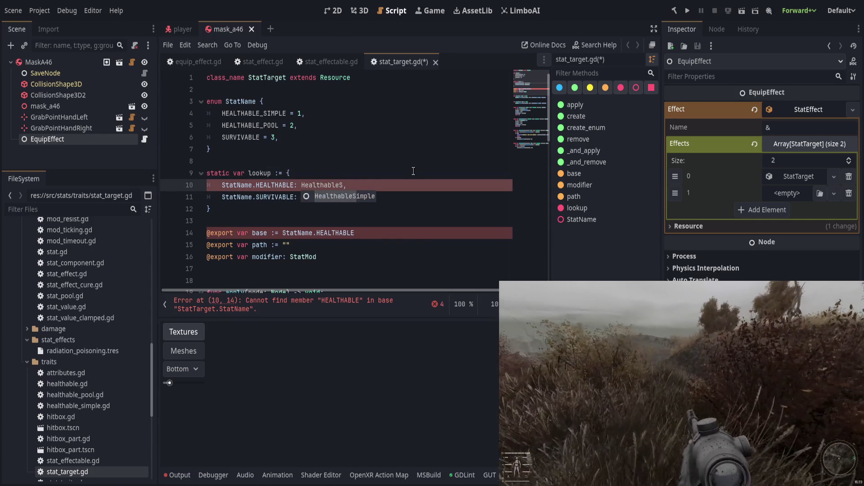
{"action": "key", "text": "Return"}
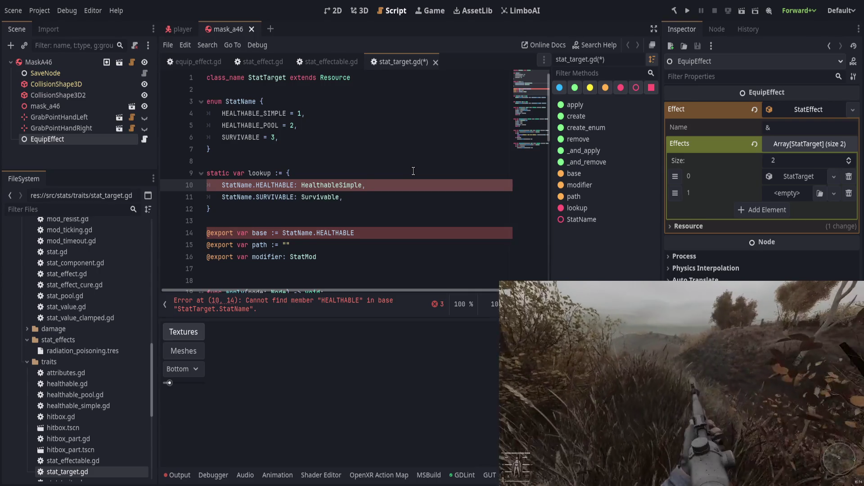
{"action": "key", "text": "shift+Home"}
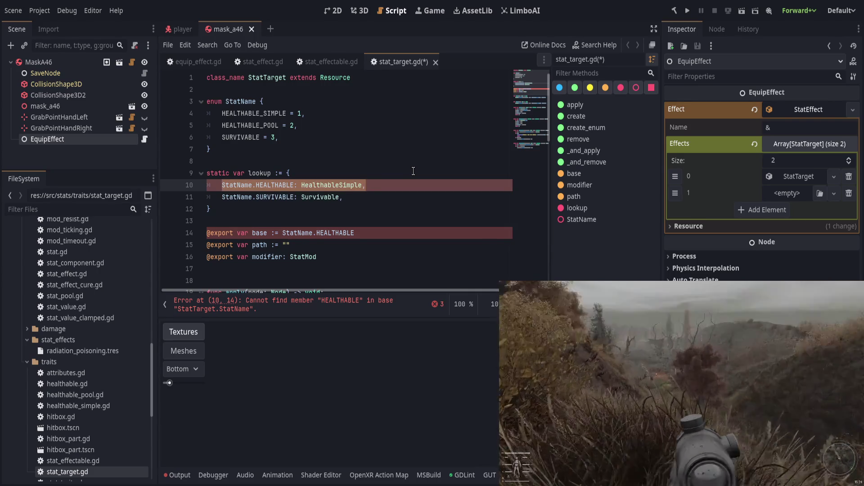
{"action": "key", "text": "End"}
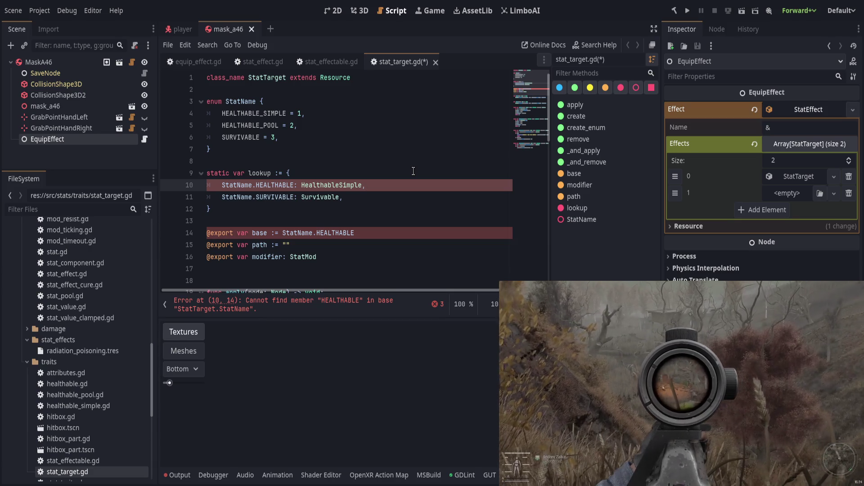
{"action": "key", "text": "shift+Up"}
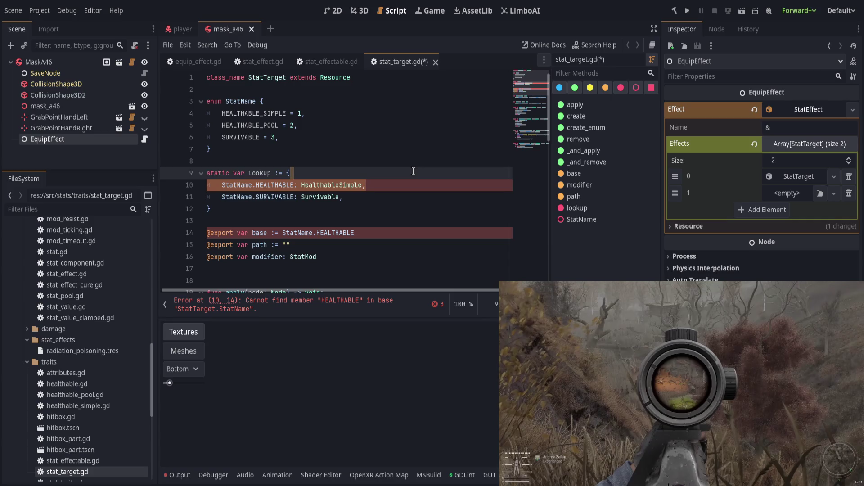
{"action": "left_click", "coordinate": [352, 111]}
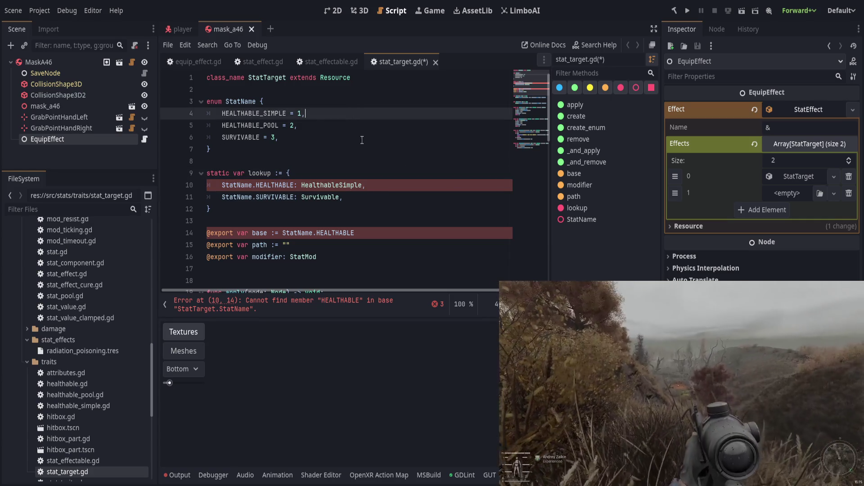
Add a StatName.HEALTHABLE_POOL key to the lookup dictionary in stat_target.gd
{"action": "left_click", "coordinate": [324, 120]}
{"action": "left_click", "coordinate": [322, 133]}
{"action": "left_click", "coordinate": [396, 189]}
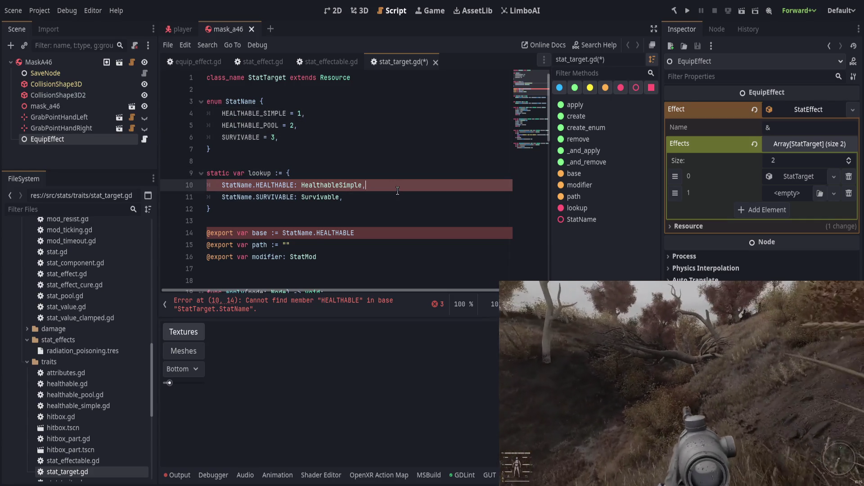
{"action": "key", "text": "Return"}
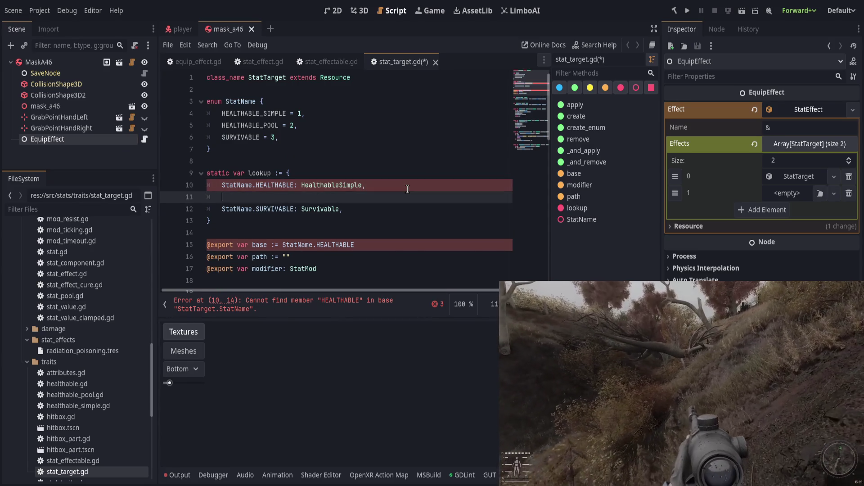
{"action": "type", "text": "StatN"}
{"action": "key", "text": "Return"}
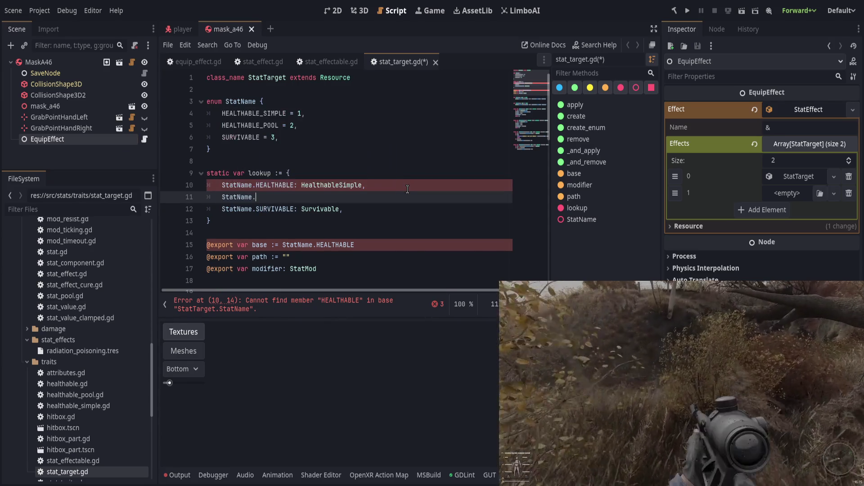
{"action": "type", "text": ".HEALTH"}
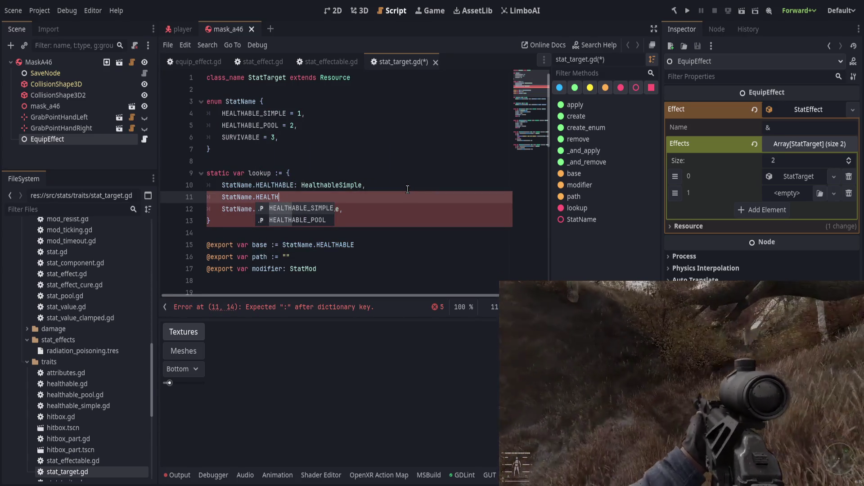
{"action": "key", "text": "Down"}
{"action": "key", "text": "Return"}
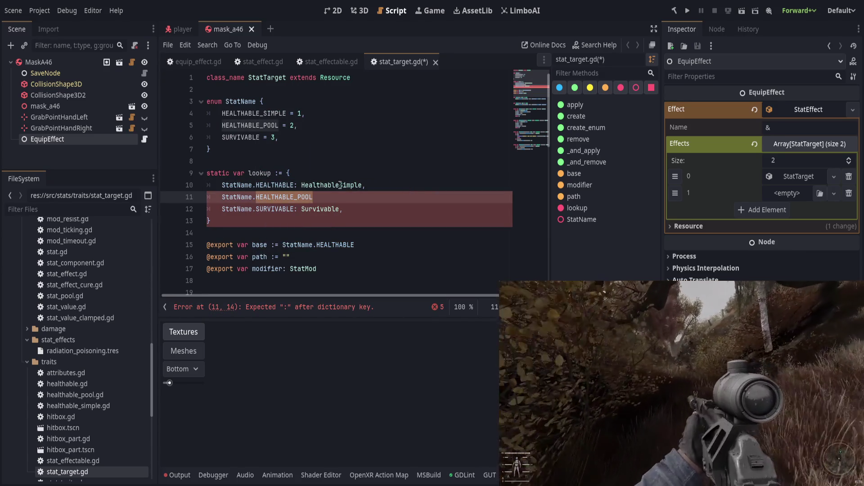
Change the line 10 key to HEALTHABLE_SIMPLE and map HEALTHABLE_POOL to HealthablePool
{"action": "double_click", "coordinate": [266, 113]}
{"action": "key", "text": "ctrl+c"}
{"action": "double_click", "coordinate": [279, 185]}
{"action": "key", "text": "ctrl+v"}
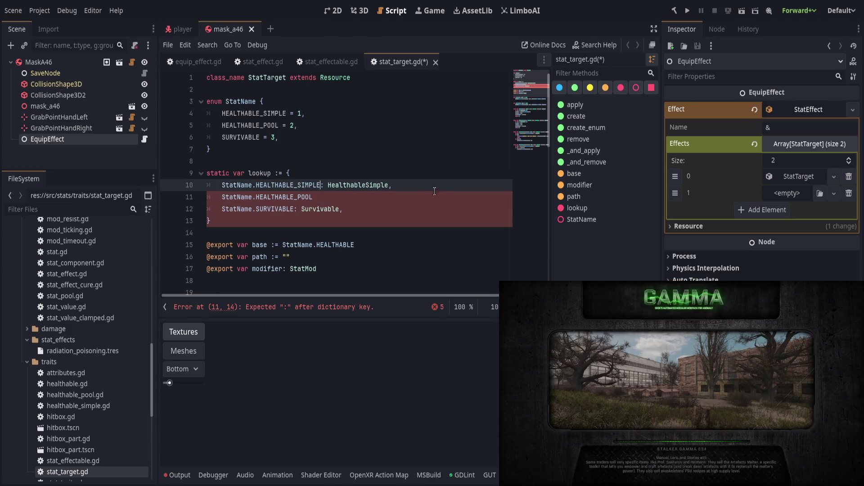
{"action": "left_click", "coordinate": [426, 201]}
{"action": "type", "text": "Healthable"}
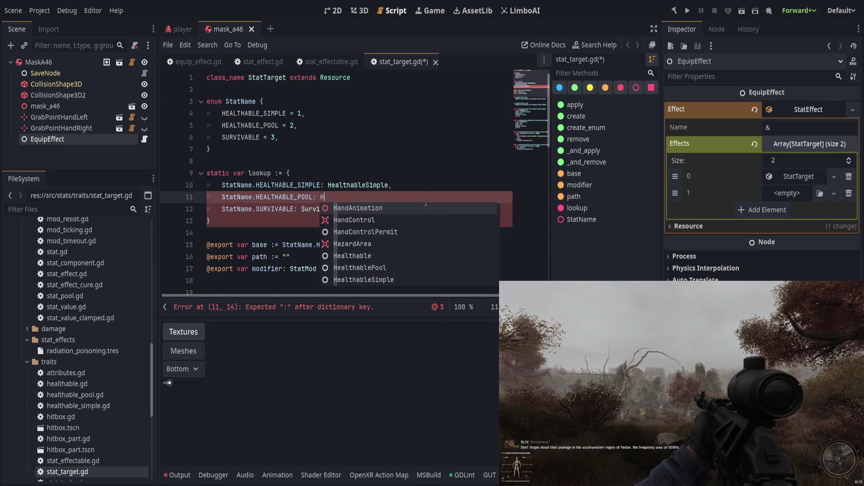
{"action": "type", "text": "_p"}
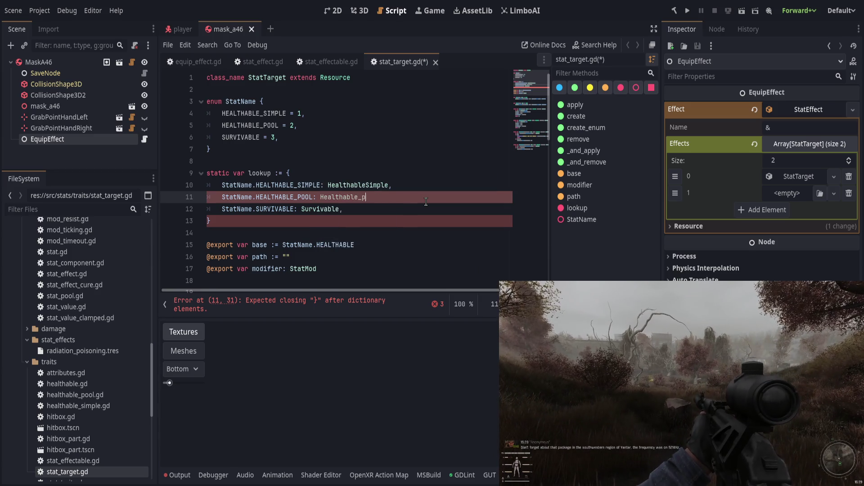
{"action": "key", "text": "BackSpace"}
{"action": "type", "text": "Poolm"}
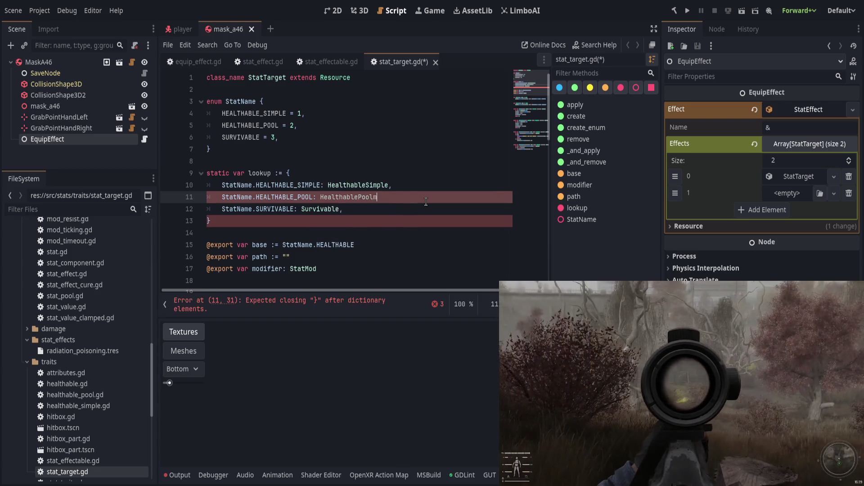
{"action": "type", "text": ","}
{"action": "key", "text": "Down"}
{"action": "key", "text": "Down"}
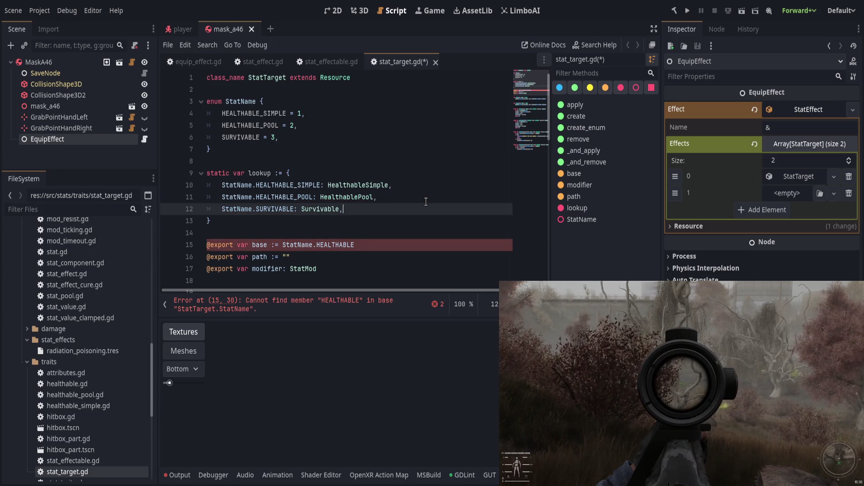
{"action": "key", "text": "Down"}
{"action": "key", "text": "Down"}
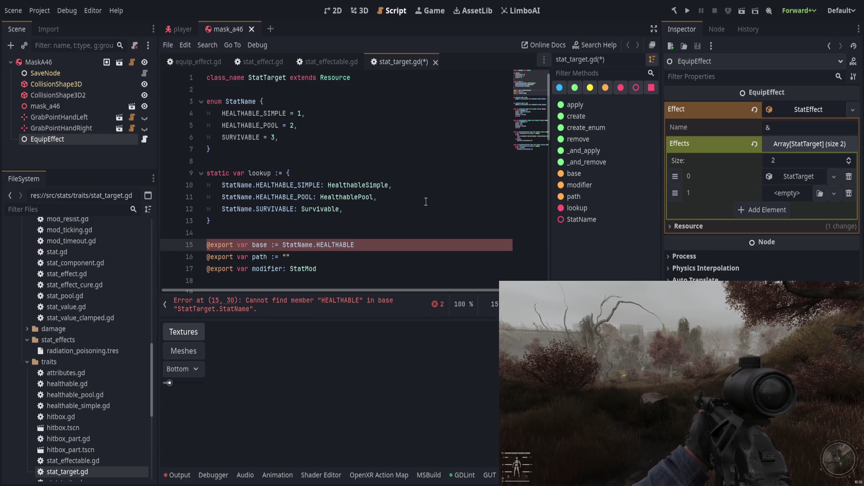
Revert to plain HEALTHABLE in the lookup and enum, deleting the HEALTHABLE_POOL lookup entry
{"action": "mouse_move", "coordinate": [294, 185]}
{"action": "left_mouse_down"}
{"action": "mouse_move", "coordinate": [408, 186]}
{"action": "mouse_move", "coordinate": [323, 186]}
{"action": "left_mouse_up"}
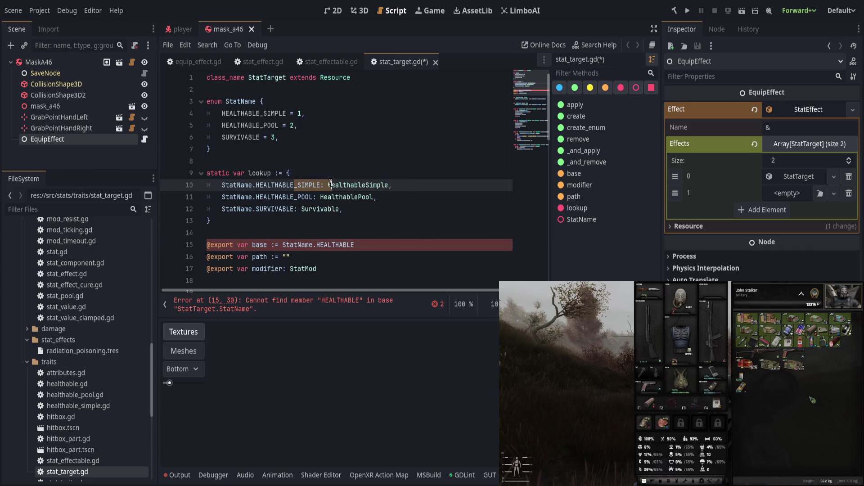
{"action": "key", "text": "BackSpace"}
{"action": "left_click", "coordinate": [305, 198]}
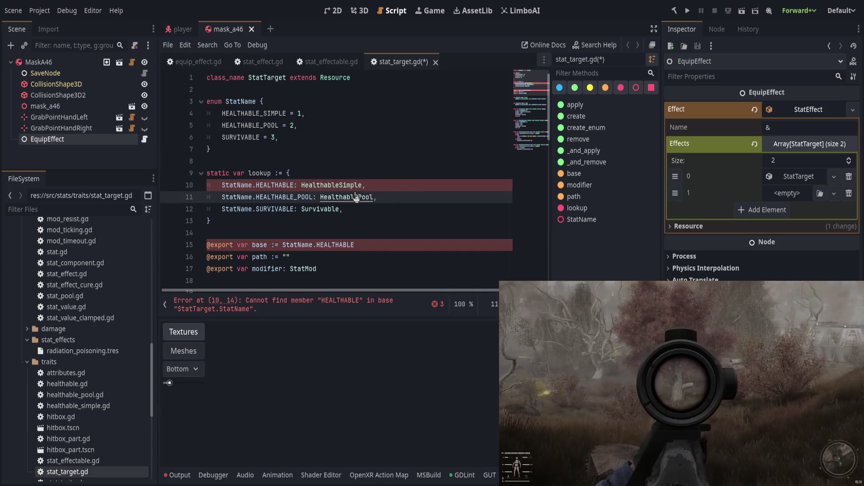
{"action": "key", "text": "ctrl+shift+k"}
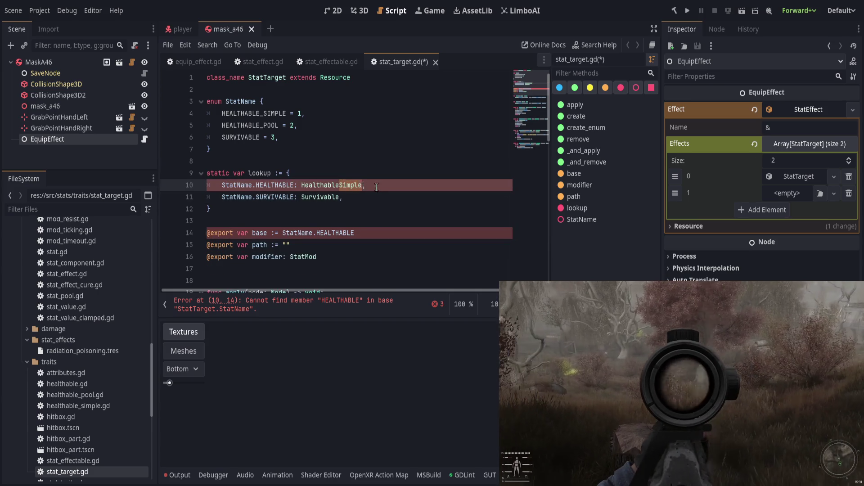
{"action": "key", "text": "BackSpace"}
{"action": "left_click_drag", "start_coordinate": [260, 113], "coordinate": [287, 115]}
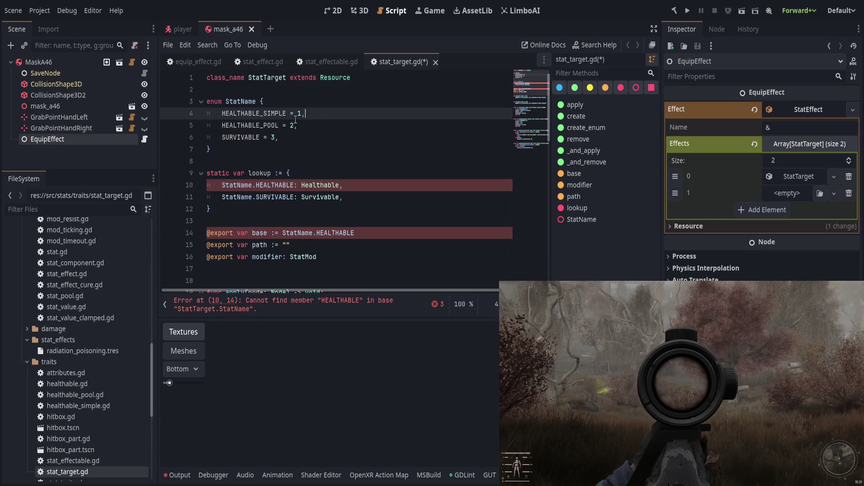
{"action": "key", "text": "BackSpace"}
{"action": "left_click", "coordinate": [341, 127]}
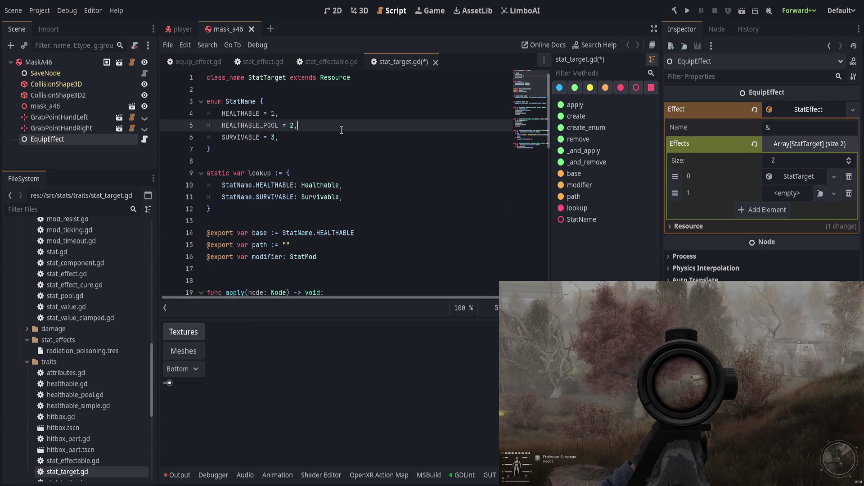
Set SURVIVABLE = 5, delete the HEALTHABLE_POOL enum entry, and save the script
{"action": "double_click", "coordinate": [273, 137]}
{"action": "type", "text": "5"}
{"action": "double_click", "coordinate": [292, 125]}
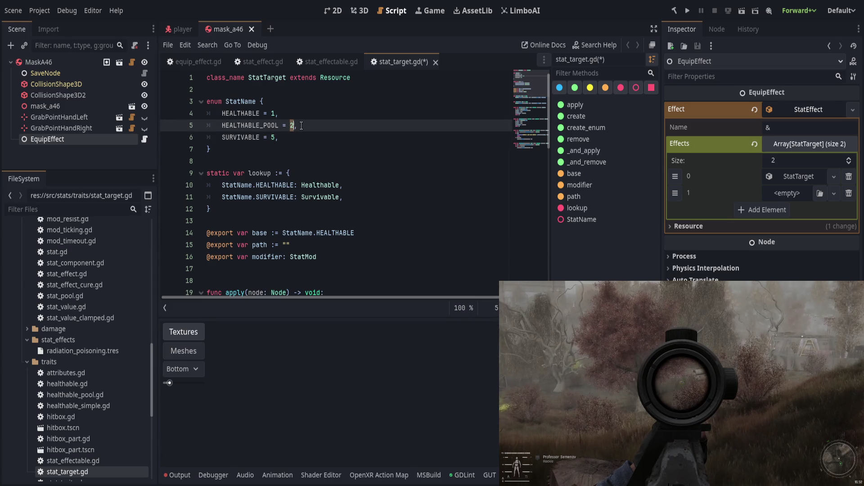
{"action": "key", "text": "ctrl+shift+k"}
{"action": "left_click", "coordinate": [336, 128]}
{"action": "left_click", "coordinate": [366, 176]}
{"action": "left_click", "coordinate": [381, 180]}
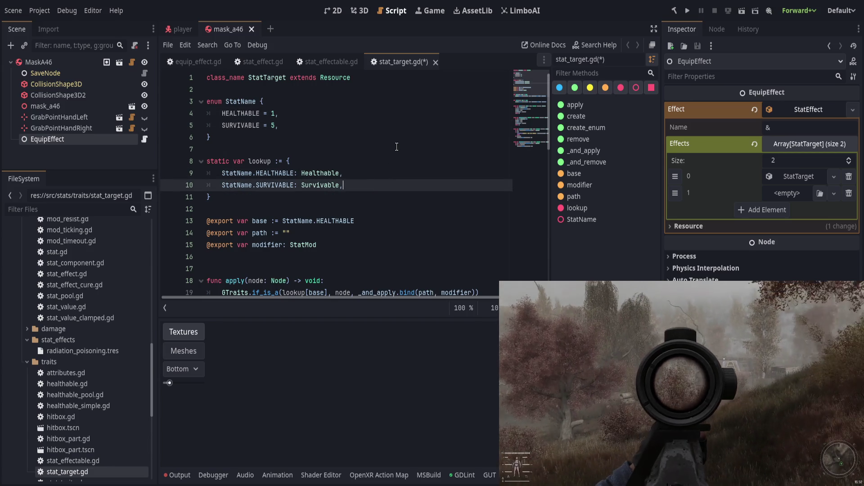
{"action": "key", "text": "ctrl+s"}
{"action": "key", "text": "Left"}
{"action": "key", "text": "Left"}
{"action": "key", "text": "Left"}
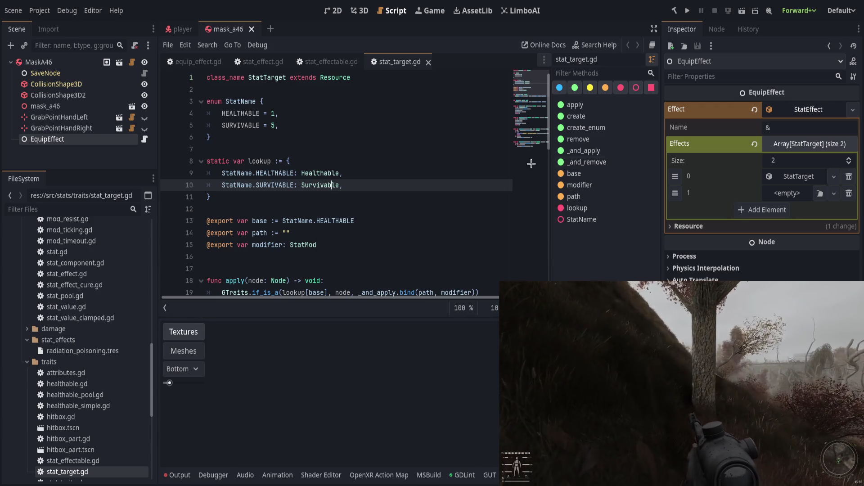
{"action": "left_click", "coordinate": [785, 177]}
Set the first StatTarget's stat to Survivable with path radiation:heals
{"action": "left_click", "coordinate": [785, 195]}
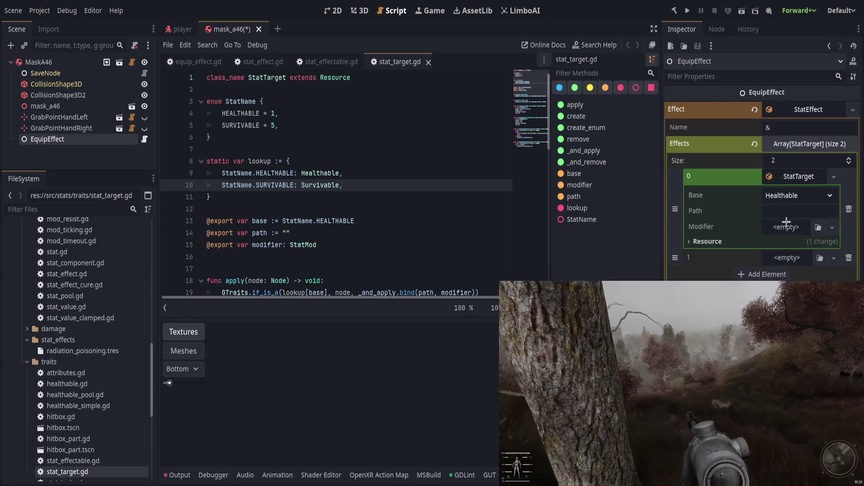
{"action": "left_click", "coordinate": [786, 220]}
{"action": "left_click", "coordinate": [776, 211]}
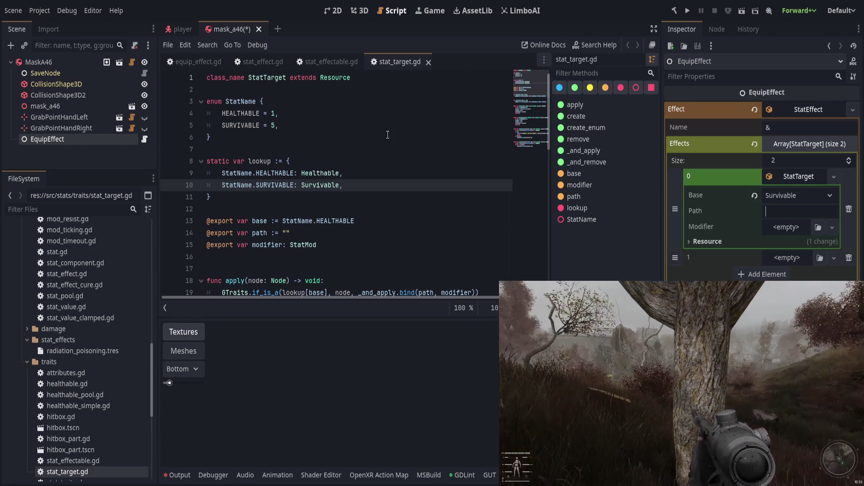
{"action": "type", "text": "radiation"}
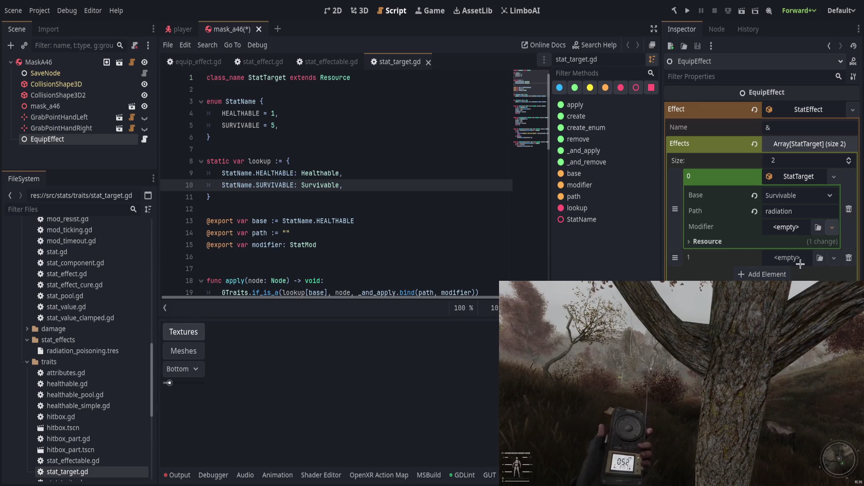
{"action": "type", "text": ":heal"}
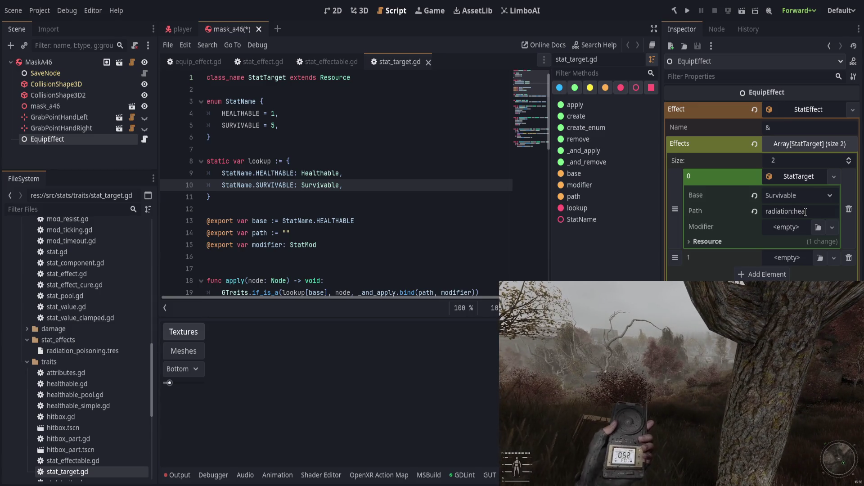
{"action": "type", "text": "s"}
{"action": "left_click", "coordinate": [338, 174]}
Save the mask_a46 scene and open the health_pool.gd script
{"action": "key", "text": "ctrl+s"}
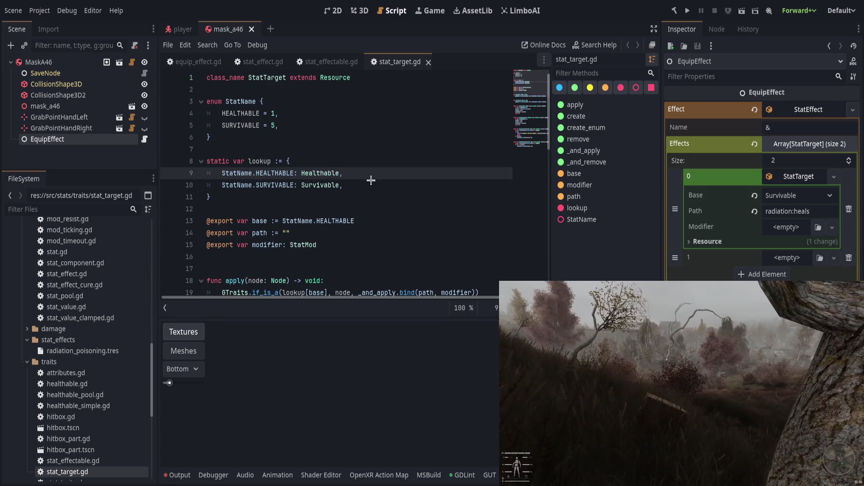
{"action": "left_click", "coordinate": [320, 175], "text": "ctrl"}
{"action": "scroll", "coordinate": [315, 231], "scroll_direction": "down", "scroll_amount": 1}
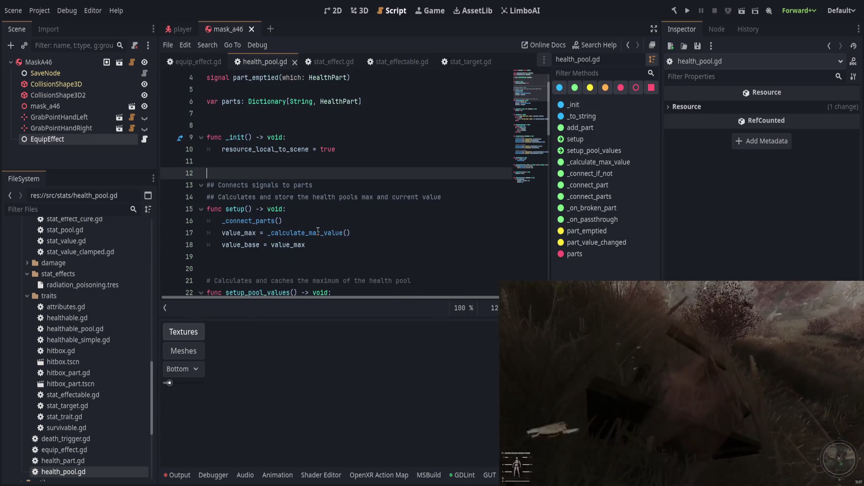
Jump from health_pool.gd's StatPool declaration to stat_pool.gd and scroll to its harms/heals exports
{"action": "scroll", "coordinate": [317, 232], "scroll_direction": "up", "scroll_amount": 1}
{"action": "left_click", "coordinate": [331, 77]}
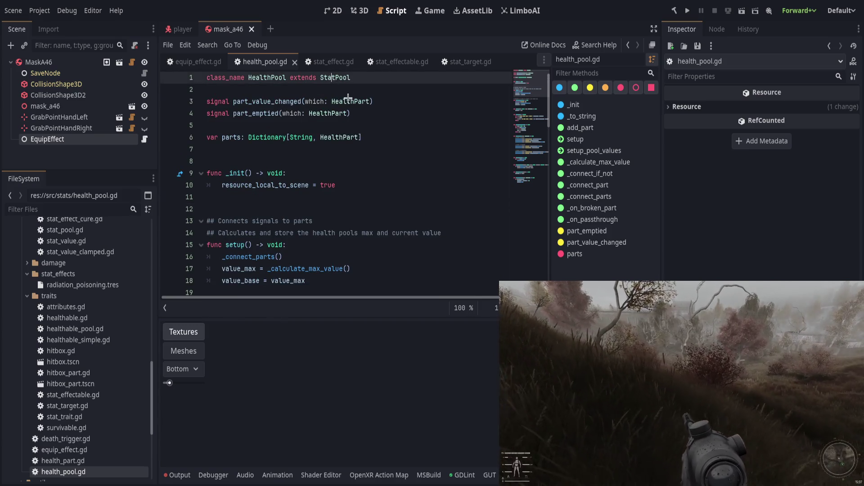
{"action": "left_click", "coordinate": [331, 163]}
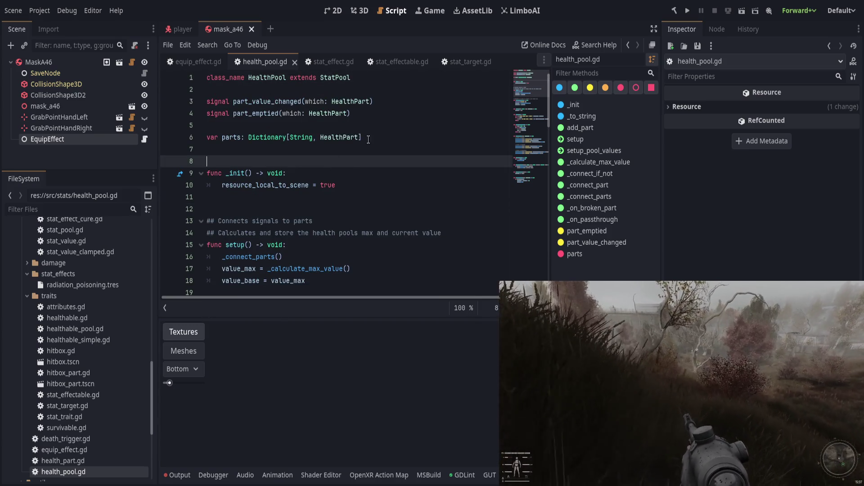
{"action": "left_click", "coordinate": [358, 178]}
{"action": "key", "text": "ctrl+a"}
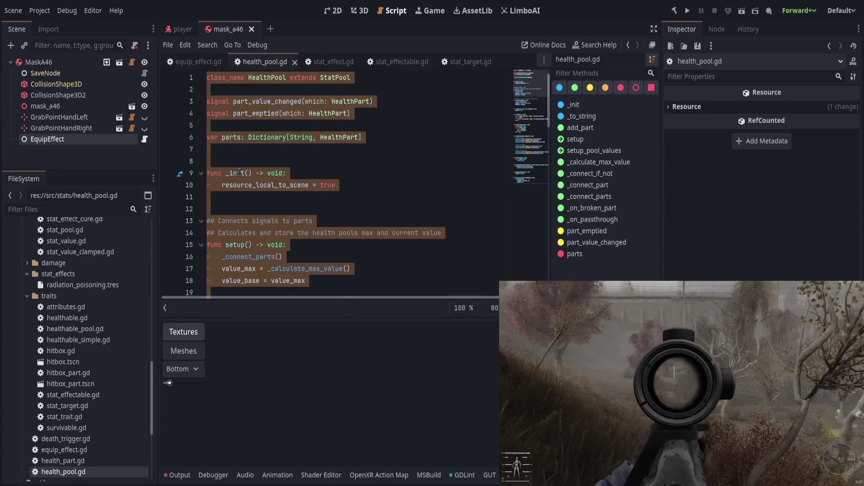
{"action": "left_click", "coordinate": [388, 140]}
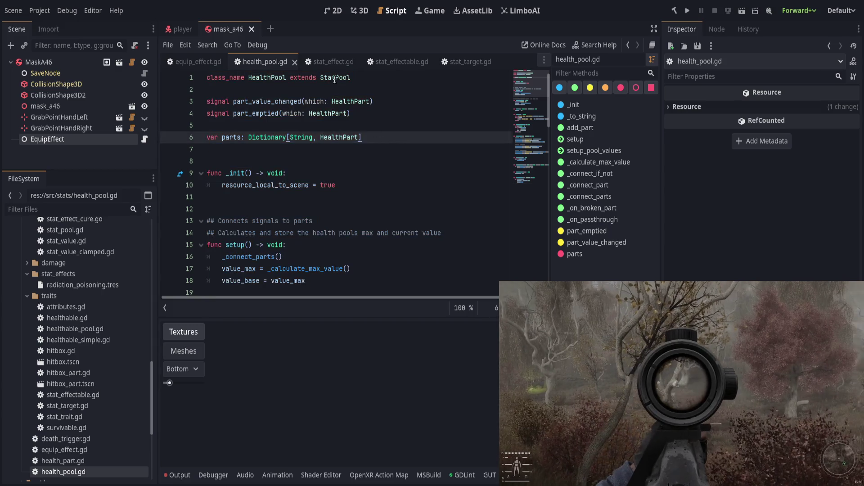
{"action": "left_click", "coordinate": [334, 79]}
{"action": "left_click", "coordinate": [334, 78], "text": "ctrl"}
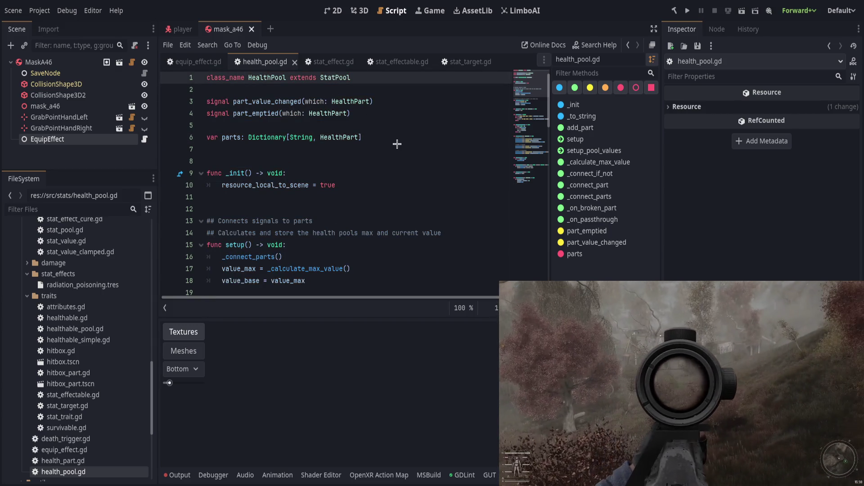
{"action": "scroll", "coordinate": [315, 201], "scroll_direction": "down", "scroll_amount": 1}
{"action": "left_click", "coordinate": [350, 226]}
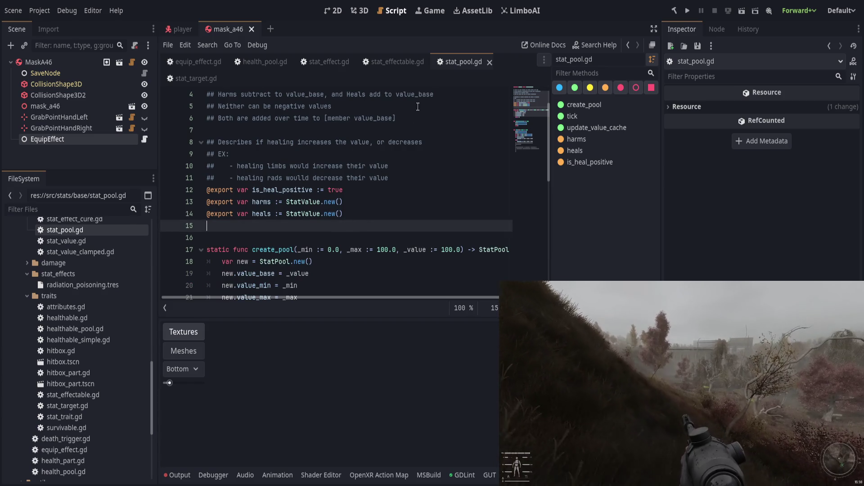
Create a new StatTarget in the EquipEffect's second Effects slot, targeting Survivable
{"action": "left_click", "coordinate": [81, 137]}
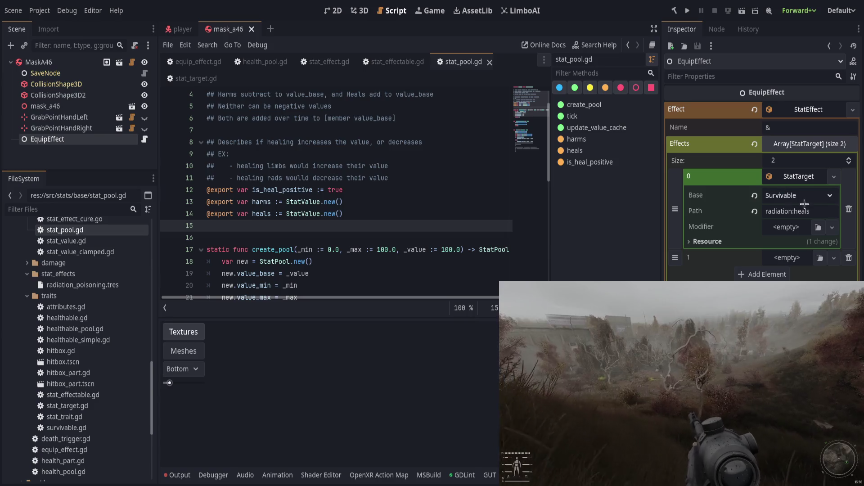
{"action": "left_click", "coordinate": [786, 258]}
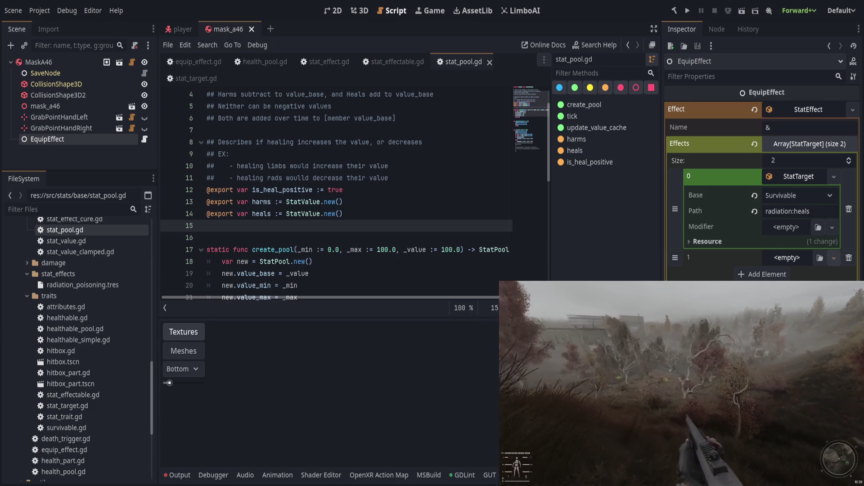
{"action": "left_click", "coordinate": [791, 276]}
{"action": "left_click", "coordinate": [790, 297]}
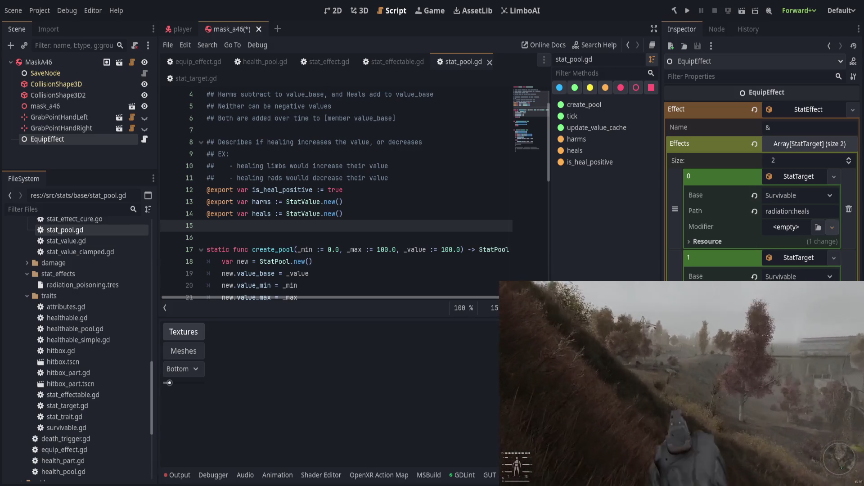
Give radiation:heals a StatChange of 30.0, name the effect a46_protection, and save
{"action": "key", "text": "ctrl+v"}
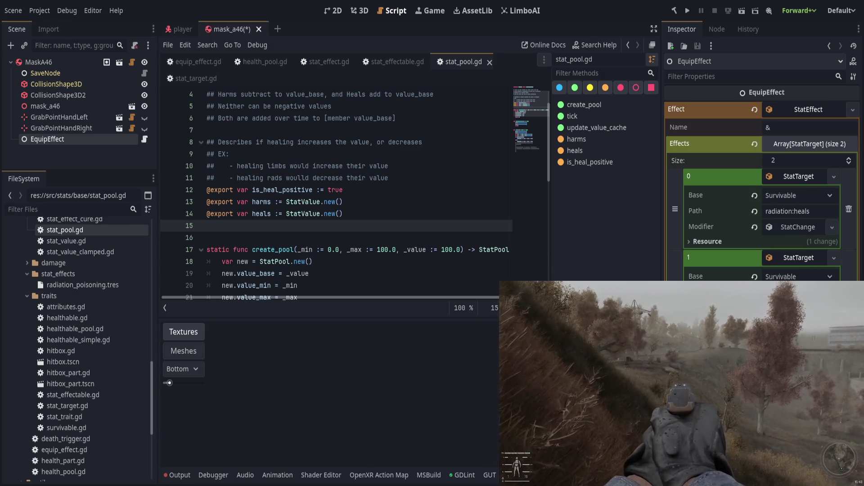
{"action": "left_click", "coordinate": [788, 227]}
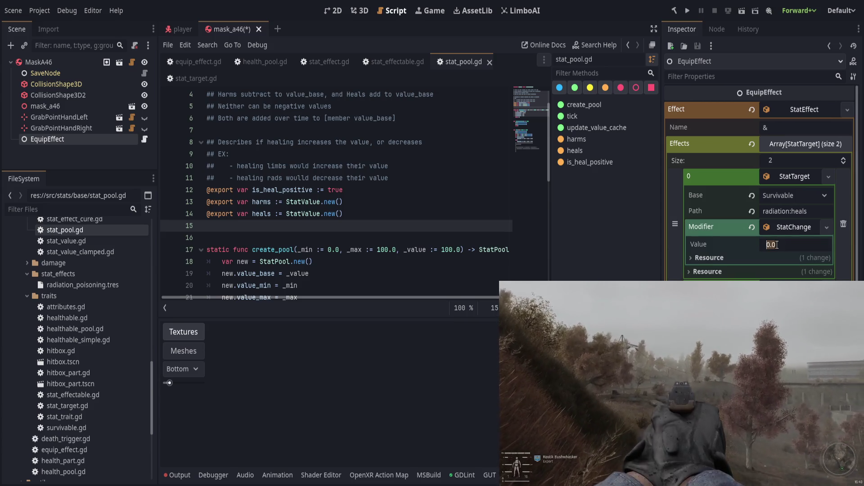
{"action": "type", "text": "1"}
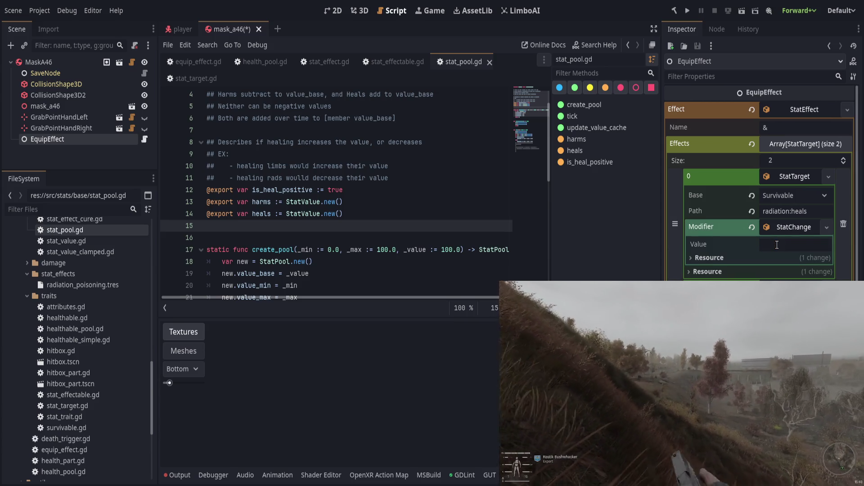
{"action": "key", "text": "Return"}
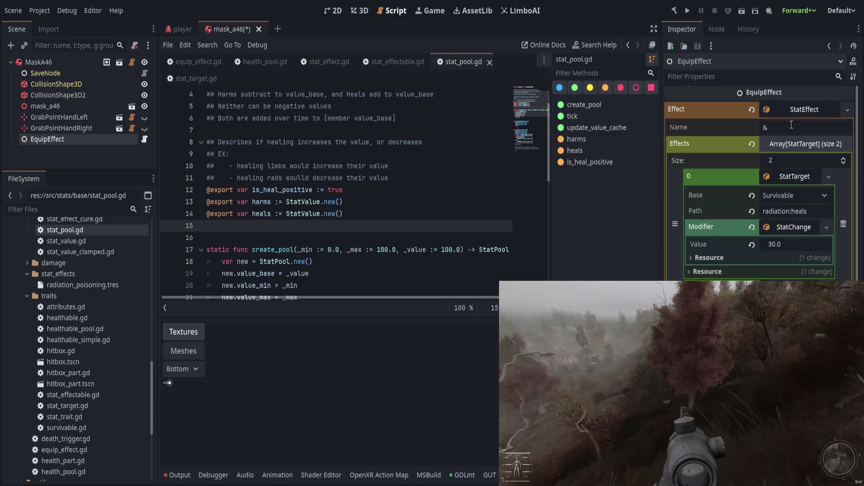
{"action": "type", "text": "a46_protec"}
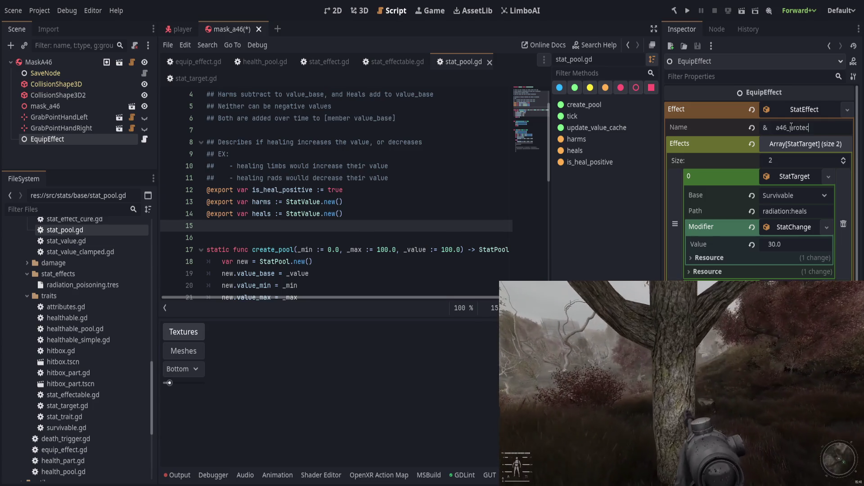
{"action": "type", "text": "tion"}
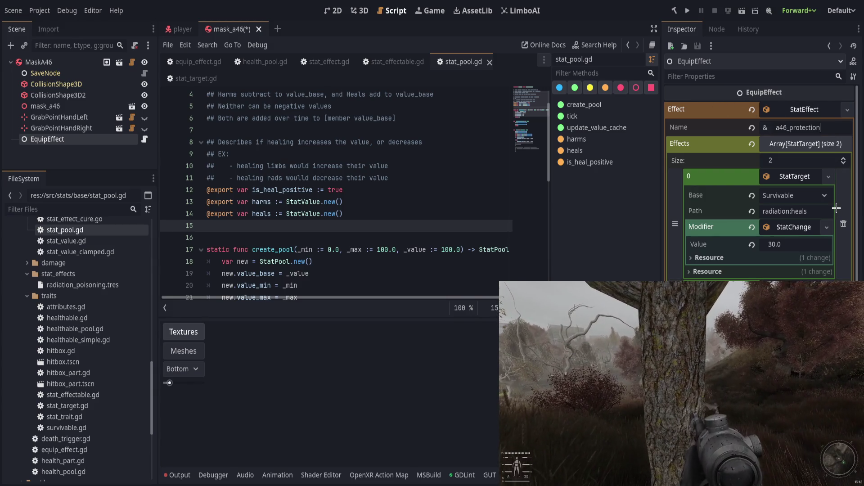
{"action": "key", "text": "ctrl+s"}
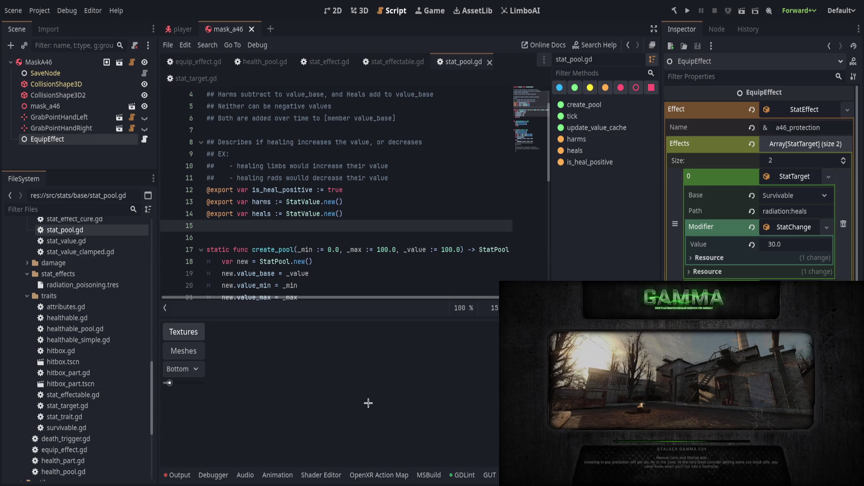
Save the effect as mask_a46_effects.tres, then open mask_respirator.tscn from a mask_ file filter
{"action": "key", "text": "ctrl+z"}
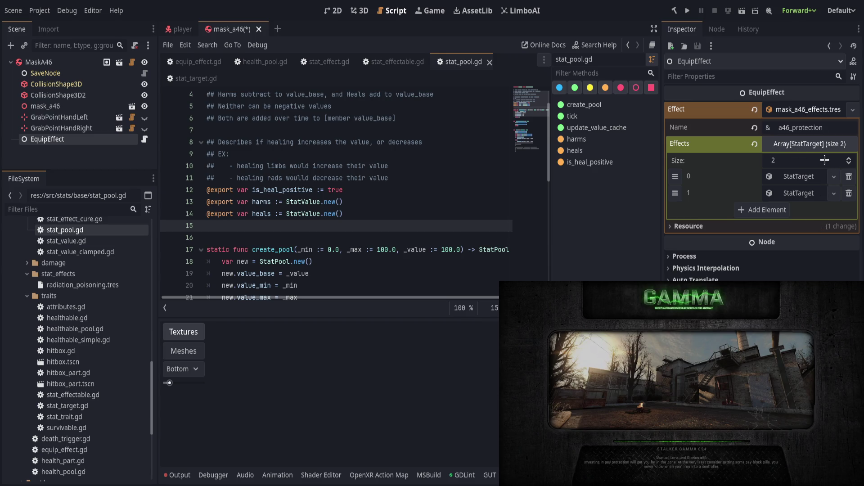
{"action": "scroll", "coordinate": [70, 432], "scroll_direction": "up", "scroll_amount": 8}
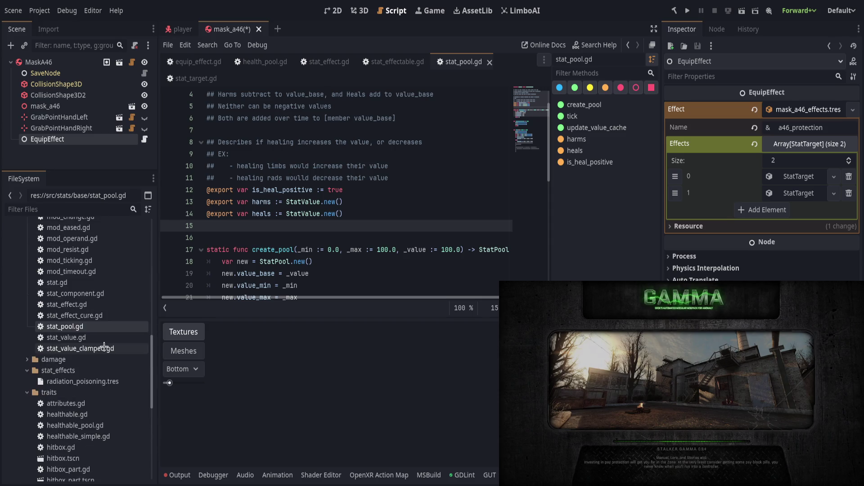
{"action": "scroll", "coordinate": [69, 432], "scroll_direction": "up", "scroll_amount": 5}
{"action": "left_click", "coordinate": [91, 205]}
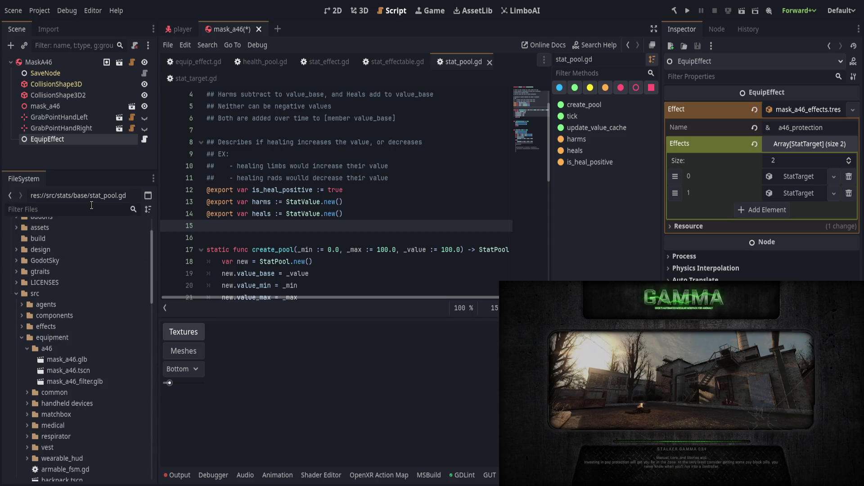
{"action": "type", "text": "mask_"}
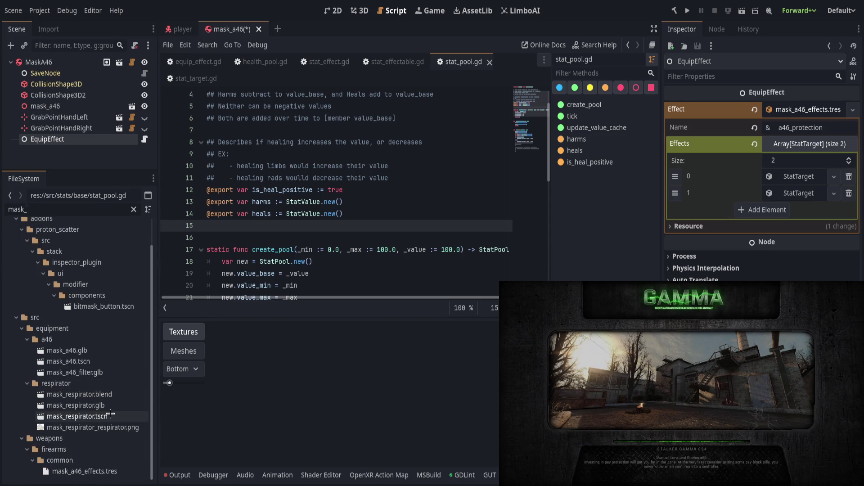
{"action": "left_click", "coordinate": [111, 416]}
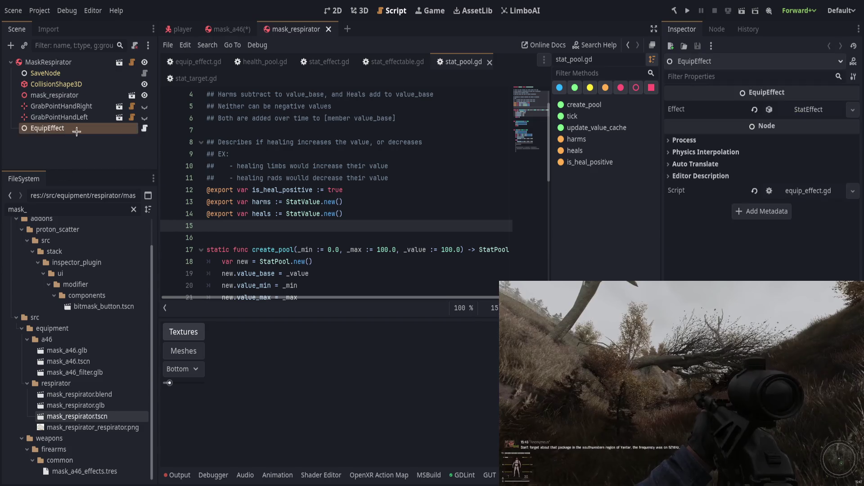
Rename the respirator's stat effect from resp_protection to respirator and add a third, empty Effects element
{"action": "left_click", "coordinate": [801, 109]}
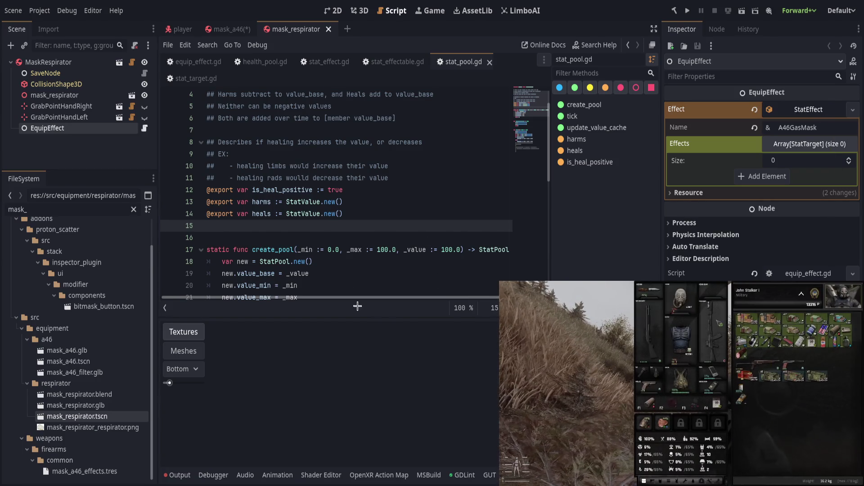
{"action": "key", "text": "ctrl+z"}
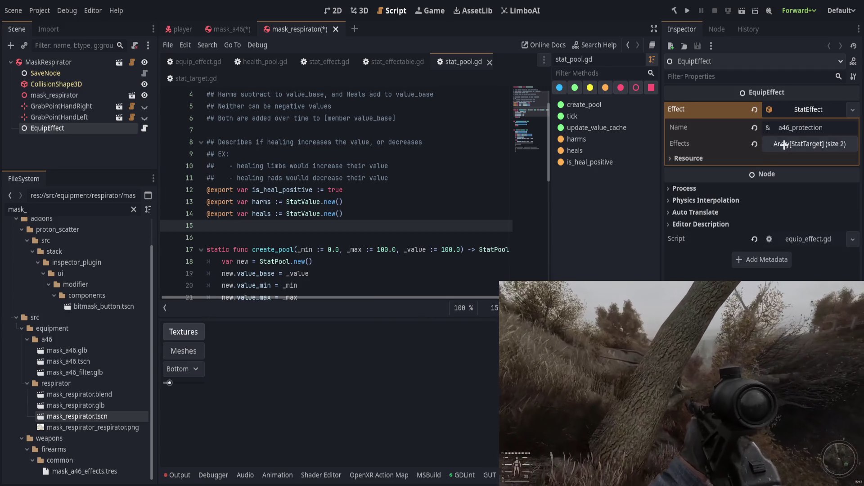
{"action": "left_click", "coordinate": [836, 127]}
{"action": "left_click_drag", "start_coordinate": [789, 128], "coordinate": [735, 130]}
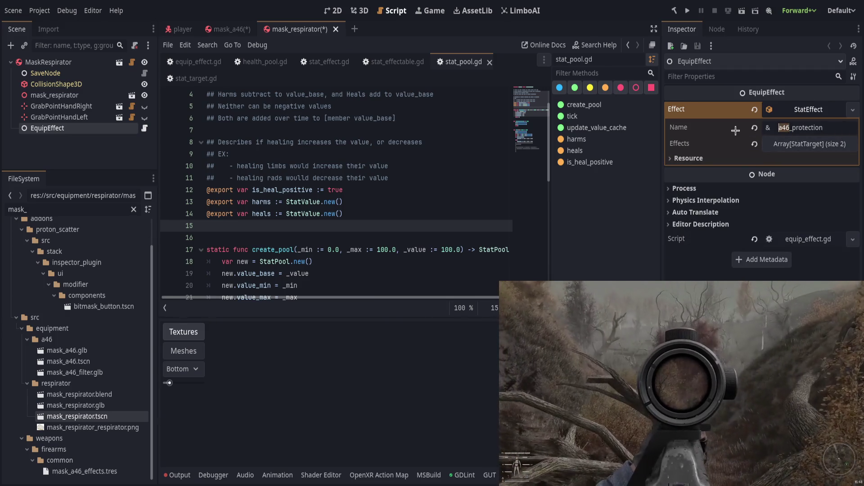
{"action": "type", "text": "resp"}
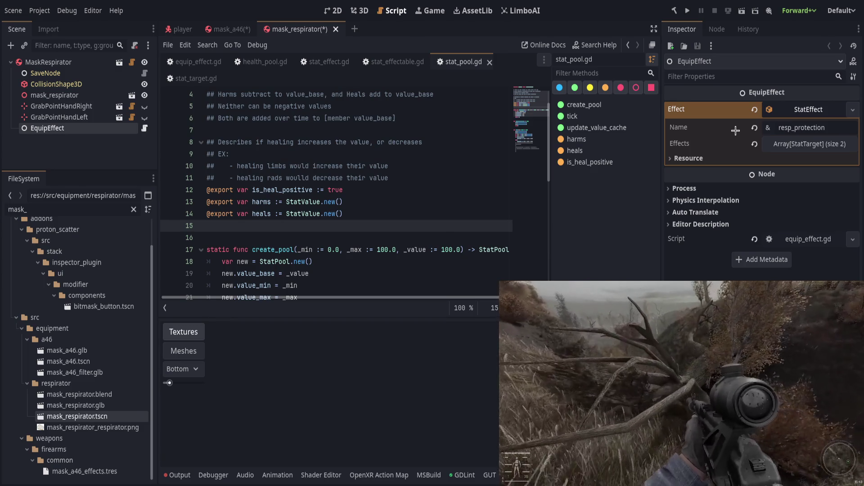
{"action": "key", "text": "BackSpace"}
{"action": "key", "text": "BackSpace"}
{"action": "key", "text": "BackSpace"}
{"action": "type", "text": "mask_te"}
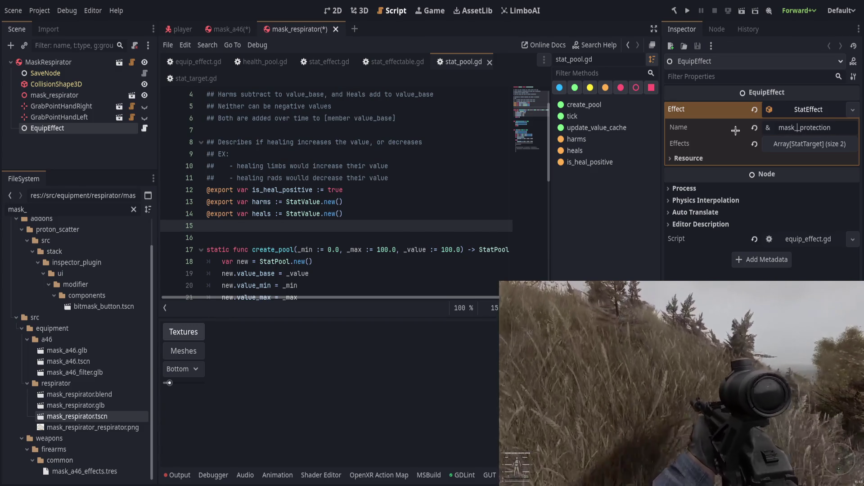
{"action": "key", "text": "BackSpace"}
{"action": "key", "text": "BackSpace"}
{"action": "type", "text": "resp"}
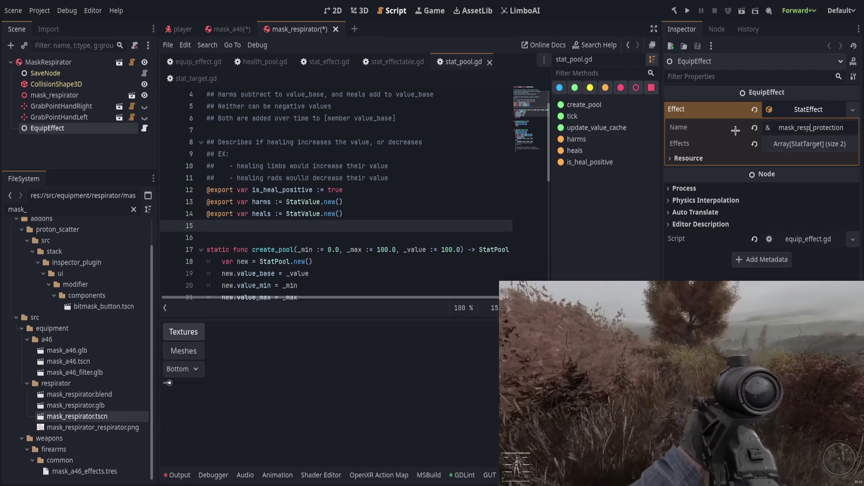
{"action": "key", "text": "Delete"}
{"action": "key", "text": "Delete"}
{"action": "key", "text": "Delete"}
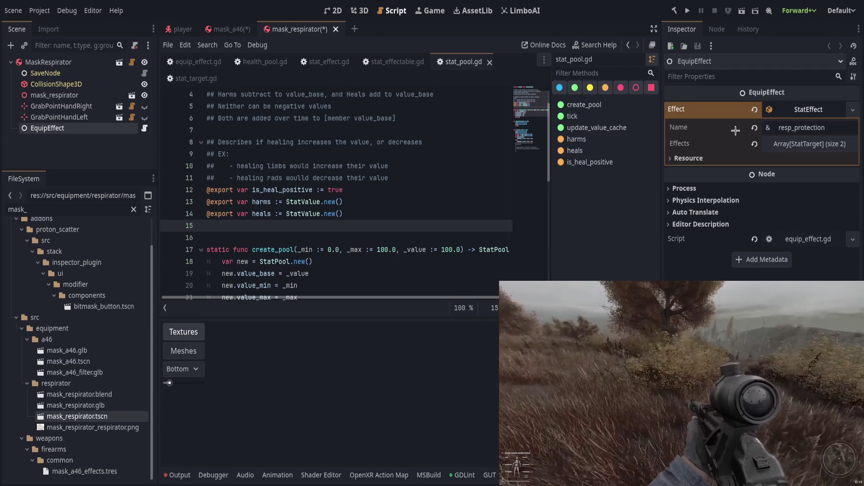
{"action": "key", "text": "End"}
{"action": "left_click", "coordinate": [809, 144]}
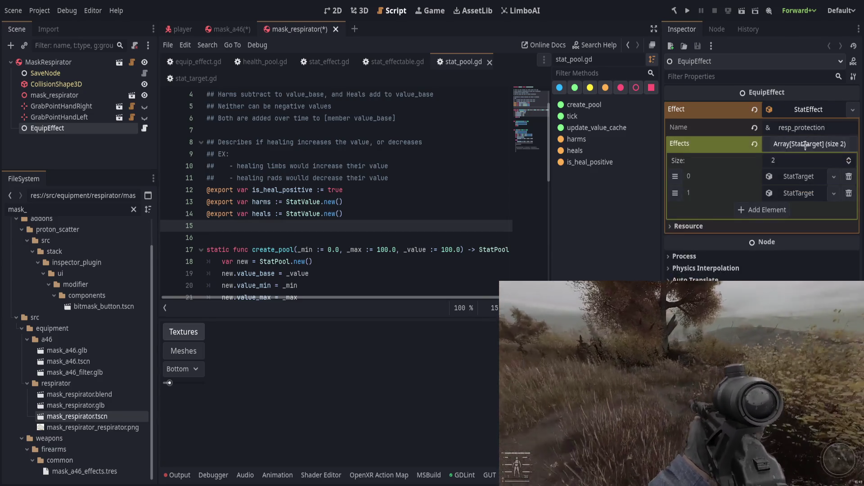
{"action": "left_click", "coordinate": [809, 144]}
{"action": "type", "text": "respirator"}
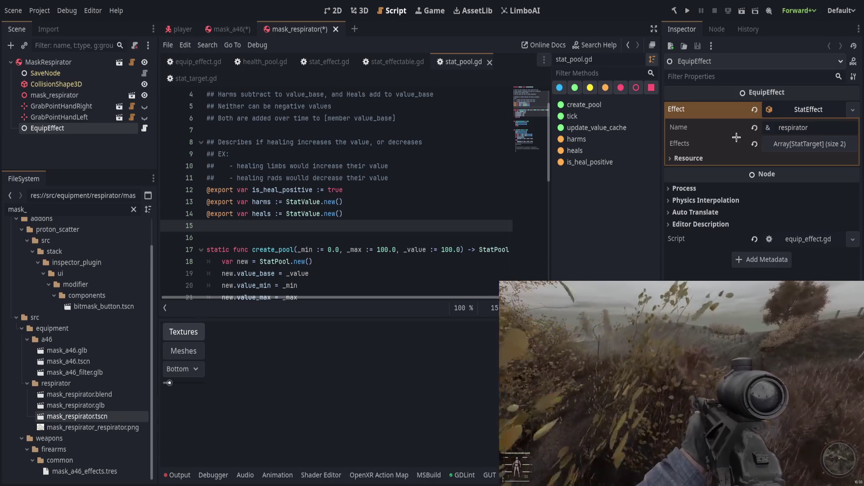
{"action": "left_click", "coordinate": [792, 144]}
{"action": "left_click", "coordinate": [764, 210]}
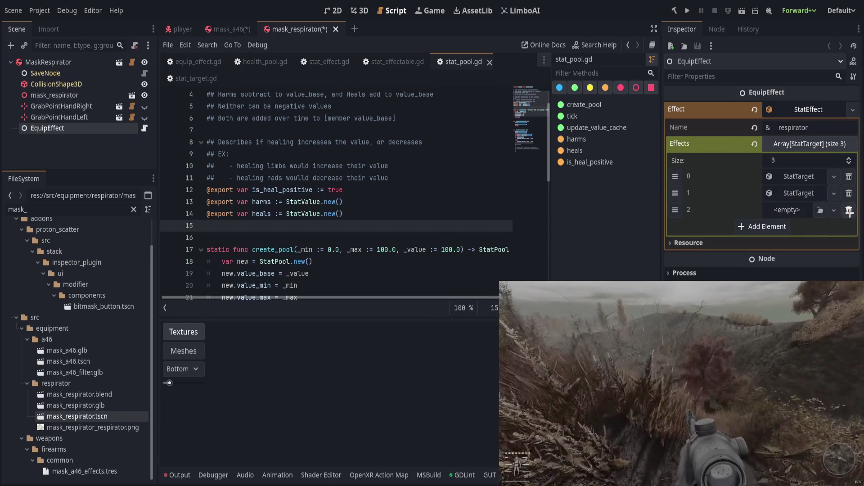
Remove the empty third target and set the radiation:heals StatChange value to 10
{"action": "left_click", "coordinate": [849, 211]}
{"action": "left_click", "coordinate": [795, 176]}
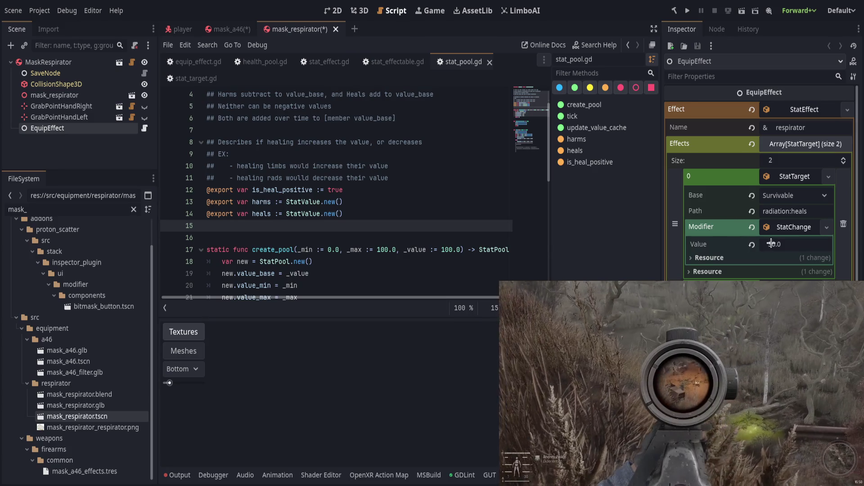
{"action": "left_click", "coordinate": [774, 244]}
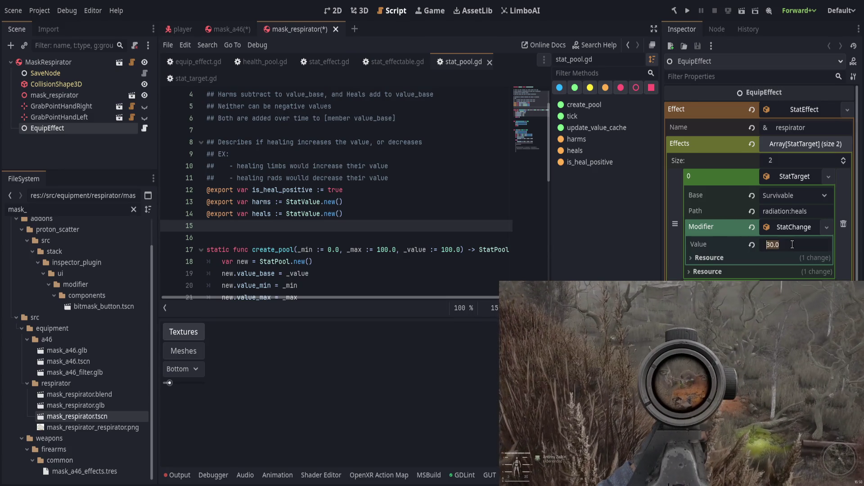
{"action": "type", "text": "15"}
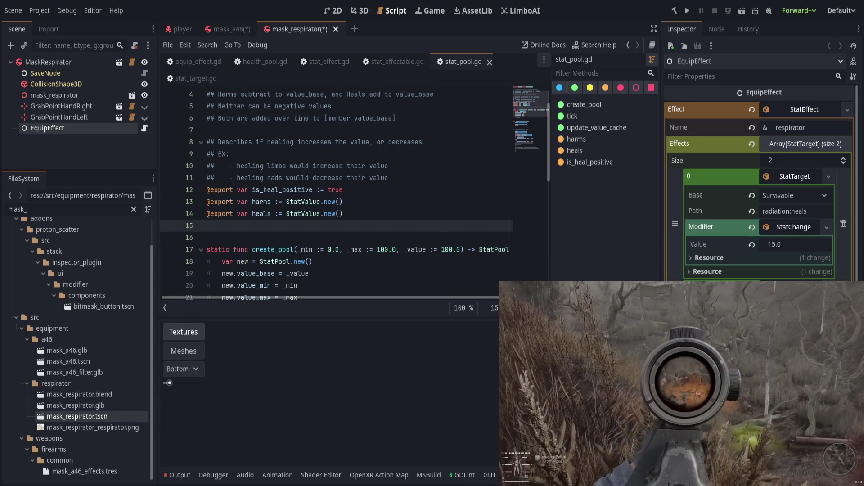
{"action": "left_click", "coordinate": [794, 244]}
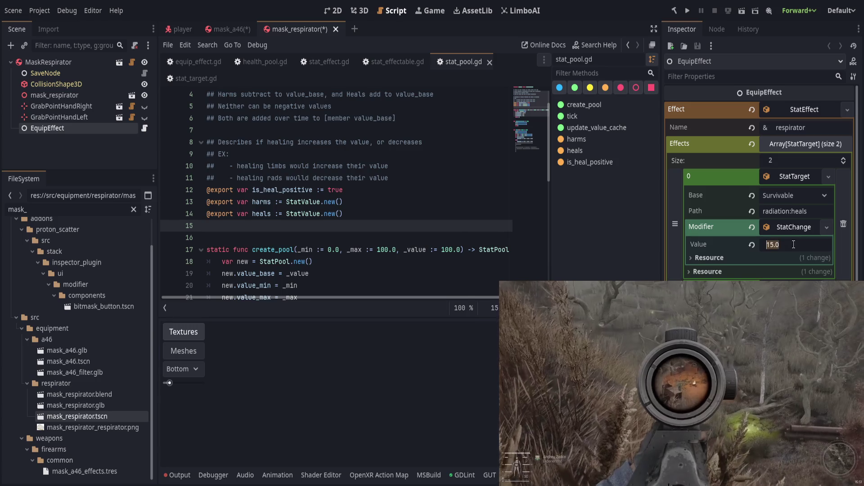
{"action": "type", "text": "10"}
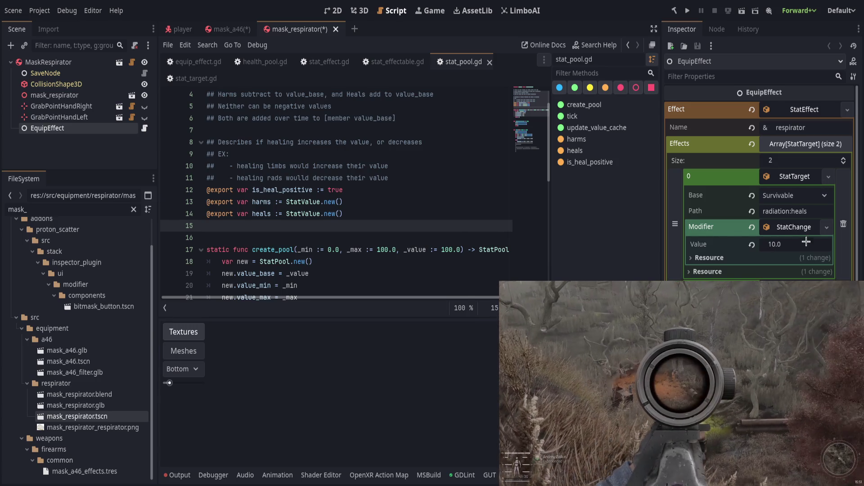
{"action": "left_click", "coordinate": [786, 232]}
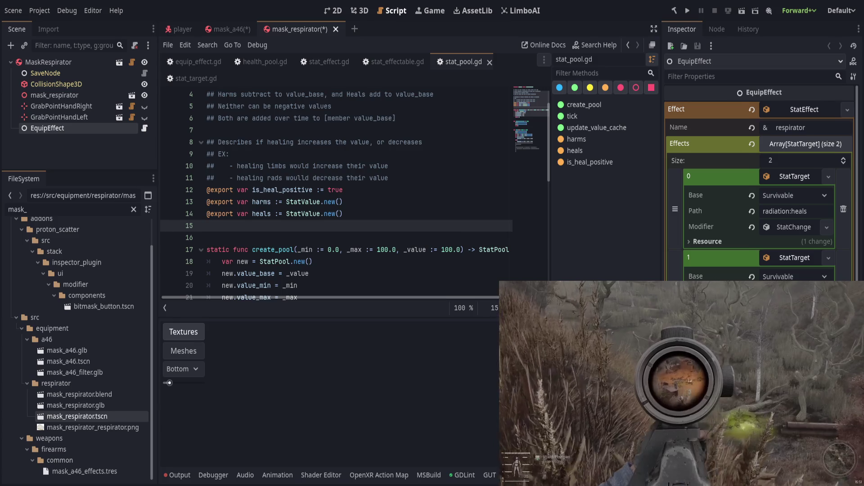
{"action": "left_click", "coordinate": [792, 177]}
{"action": "left_click", "coordinate": [792, 144]}
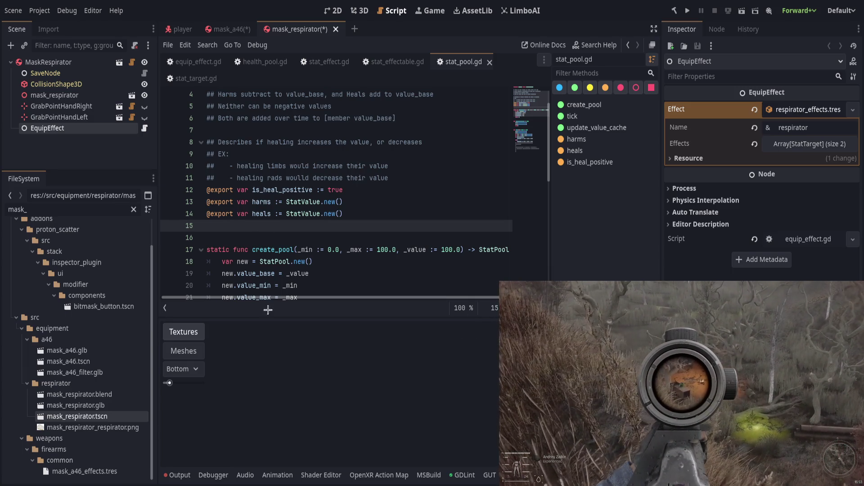
Filter the FileSystem for common and effects files and locate mask_a46_effects.tres
{"action": "double_click", "coordinate": [82, 208]}
{"action": "type", "text": "common"}
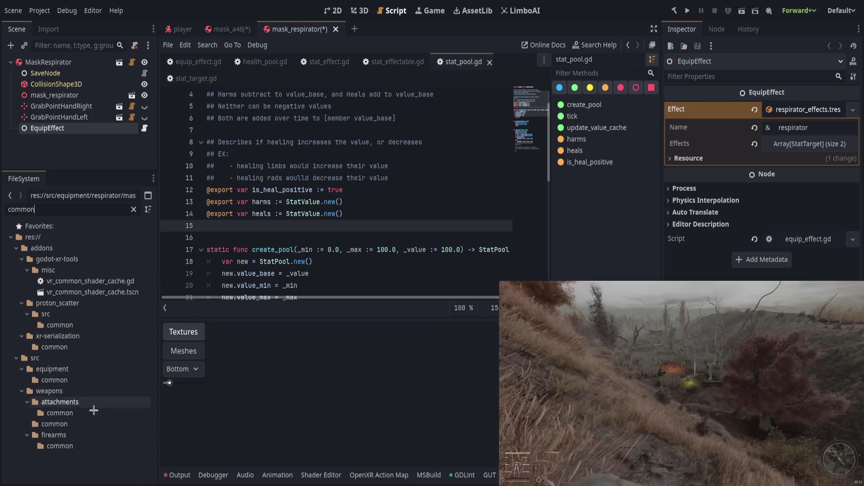
{"action": "left_click", "coordinate": [60, 446]}
{"action": "left_click", "coordinate": [133, 209]}
{"action": "scroll", "coordinate": [111, 363], "scroll_direction": "down", "scroll_amount": 10}
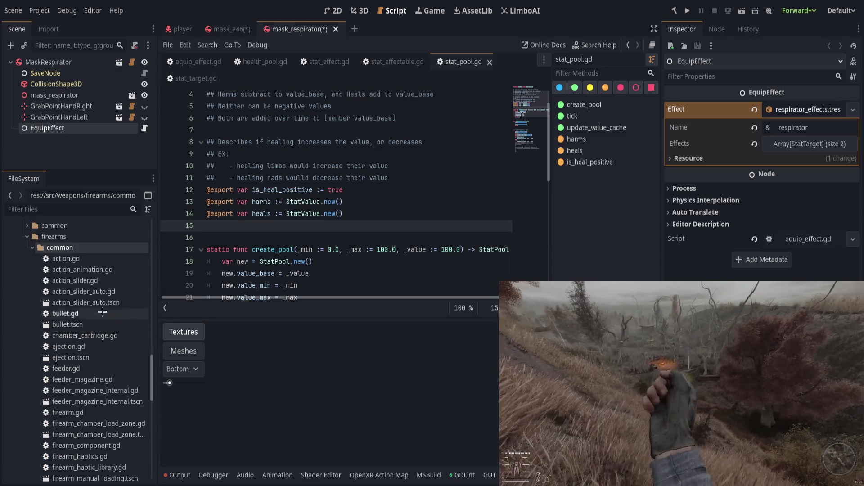
{"action": "left_click", "coordinate": [90, 210]}
{"action": "type", "text": "effects"}
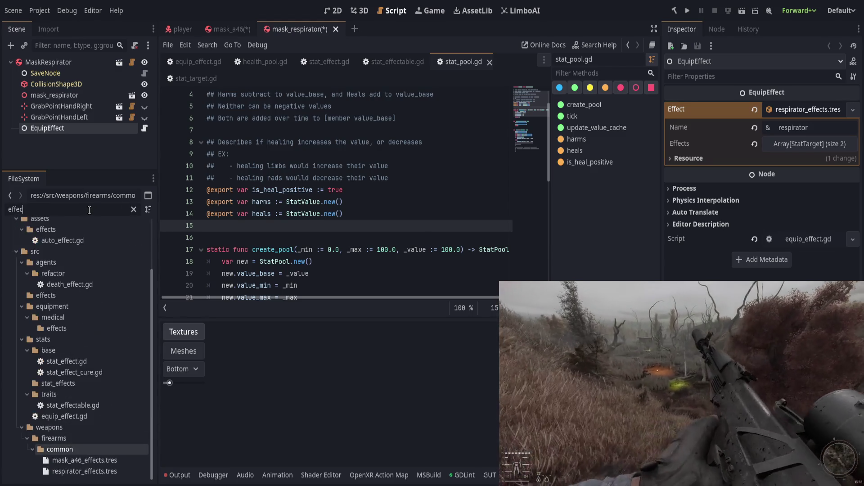
{"action": "left_click", "coordinate": [101, 413]}
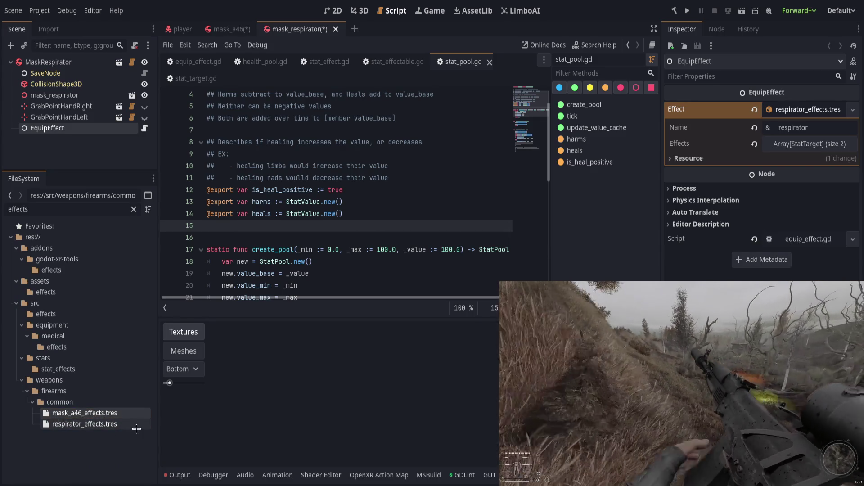
{"action": "left_click", "coordinate": [116, 412]}
{"action": "key", "text": "Escape"}
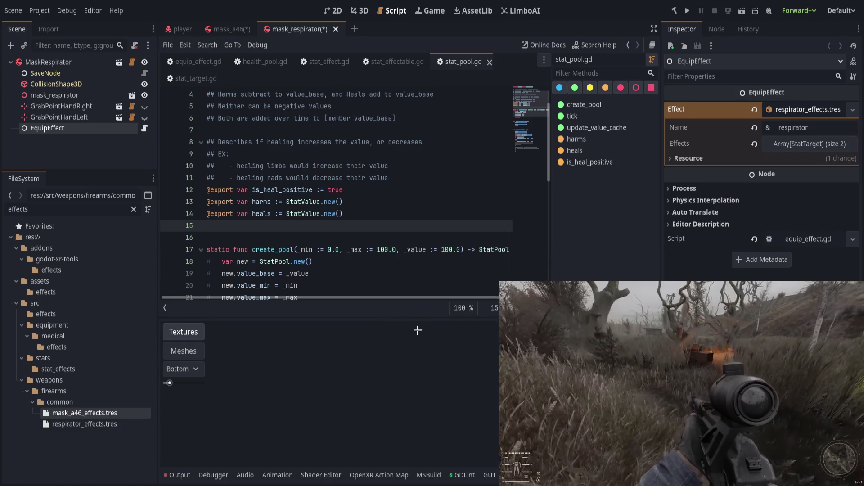
Rename respirator_effects.tres to mask_respirator_effects.tres
{"action": "left_click", "coordinate": [91, 436]}
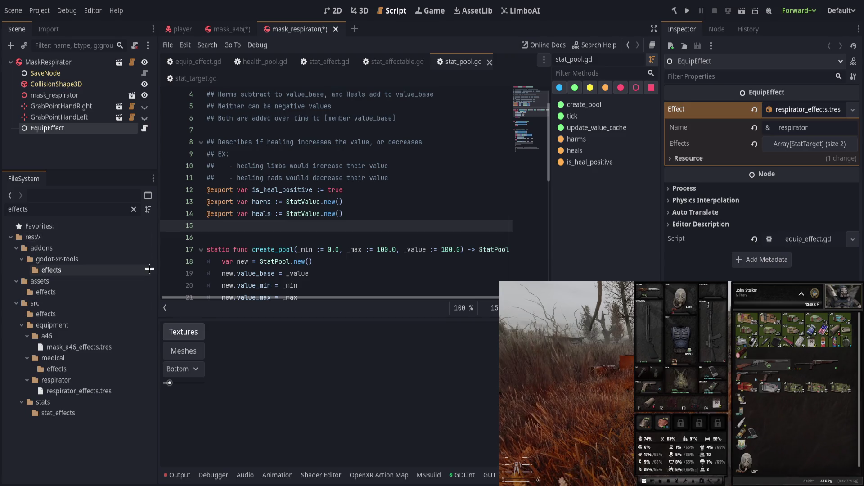
{"action": "left_click", "coordinate": [133, 210]}
{"action": "scroll", "coordinate": [27, 292], "scroll_direction": "down", "scroll_amount": 5}
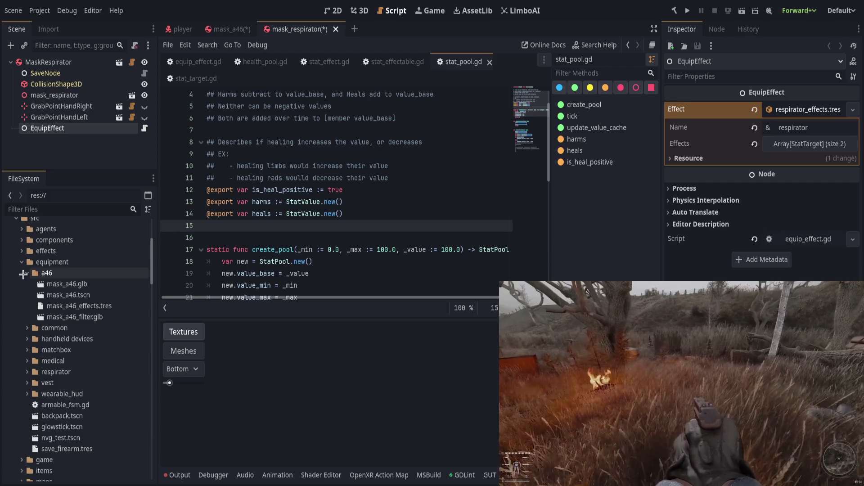
{"action": "scroll", "coordinate": [81, 338], "scroll_direction": "down", "scroll_amount": 5}
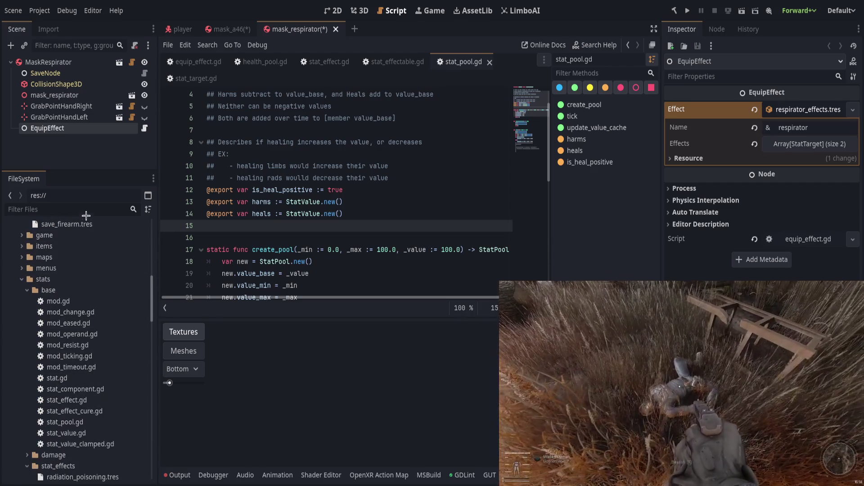
{"action": "left_click", "coordinate": [86, 211]}
{"action": "type", "text": "resp"}
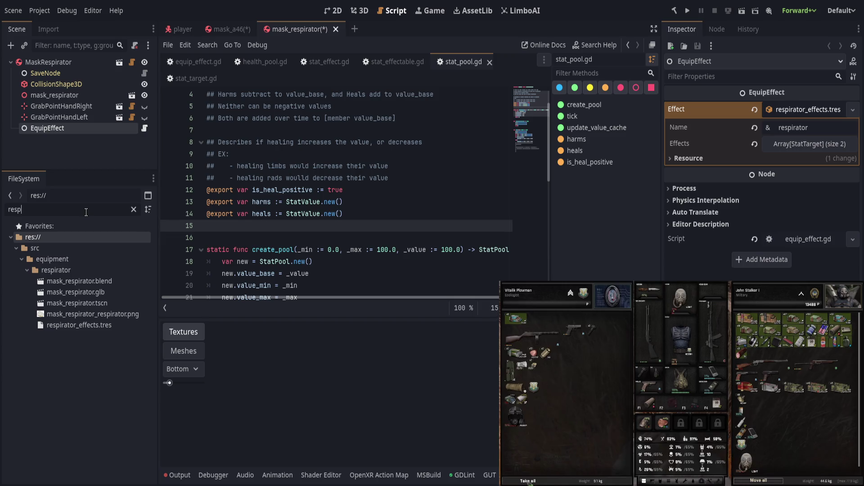
{"action": "left_click", "coordinate": [125, 326]}
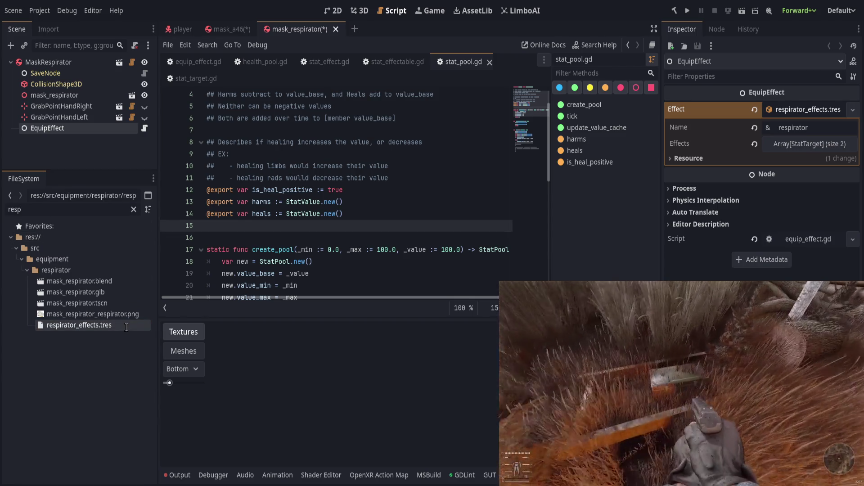
{"action": "type", "text": "mask_"}
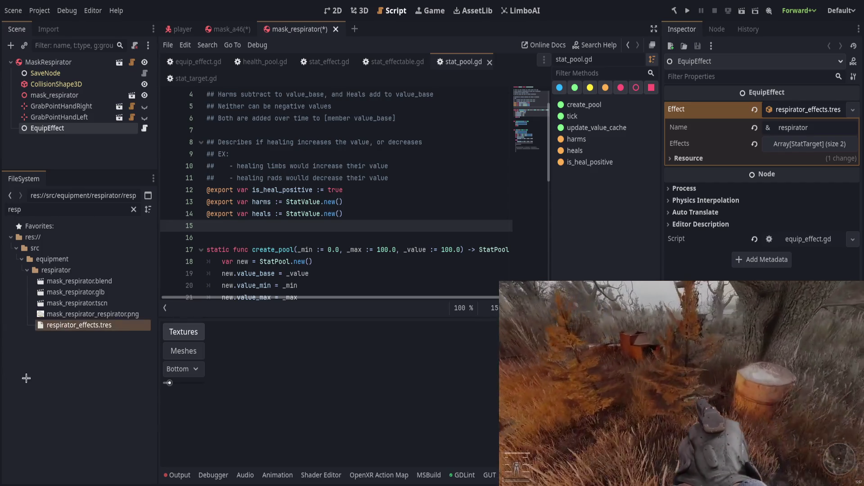
{"action": "key", "text": "Return"}
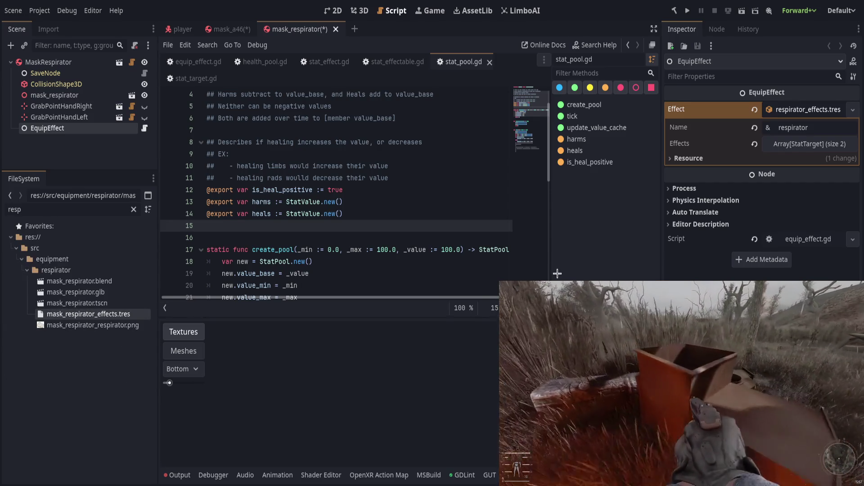
Name the effect mask_respirator and save the mask_respirator scene
{"action": "double_click", "coordinate": [810, 128]}
{"action": "type", "text": "mask_respirator"}
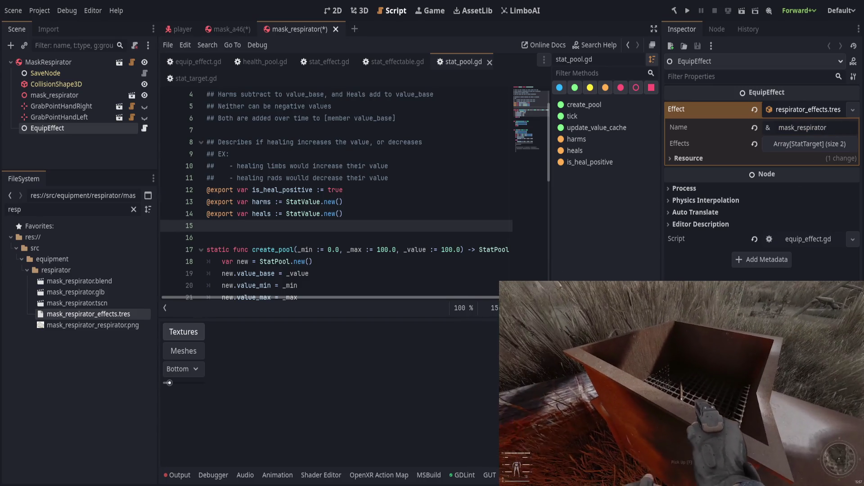
{"action": "left_click", "coordinate": [792, 112]}
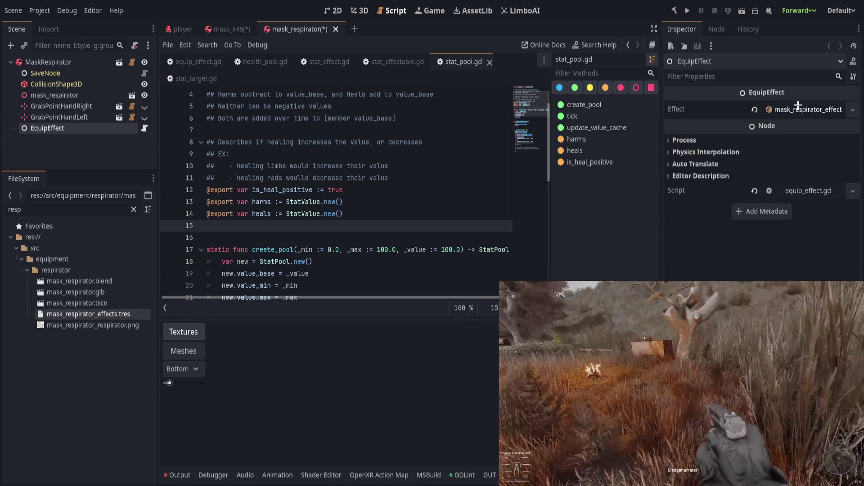
{"action": "left_click", "coordinate": [798, 106]}
{"action": "key", "text": "ctrl+s"}
{"action": "left_click", "coordinate": [777, 144]}
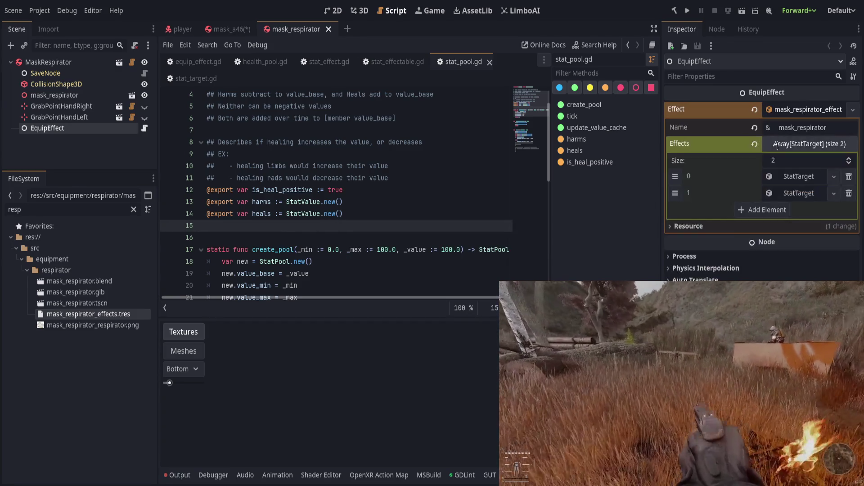
Set the radiation:heals value in mask_a46_effects.tres to 30 and save
{"action": "double_click", "coordinate": [119, 209]}
{"action": "type", "text": "effe"}
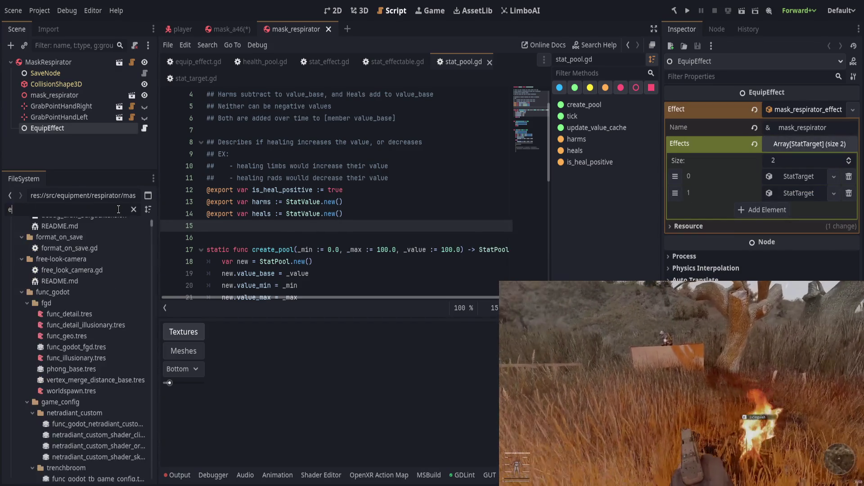
{"action": "type", "text": "cts"}
{"action": "left_click", "coordinate": [79, 347]}
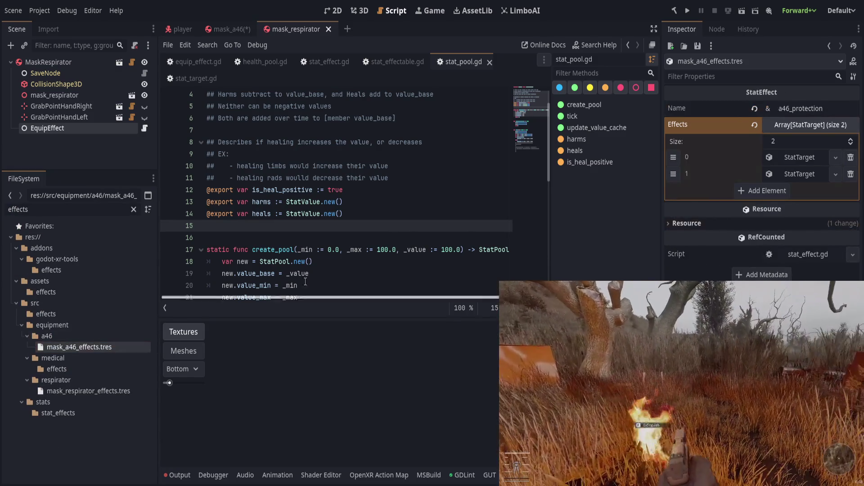
{"action": "left_click", "coordinate": [809, 179]}
{"action": "left_click", "coordinate": [797, 158]}
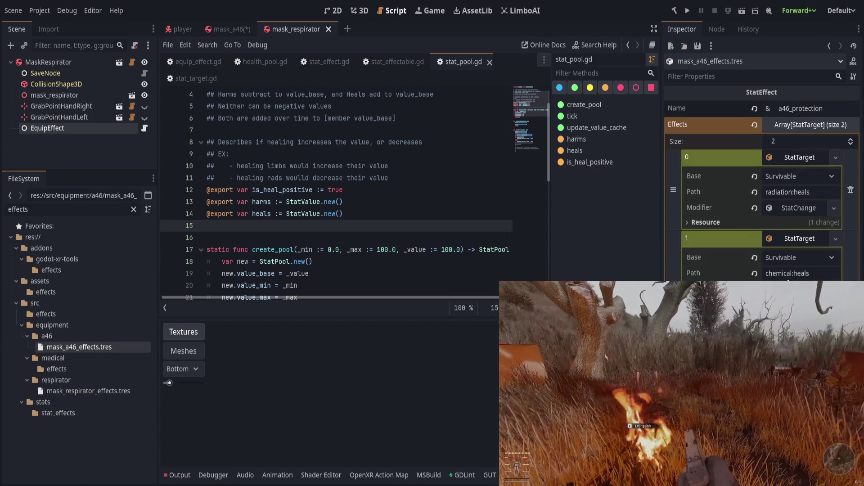
{"action": "left_click", "coordinate": [787, 208]}
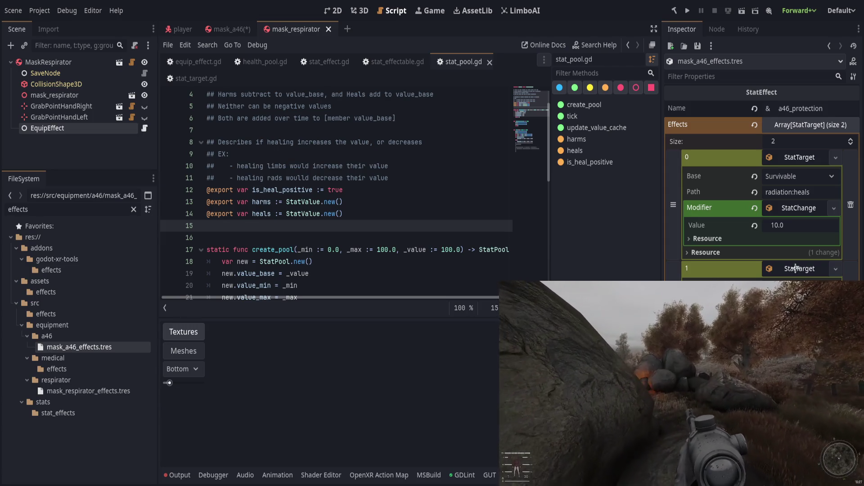
{"action": "left_click", "coordinate": [794, 227]}
{"action": "type", "text": "30"}
{"action": "key", "text": "Return"}
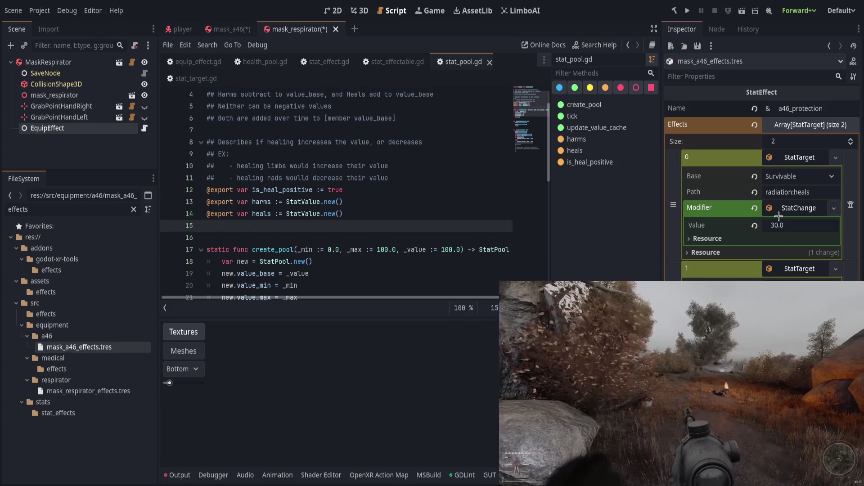
{"action": "key", "text": "ctrl+s"}
Check that mask_respirator_effects.tres also shows radiation:heals at 30.0, then open stat_target.gd
{"action": "left_click", "coordinate": [89, 391]}
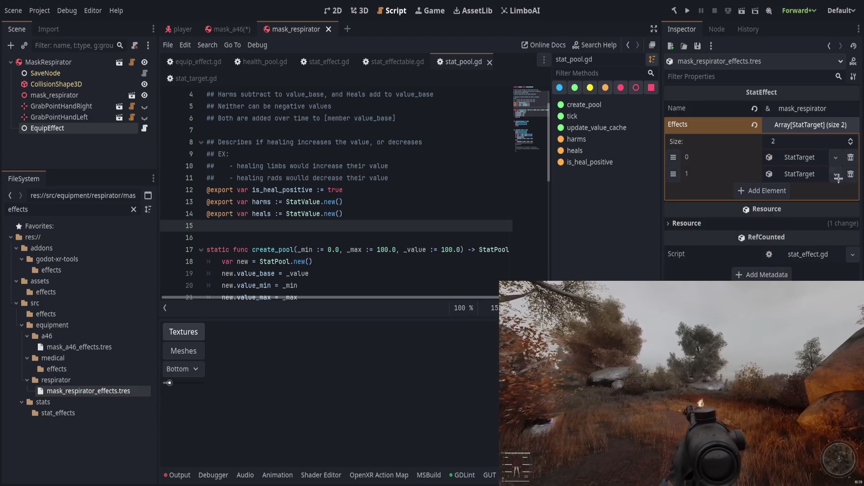
{"action": "left_click", "coordinate": [800, 175]}
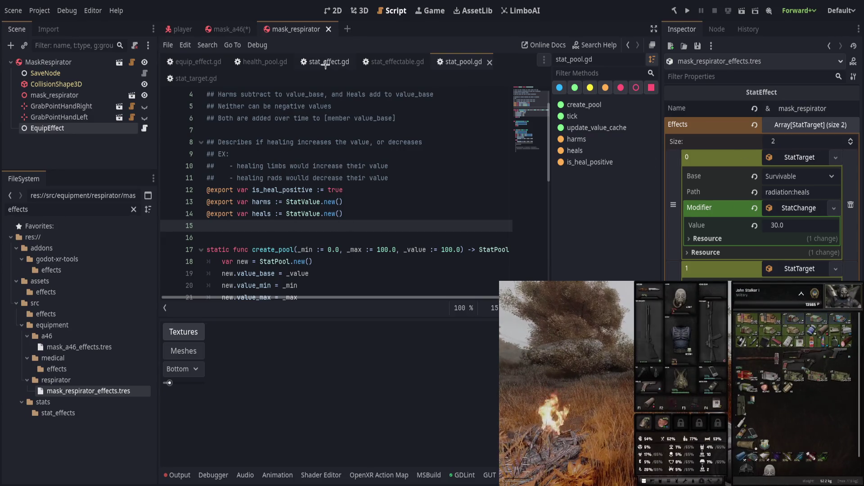
{"action": "left_click", "coordinate": [186, 78]}
Add an _init() in stat_target.gd setting resource_local_to_scene = true below the exports, and save the script
{"action": "scroll", "coordinate": [350, 236], "scroll_direction": "down", "scroll_amount": 3}
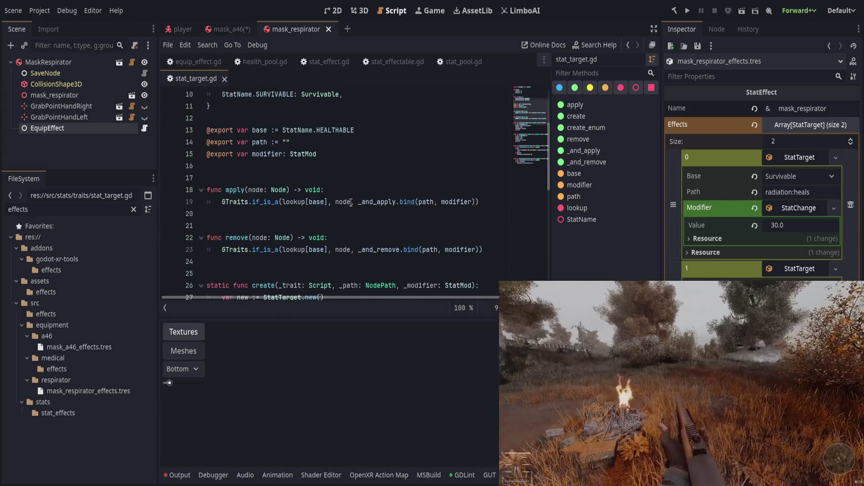
{"action": "left_click", "coordinate": [370, 165]}
{"action": "key", "text": "Down"}
{"action": "type", "text": "func _"}
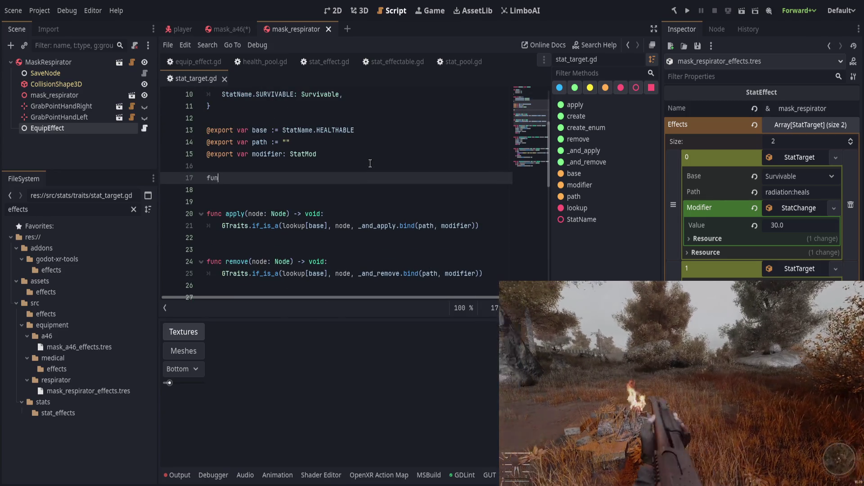
{"action": "key", "text": "Return"}
{"action": "key", "text": "Return"}
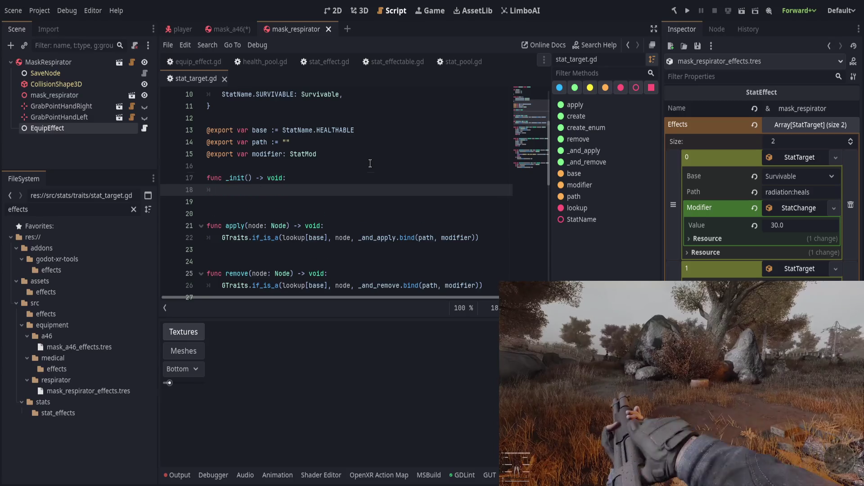
{"action": "type", "text": "resource"}
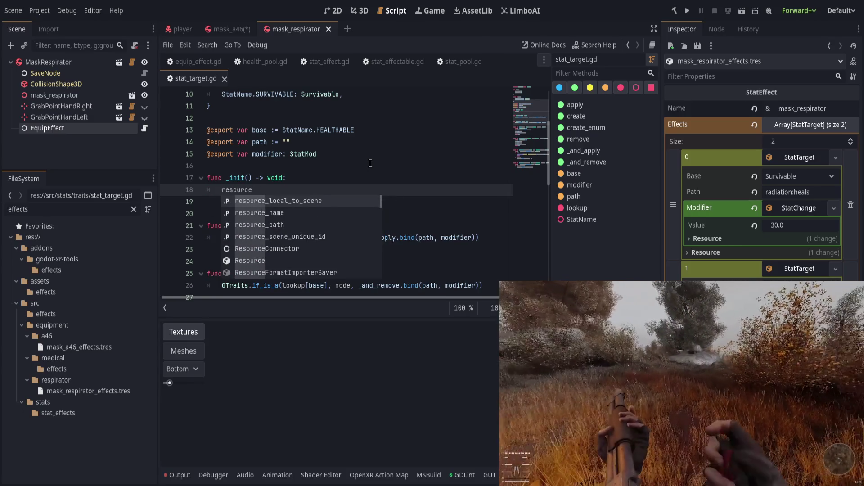
{"action": "key", "text": "Return"}
{"action": "type", "text": "= true"}
{"action": "key", "text": "ctrl+s"}
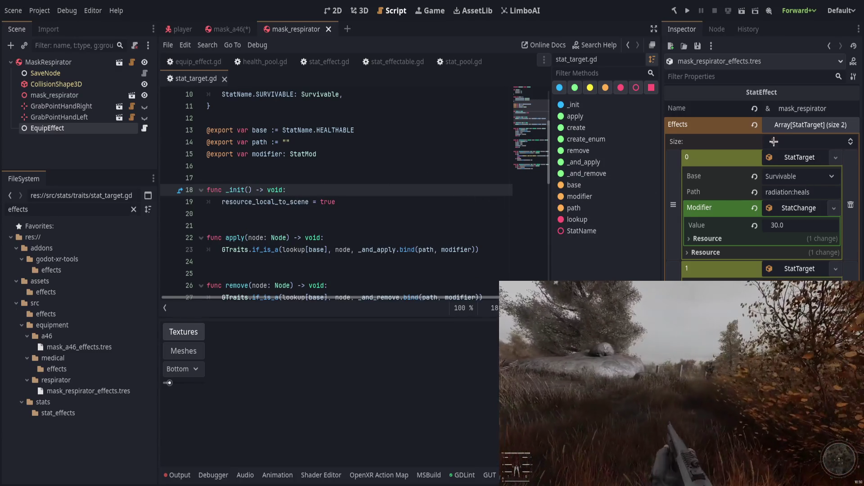
{"action": "left_click", "coordinate": [796, 124]}
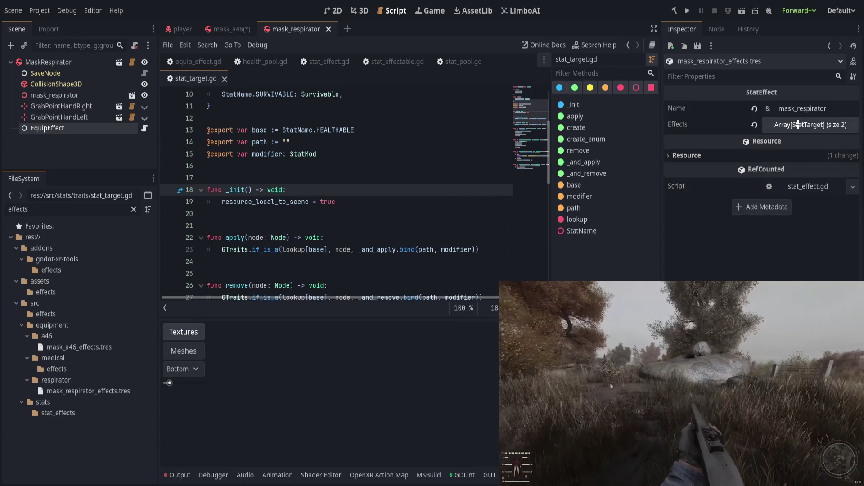
Open the A46 mask's effects resource and expand its StatTarget entries to show the radiation heal value of 30.0
{"action": "left_click", "coordinate": [792, 123]}
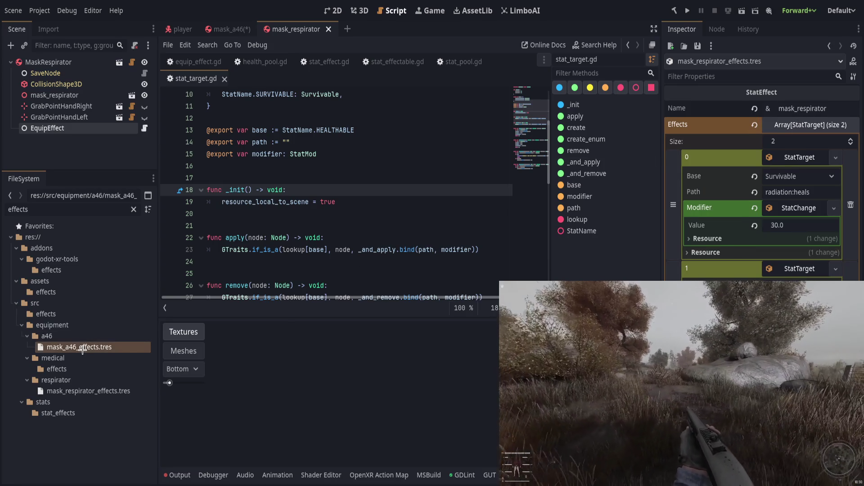
{"action": "left_click", "coordinate": [83, 348]}
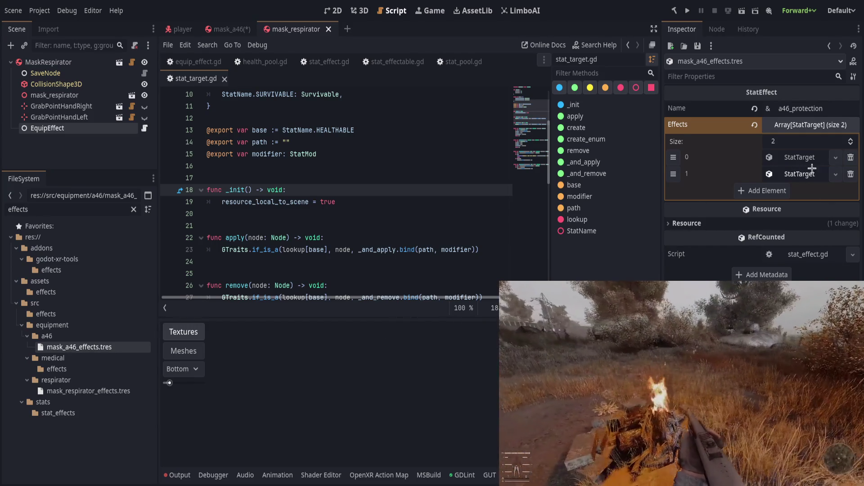
{"action": "left_click", "coordinate": [795, 174]}
{"action": "left_click", "coordinate": [795, 157]}
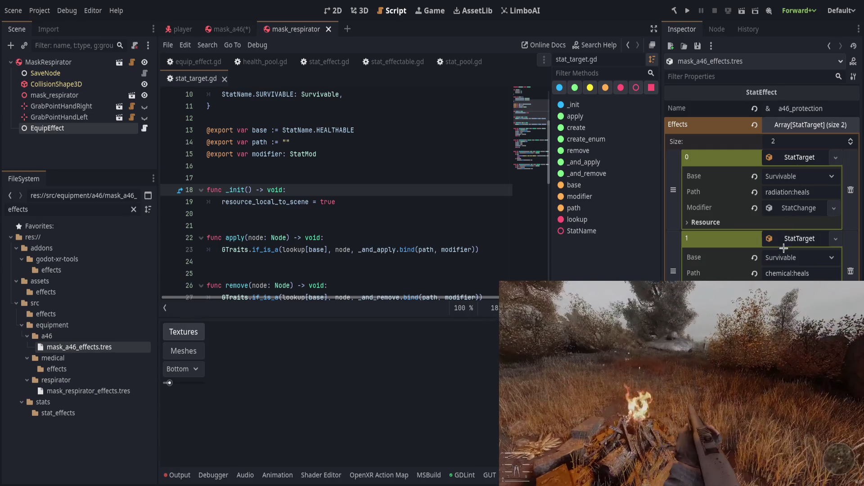
{"action": "left_click", "coordinate": [792, 208]}
Compare the respirator's and A46 mask's chemical and radiation heal modifiers, confirming the respirator's radiation:heals is 10.0
{"action": "double_click", "coordinate": [88, 392]}
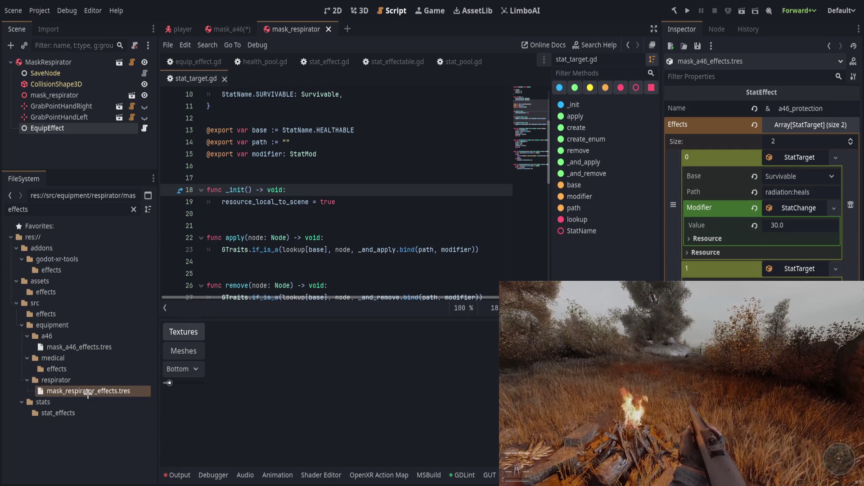
{"action": "left_click", "coordinate": [795, 174]}
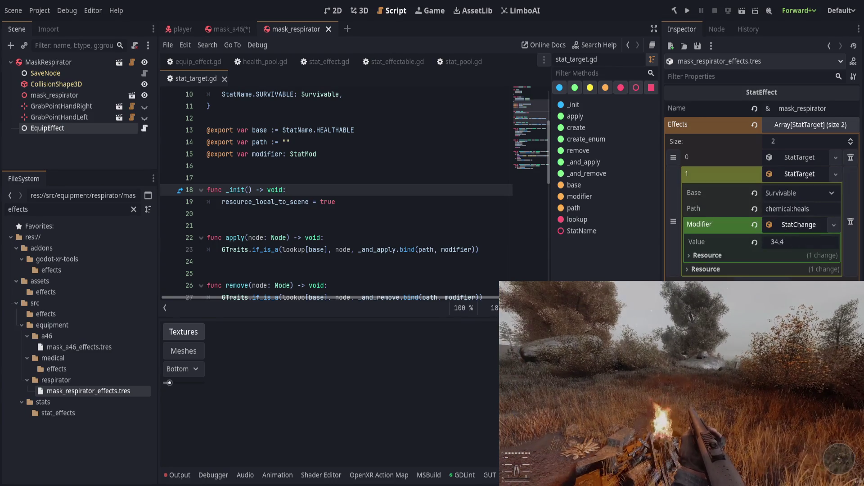
{"action": "double_click", "coordinate": [81, 348]}
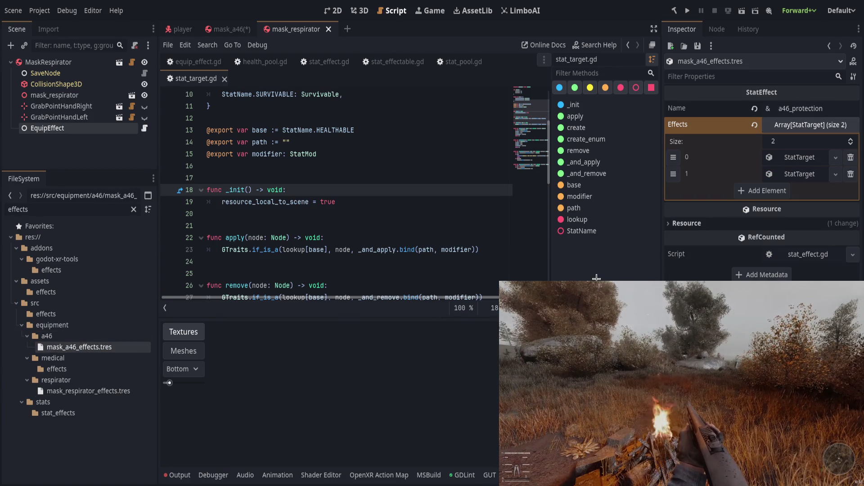
{"action": "left_click", "coordinate": [776, 175]}
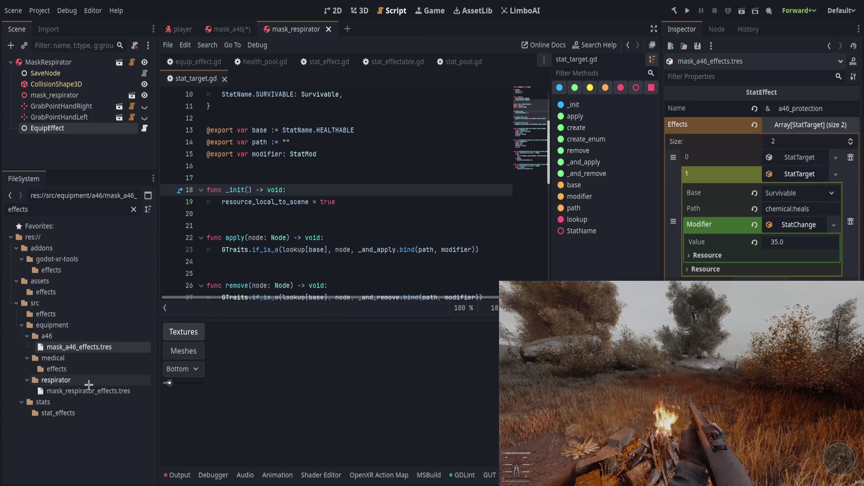
{"action": "double_click", "coordinate": [88, 392]}
{"action": "left_click", "coordinate": [780, 158]}
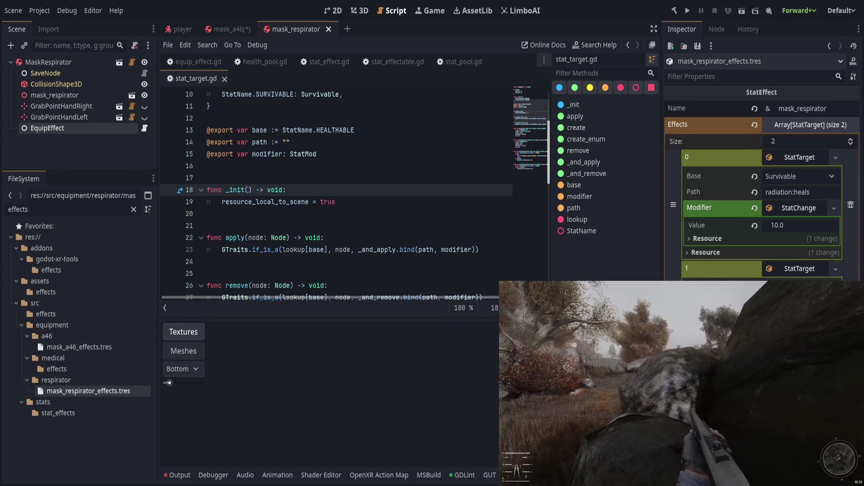
Collapse the respirator's effect entries and clear the FileSystem filter to show the full project tree
{"action": "left_click", "coordinate": [785, 213]}
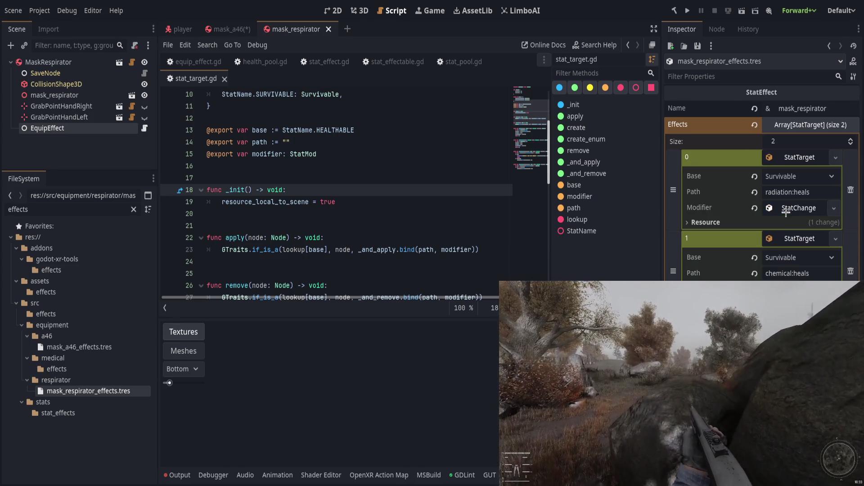
{"action": "left_click", "coordinate": [793, 241]}
{"action": "left_click", "coordinate": [793, 157]}
{"action": "left_click", "coordinate": [810, 125]}
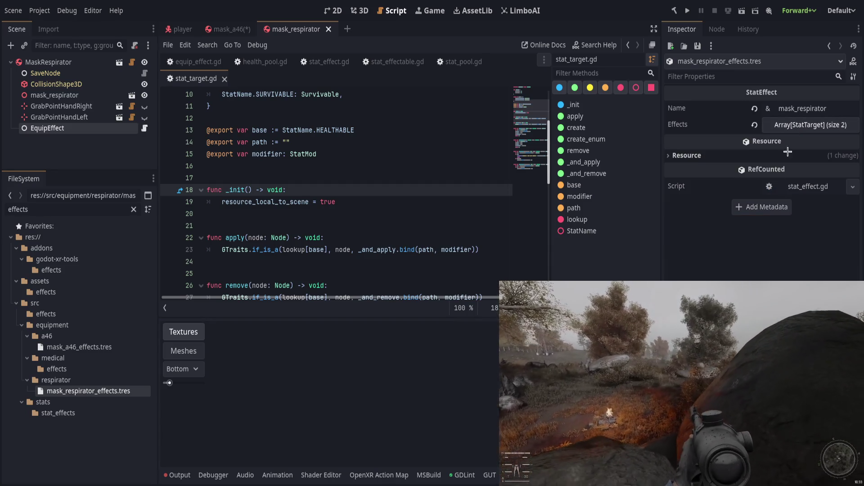
{"action": "left_click", "coordinate": [133, 210]}
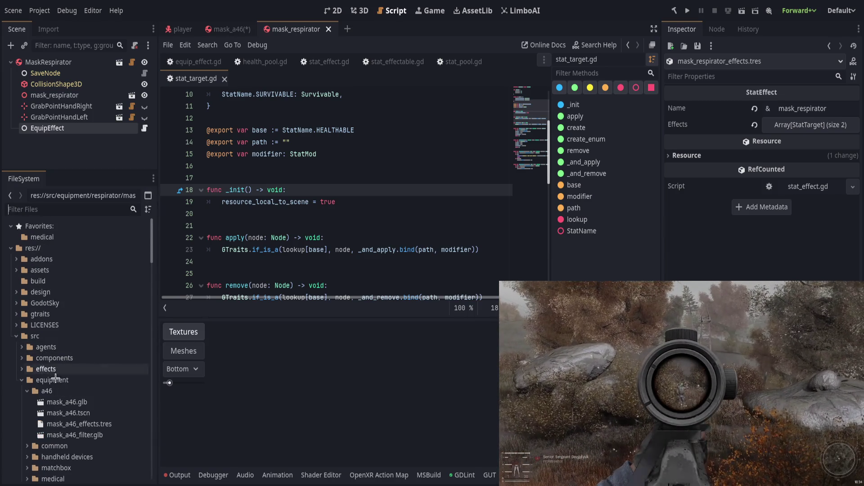
Collapse the a46 and respirator folders and open equipment > medical > effects > injector_rad_cure.tres
{"action": "left_click", "coordinate": [27, 391]}
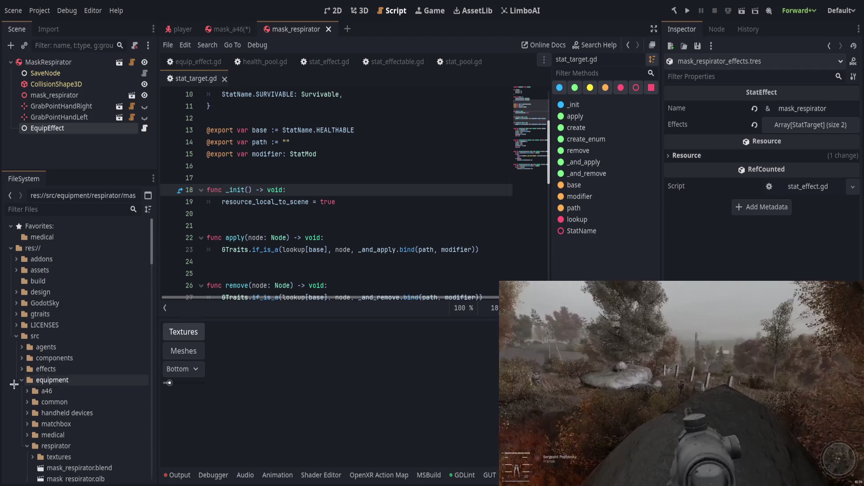
{"action": "scroll", "coordinate": [23, 387], "scroll_direction": "down", "scroll_amount": 3}
{"action": "left_click", "coordinate": [27, 382]}
{"action": "left_click", "coordinate": [27, 371]}
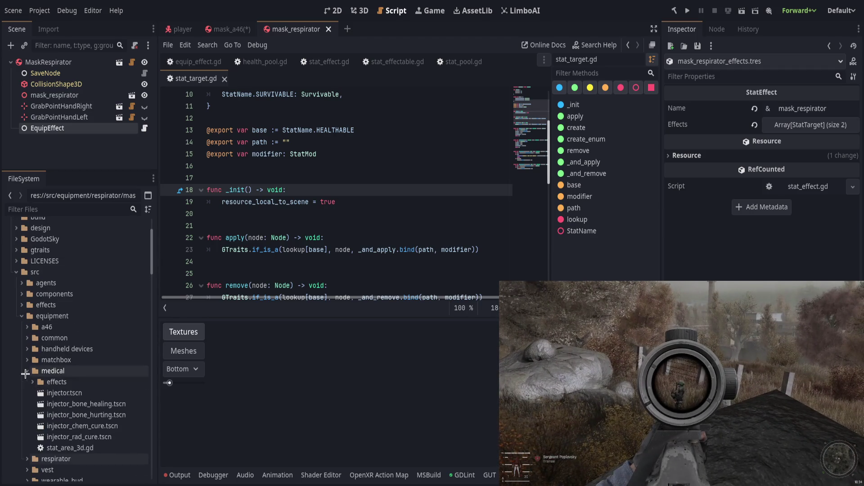
{"action": "left_click", "coordinate": [32, 381]}
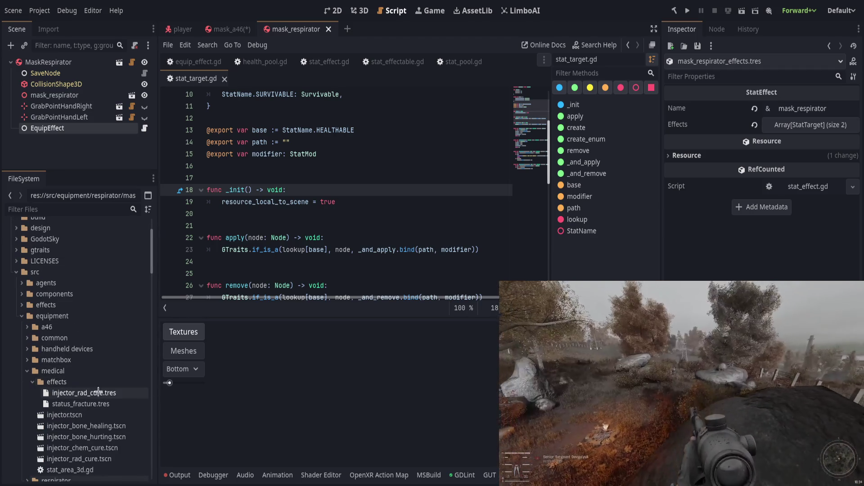
{"action": "left_click", "coordinate": [88, 392]}
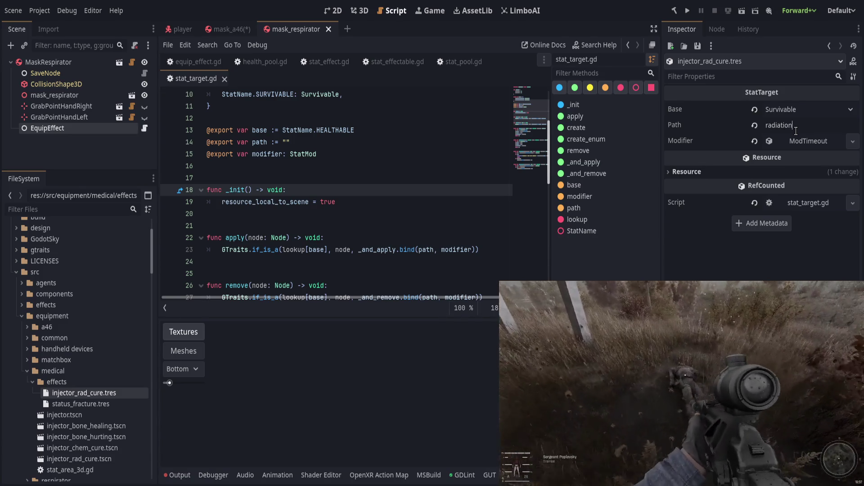
Expand injector_rad_cure's ModTimeout > ModTicking > StatChange to check the -5.0 radiation change, then collapse it
{"action": "left_click", "coordinate": [802, 143]}
{"action": "left_click", "coordinate": [800, 155]}
{"action": "left_click", "coordinate": [796, 176]}
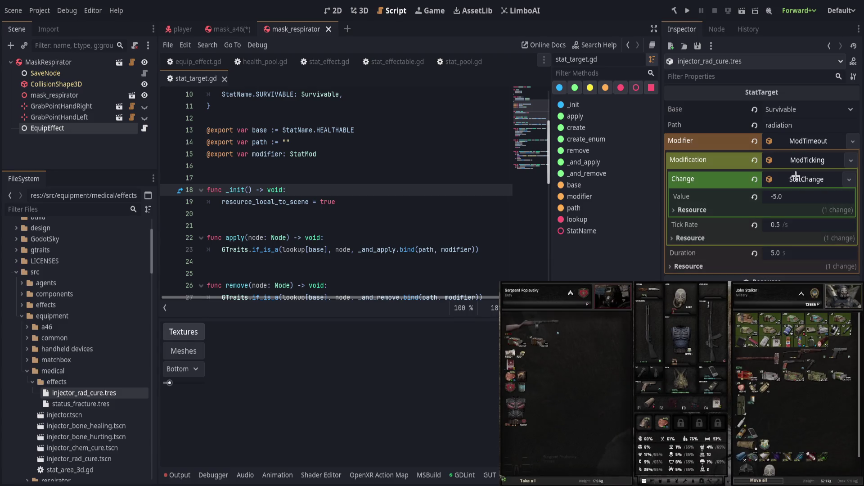
{"action": "left_click", "coordinate": [803, 141]}
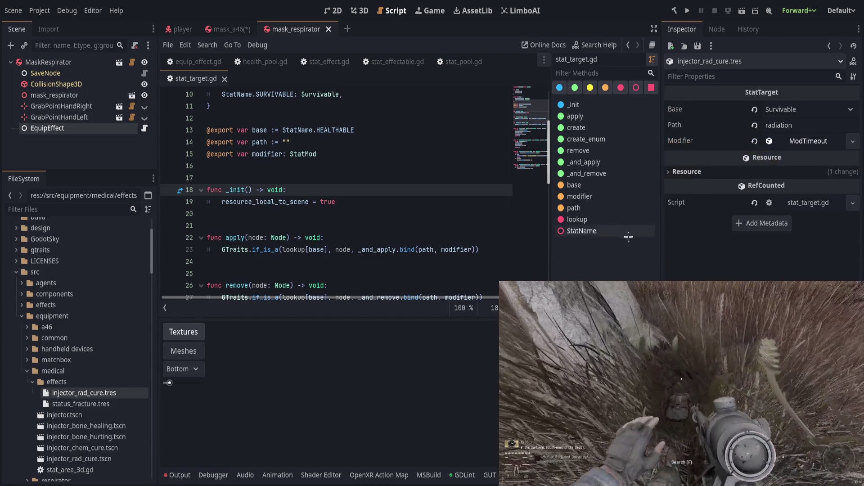
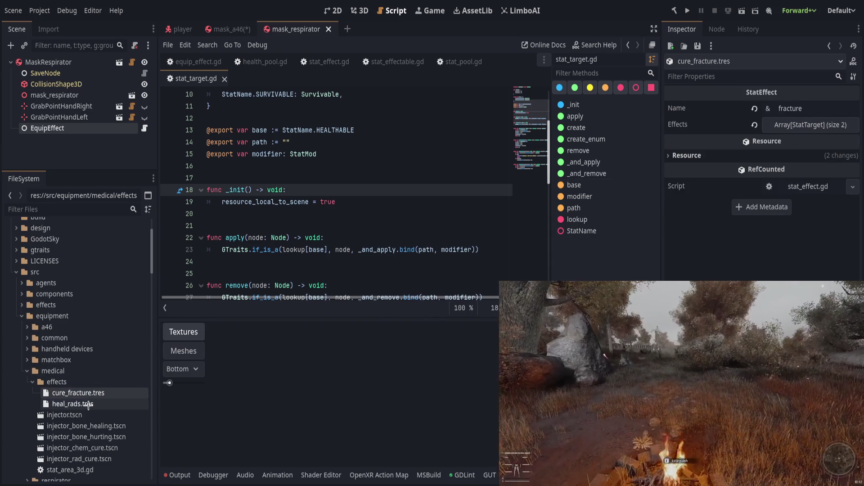
Compare the heal_rads resource and its ModTimeout modifier against the fracture effect's StatTarget entries
{"action": "left_click", "coordinate": [72, 404]}
{"action": "left_click", "coordinate": [78, 393]}
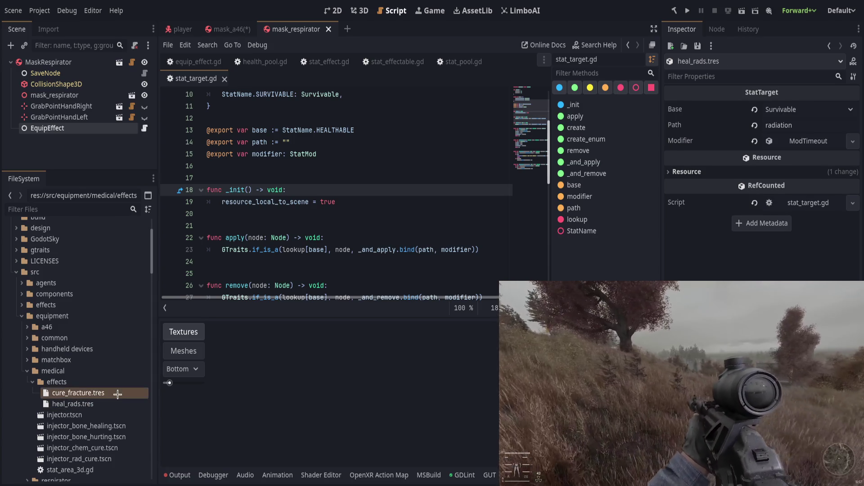
{"action": "left_click", "coordinate": [785, 126]}
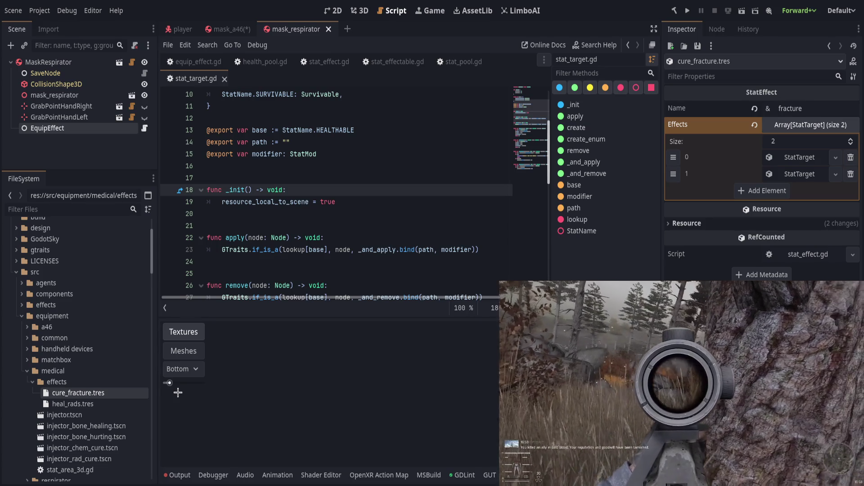
{"action": "left_click", "coordinate": [122, 402]}
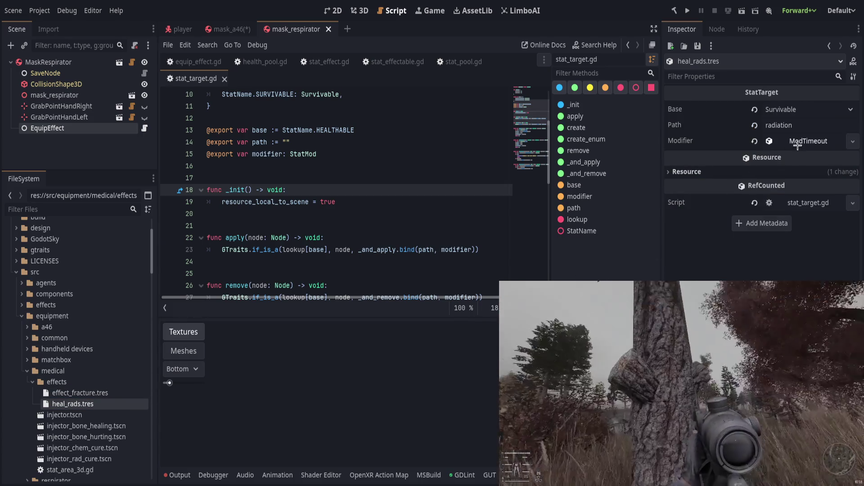
{"action": "left_click", "coordinate": [808, 140]}
{"action": "mouse_move", "coordinate": [809, 141]}
{"action": "left_mouse_down"}
{"action": "mouse_move", "coordinate": [143, 384]}
{"action": "mouse_move", "coordinate": [120, 404]}
{"action": "mouse_move", "coordinate": [108, 393]}
{"action": "left_mouse_up"}
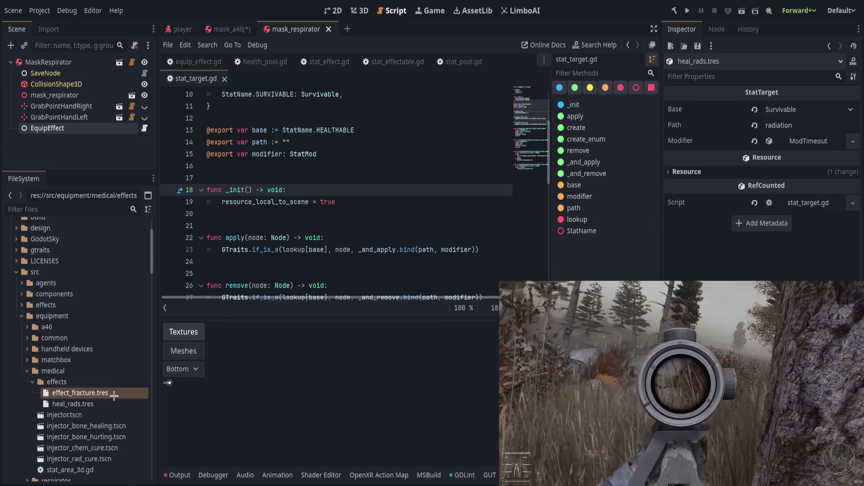
{"action": "left_click", "coordinate": [108, 393]}
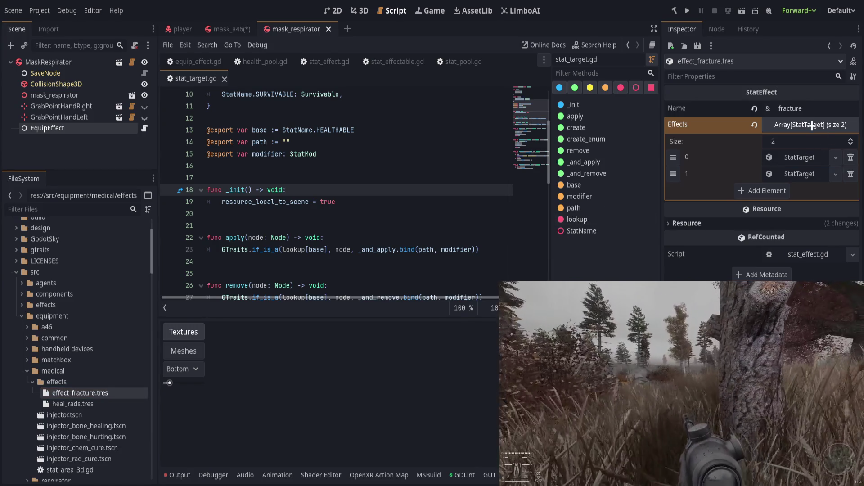
Delete both StatTarget entries from effect_fracture.tres, leaving its Effects array at size 0
{"action": "left_click", "coordinate": [803, 130]}
{"action": "left_click", "coordinate": [793, 124]}
{"action": "left_click", "coordinate": [796, 169]}
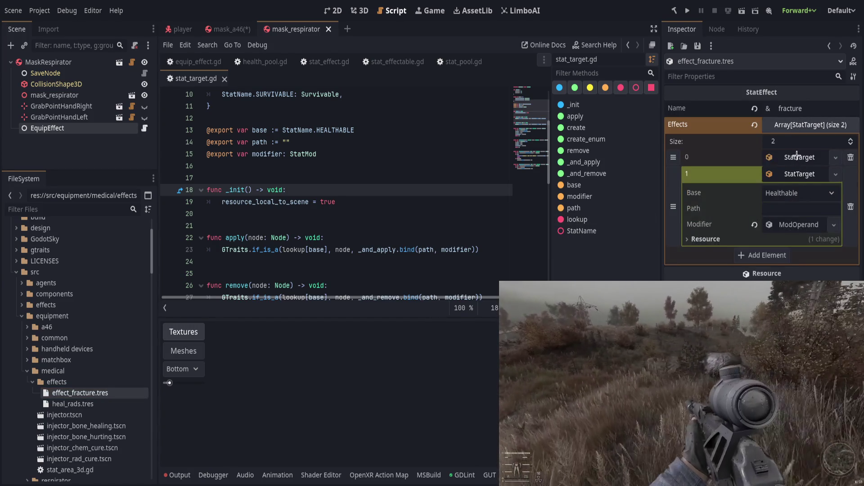
{"action": "left_click", "coordinate": [791, 159]}
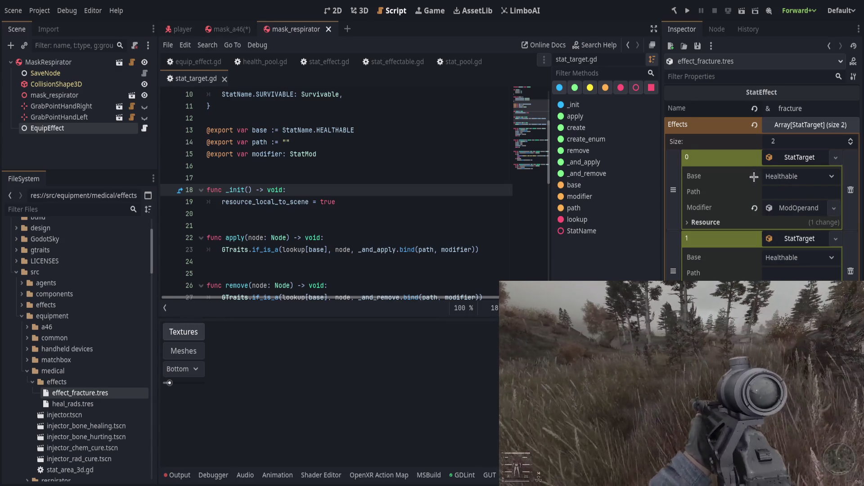
{"action": "left_click", "coordinate": [797, 157]}
{"action": "left_click", "coordinate": [850, 158]}
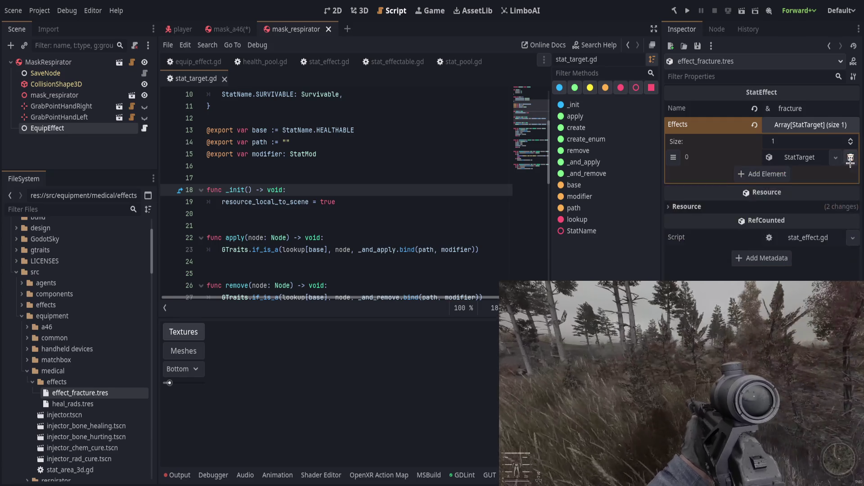
{"action": "left_click", "coordinate": [850, 160]}
{"action": "left_click", "coordinate": [796, 125]}
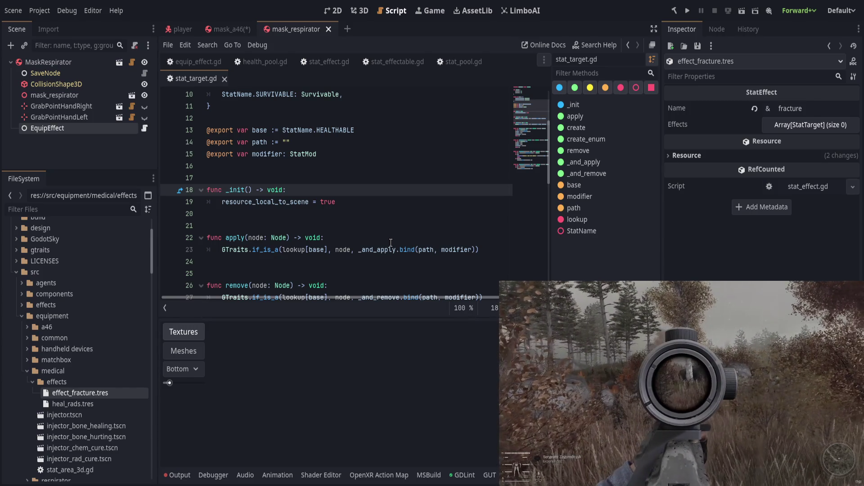
{"action": "double_click", "coordinate": [86, 382]}
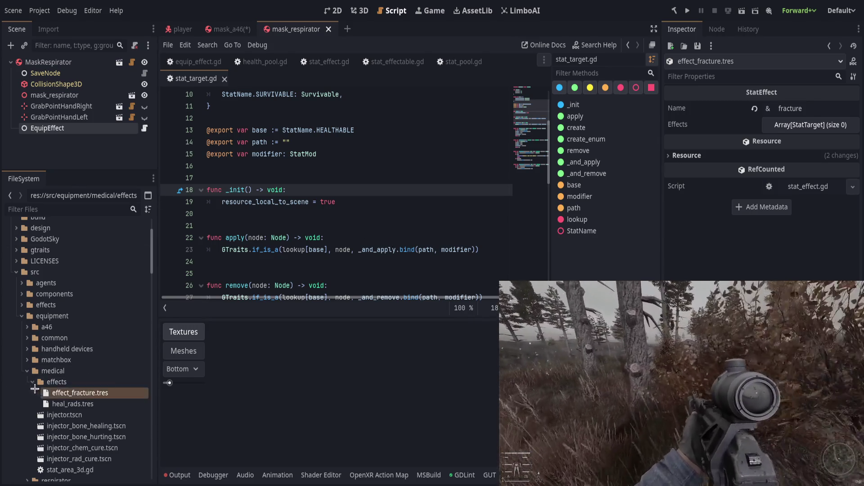
Open the injector_bone_healing.tscn scene from the effects folder
{"action": "left_click", "coordinate": [83, 394]}
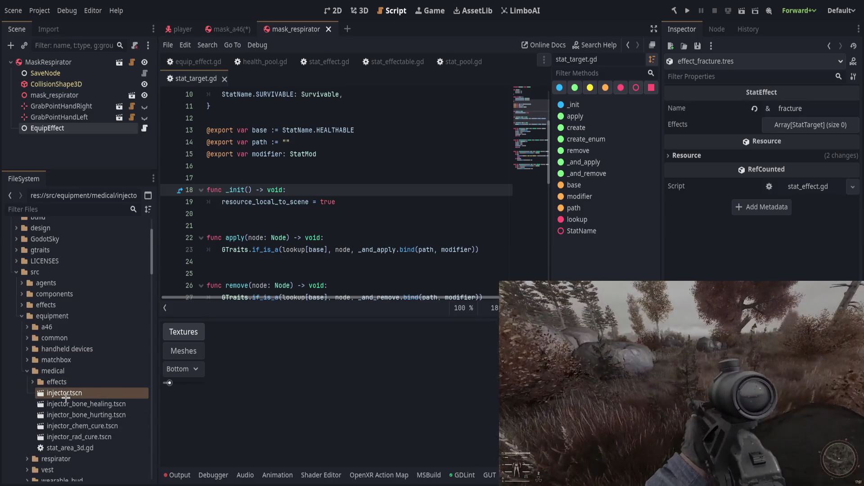
{"action": "left_click", "coordinate": [27, 382]}
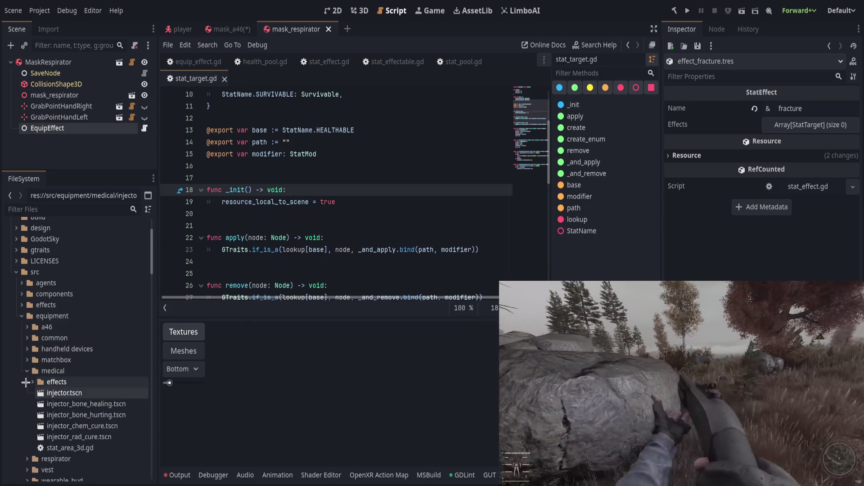
{"action": "left_click", "coordinate": [32, 382]}
{"action": "left_click", "coordinate": [61, 402]}
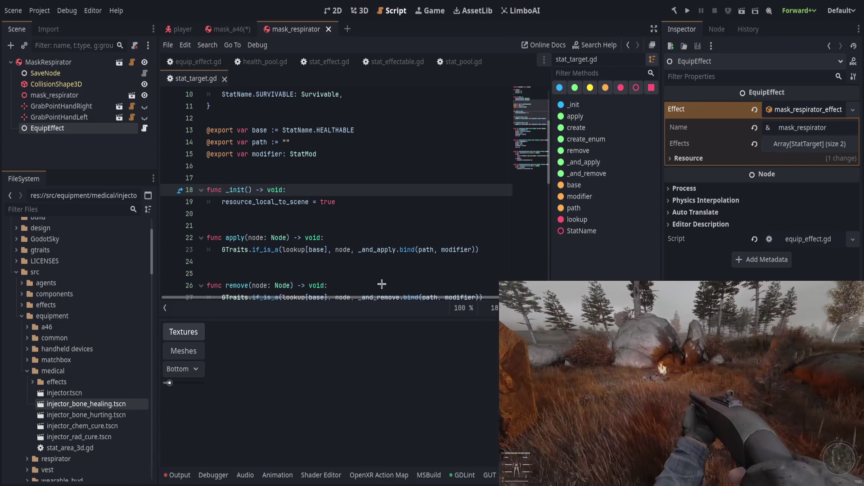
{"action": "key", "text": "Return"}
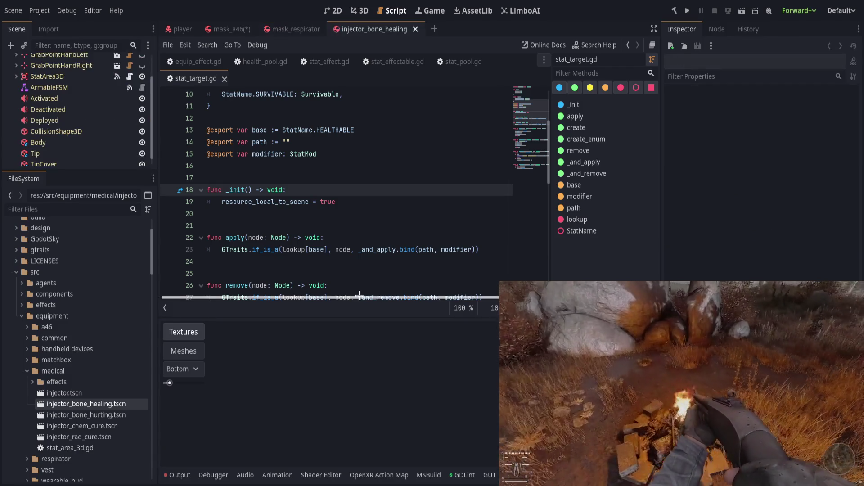
Expand StatArea3D in the Scene tree and open its stat_area_3d.gd script
{"action": "mouse_move", "coordinate": [105, 172]}
{"action": "left_mouse_down"}
{"action": "mouse_move", "coordinate": [98, 352]}
{"action": "mouse_move", "coordinate": [86, 212]}
{"action": "left_mouse_up"}
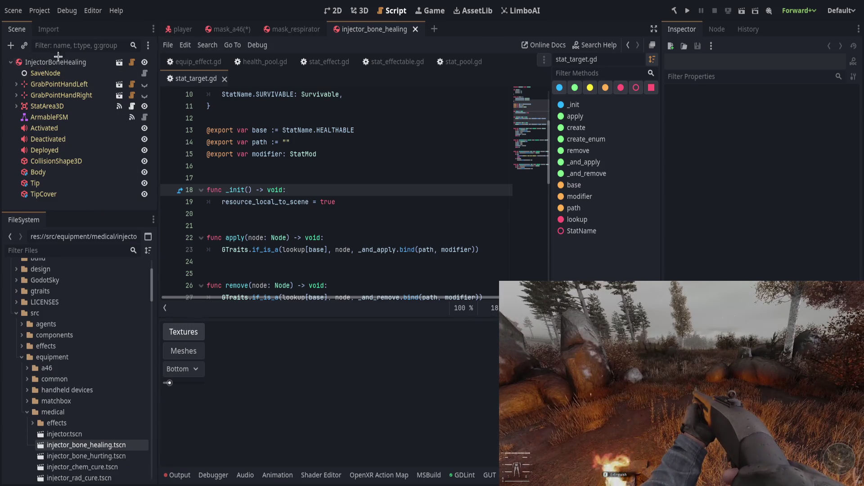
{"action": "left_click", "coordinate": [16, 105]}
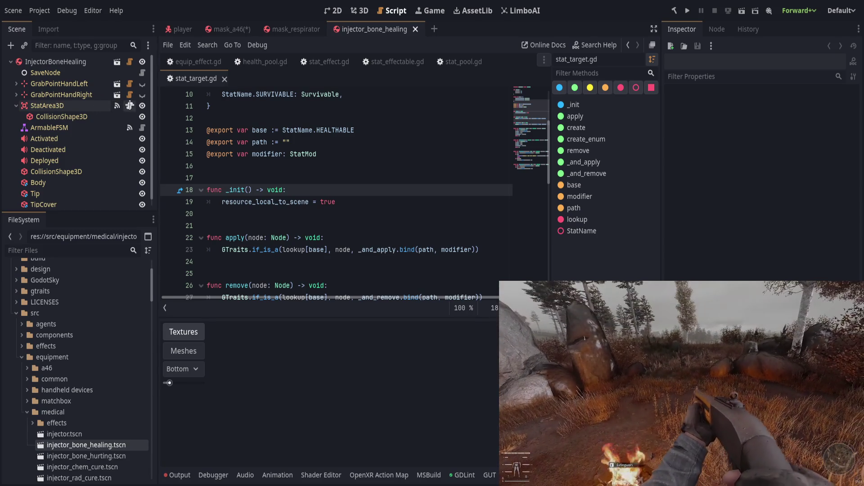
{"action": "left_click", "coordinate": [130, 105]}
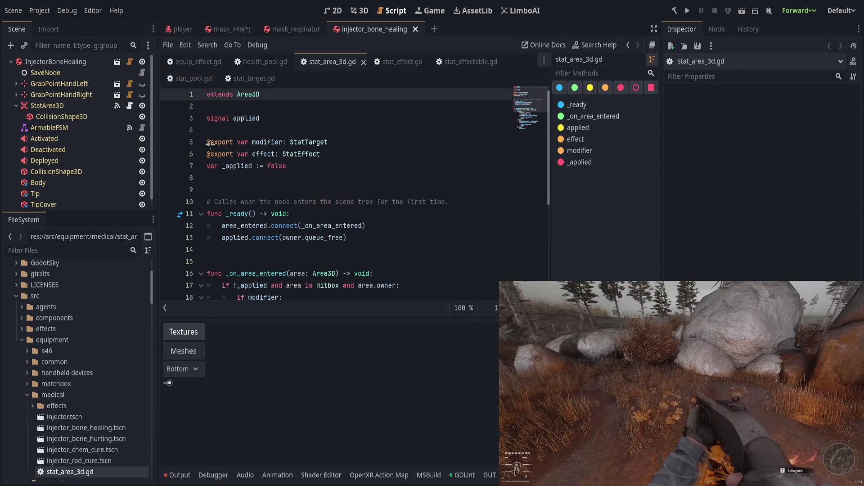
{"action": "scroll", "coordinate": [379, 219], "scroll_direction": "down", "scroll_amount": 3}
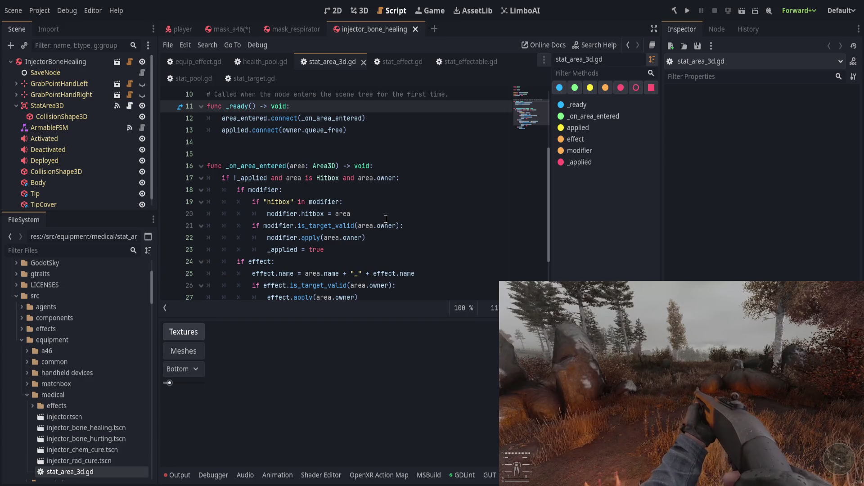
{"action": "scroll", "coordinate": [386, 219], "scroll_direction": "down", "scroll_amount": 2}
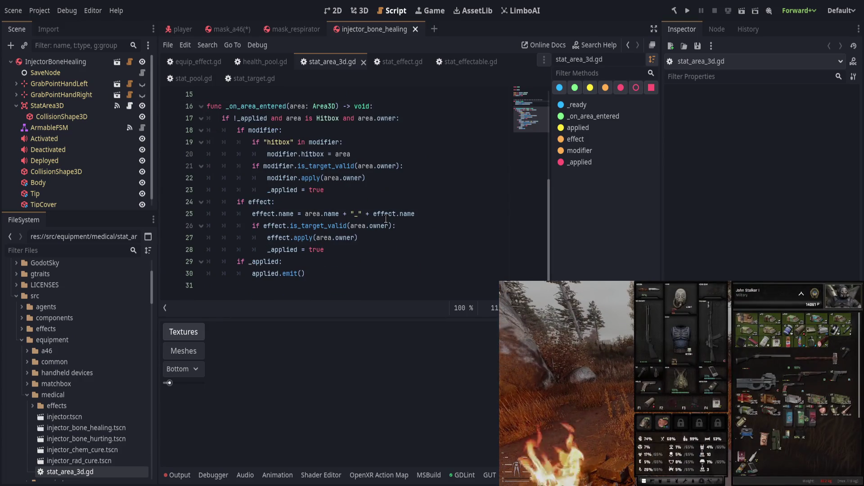
{"action": "scroll", "coordinate": [387, 219], "scroll_direction": "up", "scroll_amount": 4}
{"action": "scroll", "coordinate": [405, 194], "scroll_direction": "down", "scroll_amount": 2}
{"action": "mouse_move", "coordinate": [408, 189]}
{"action": "left_mouse_down"}
{"action": "mouse_move", "coordinate": [434, 200]}
{"action": "mouse_move", "coordinate": [433, 257]}
{"action": "left_mouse_up"}
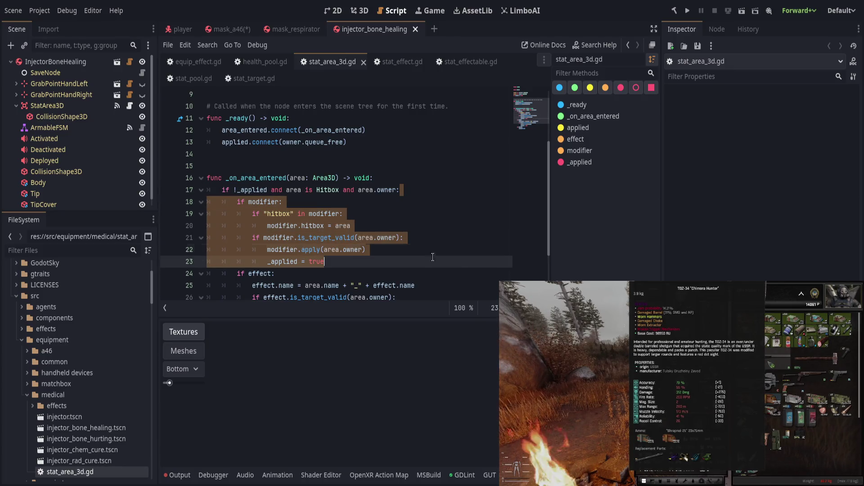
{"action": "scroll", "coordinate": [385, 237], "scroll_direction": "up", "scroll_amount": 2}
{"action": "left_click_drag", "start_coordinate": [312, 318], "coordinate": [273, 437]}
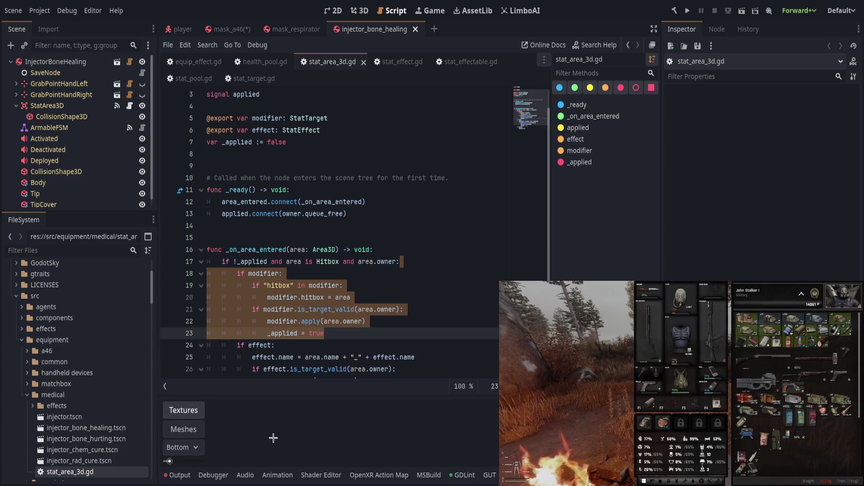
{"action": "left_click", "coordinate": [180, 476]}
{"action": "left_click", "coordinate": [173, 472]}
{"action": "left_click", "coordinate": [173, 475]}
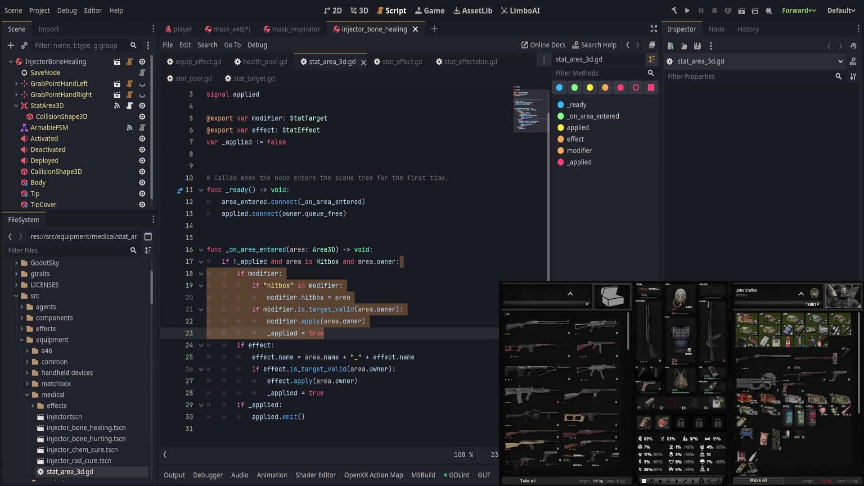
{"action": "left_click", "coordinate": [530, 481]}
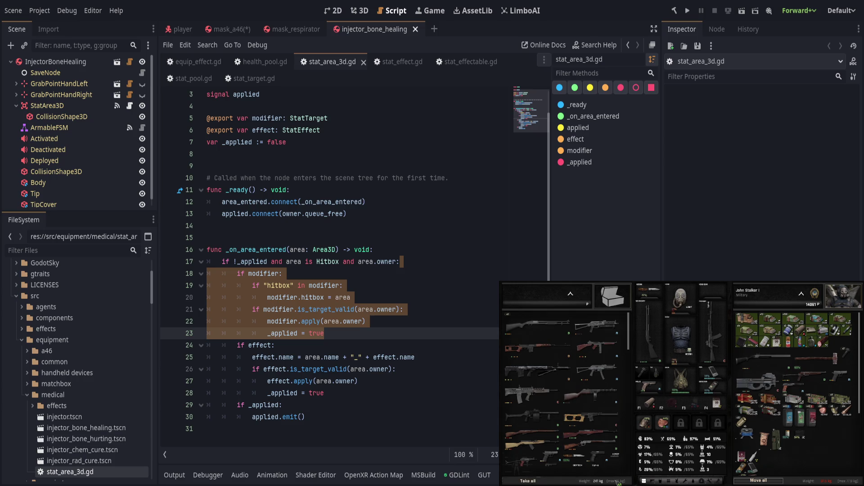
{"action": "left_click", "coordinate": [772, 481]}
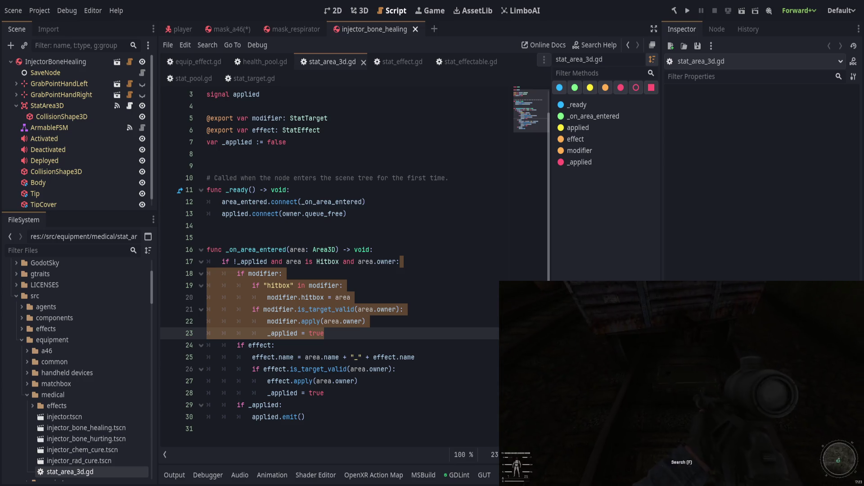
{"action": "left_click_drag", "start_coordinate": [630, 337], "coordinate": [630, 401]}
{"action": "double_click", "coordinate": [616, 403]}
{"action": "double_click", "coordinate": [512, 417]}
{"action": "double_click", "coordinate": [546, 415]}
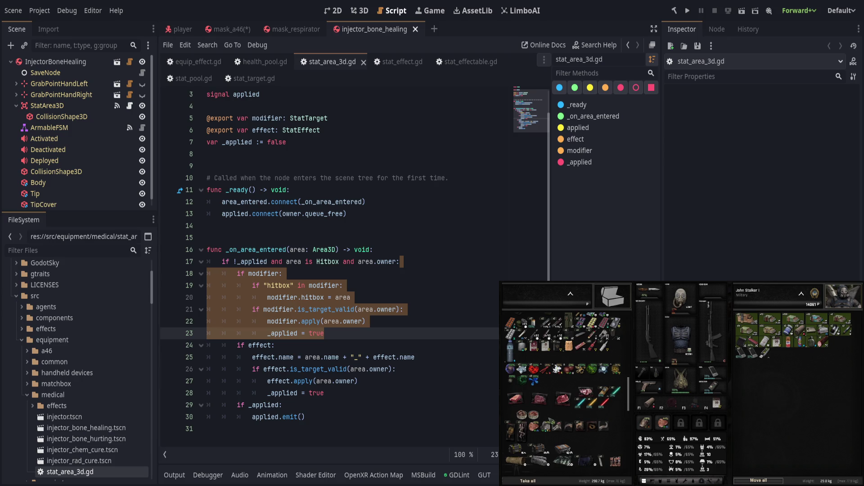
{"action": "key", "text": "Tab"}
{"action": "key", "text": "Tab"}
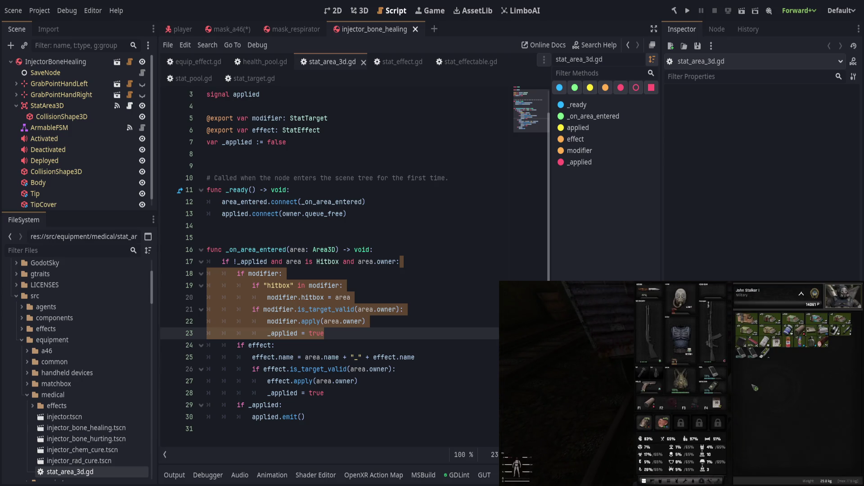
{"action": "double_click", "coordinate": [718, 375]}
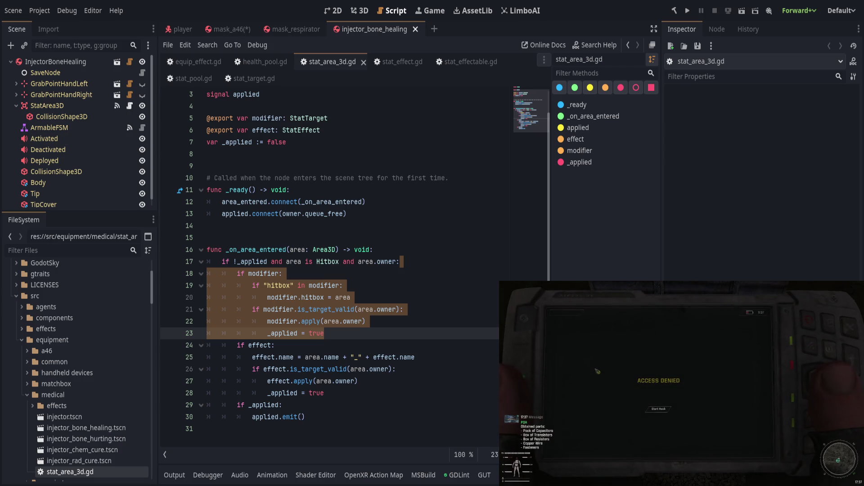
{"action": "left_click", "coordinate": [661, 411]}
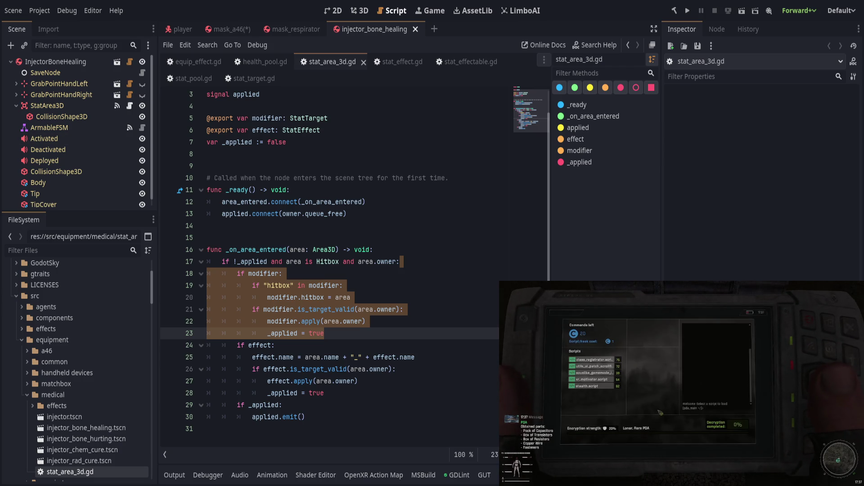
{"action": "left_click", "coordinate": [605, 386]}
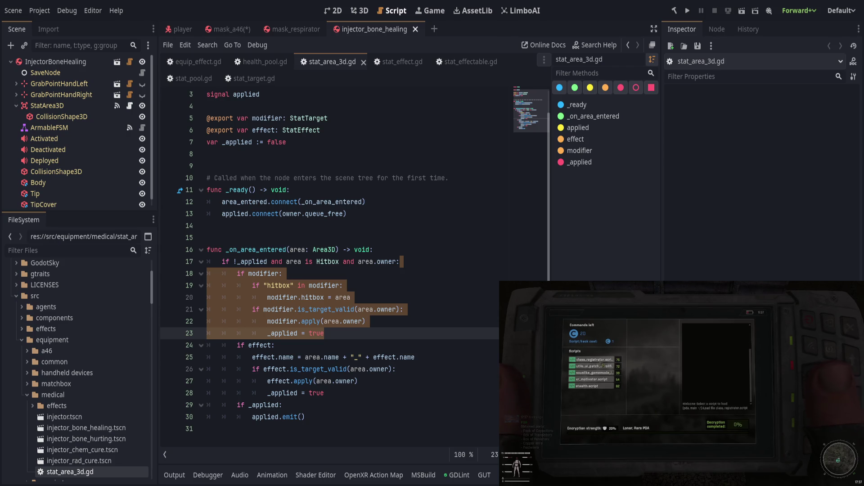
{"action": "left_click", "coordinate": [399, 254]}
{"action": "scroll", "coordinate": [402, 260], "scroll_direction": "up", "scroll_amount": 1}
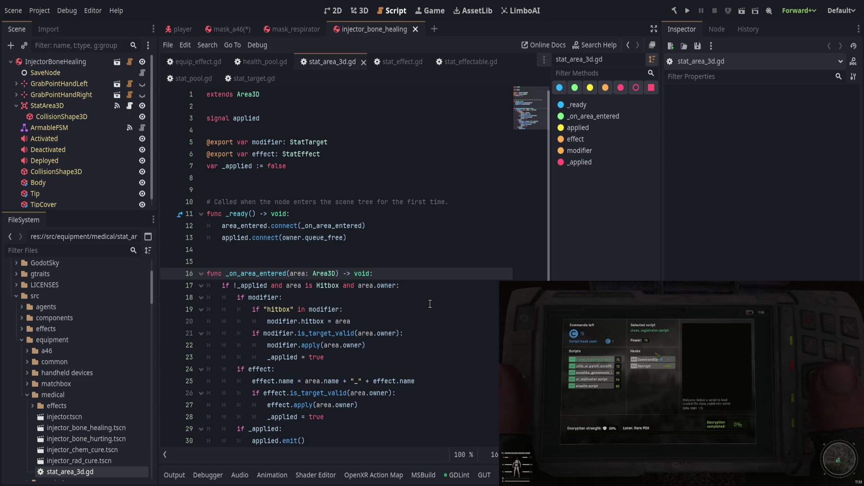
{"action": "double_click", "coordinate": [280, 344]}
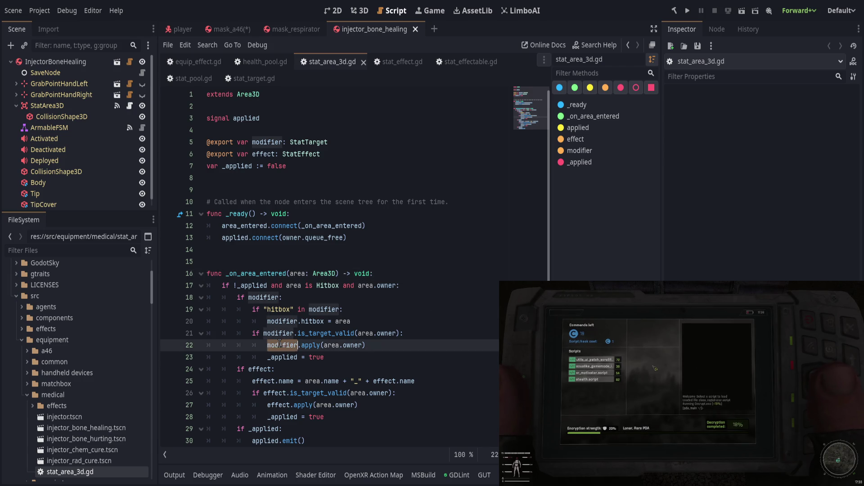
{"action": "left_click", "coordinate": [282, 405]}
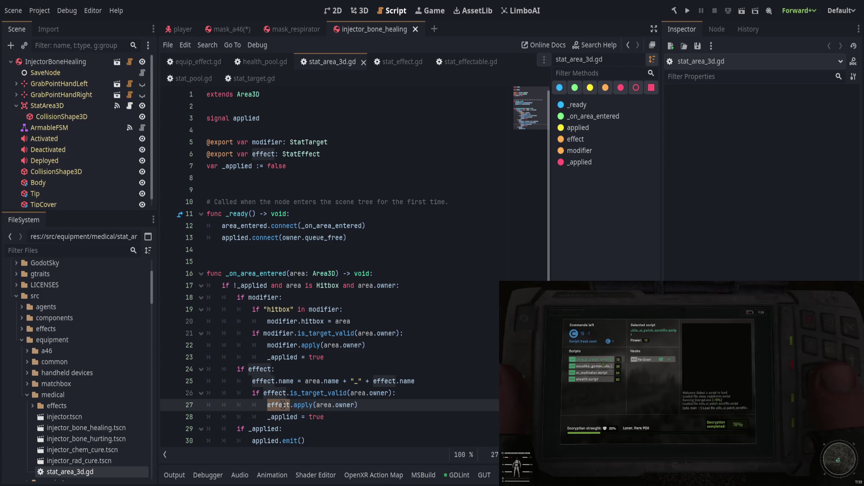
{"action": "left_click", "coordinate": [423, 334]}
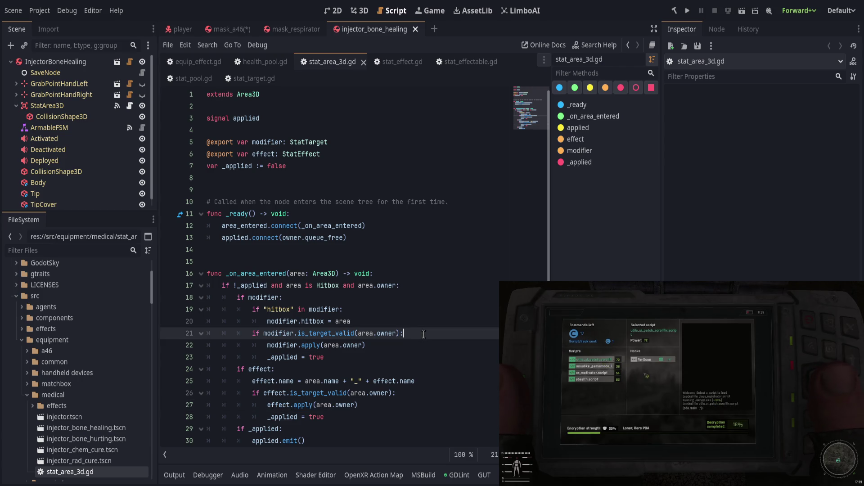
{"action": "left_click", "coordinate": [260, 383]}
{"action": "left_click", "coordinate": [458, 382]}
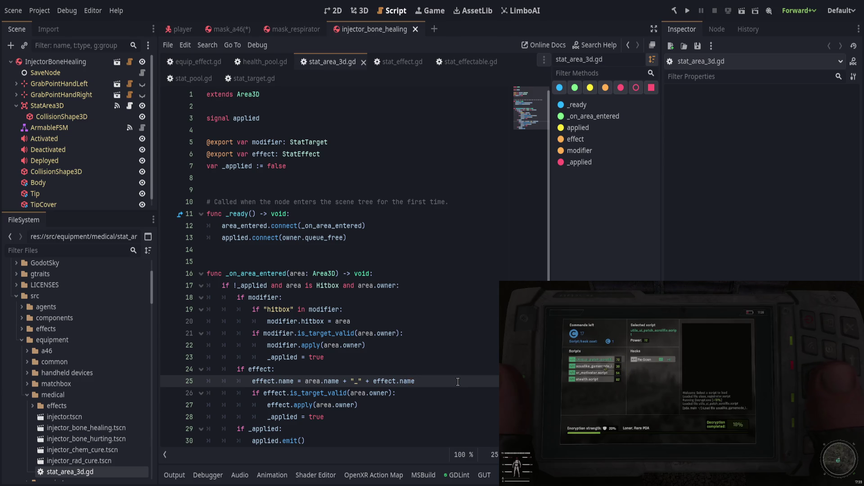
{"action": "left_click", "coordinate": [423, 273]}
{"action": "left_click", "coordinate": [422, 284]}
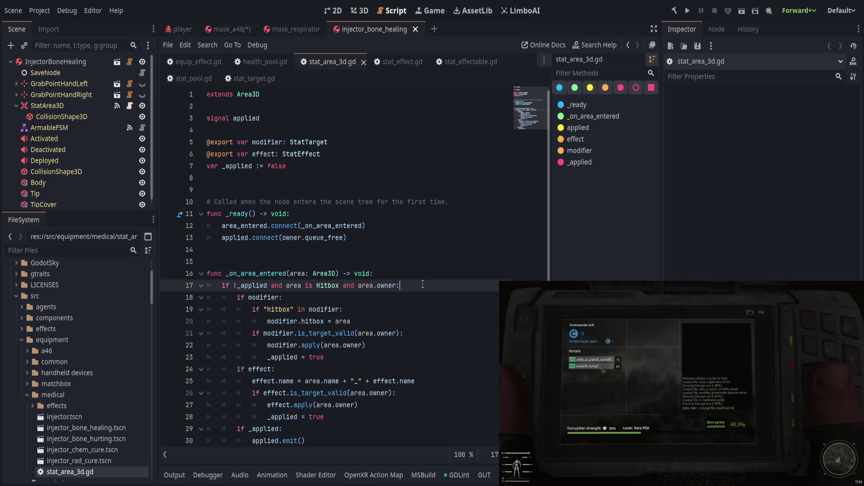
Insert a StatTarget.create() call under the Hitbox check, then jump to the StatEffect class definition
{"action": "key", "text": "Return"}
{"action": "key", "text": "Return"}
{"action": "key", "text": "Return"}
{"action": "key", "text": "Up"}
{"action": "key", "text": "Up"}
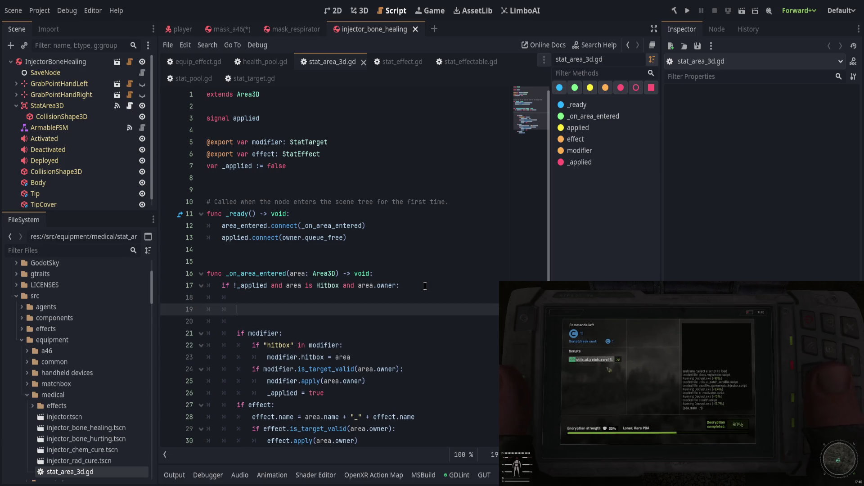
{"action": "type", "text": "Stat"}
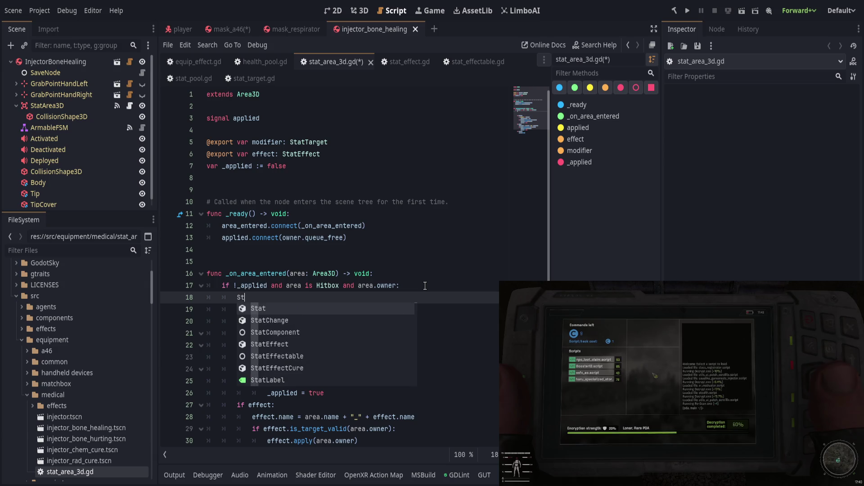
{"action": "type", "text": "Target.crea"}
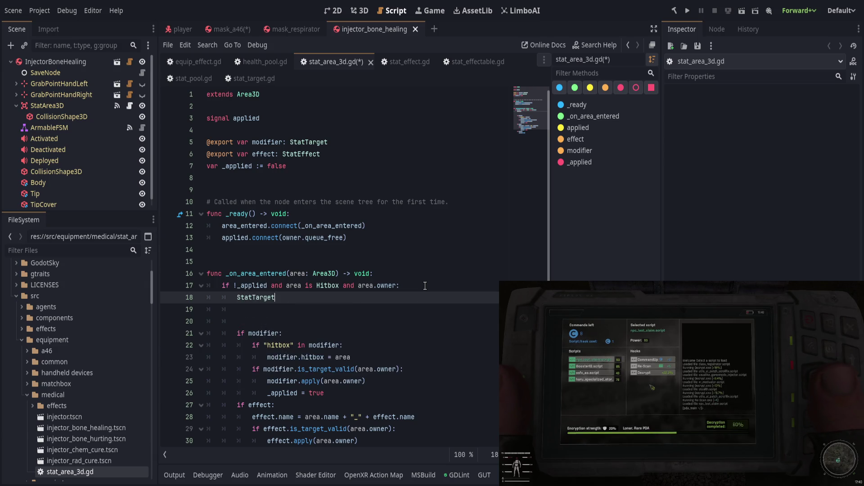
{"action": "type", "text": "te"}
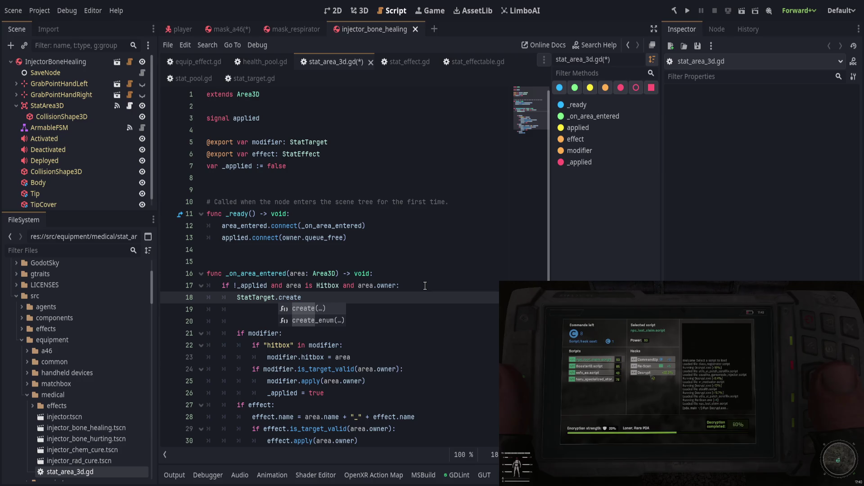
{"action": "key", "text": "Return"}
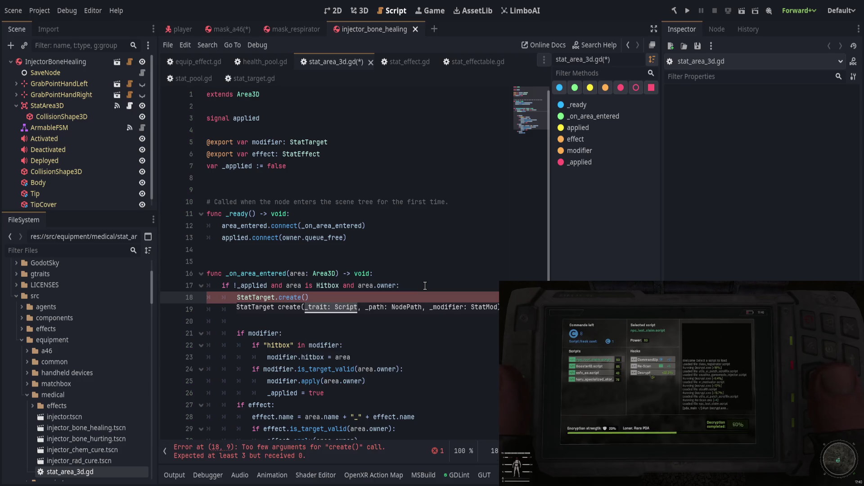
{"action": "key", "text": "End"}
{"action": "key", "text": "shift+Home"}
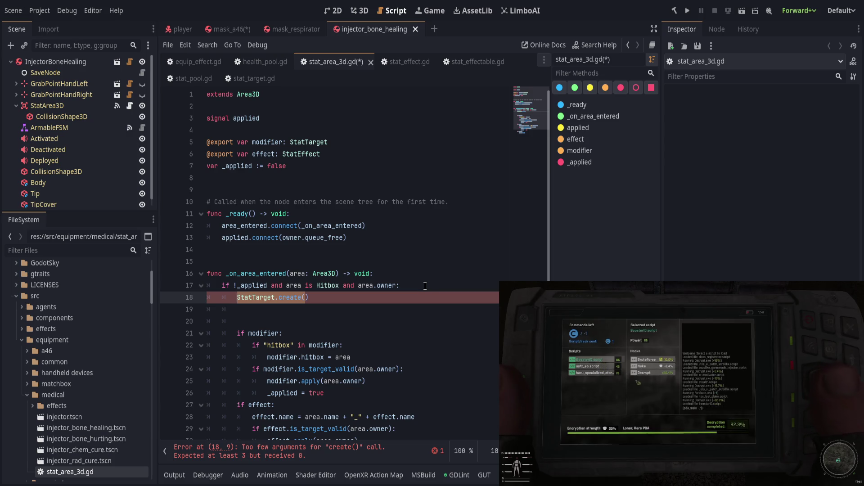
{"action": "left_click", "coordinate": [309, 155]}
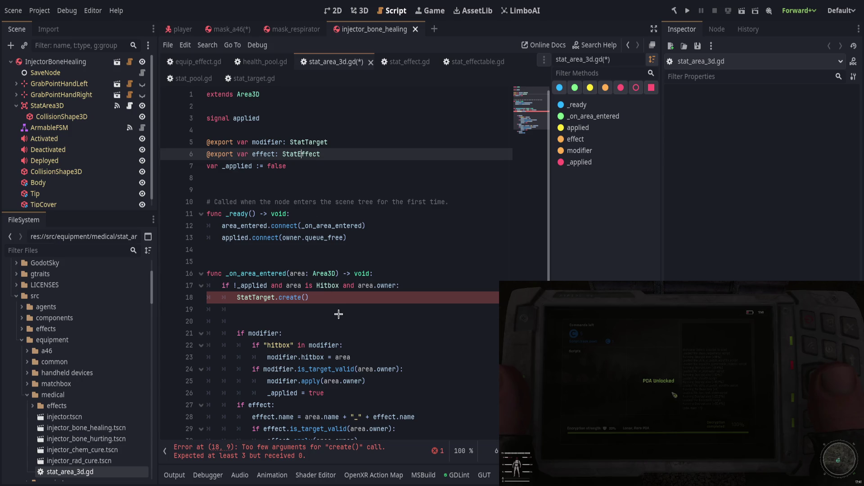
{"action": "key", "text": "ctrl+alt+space"}
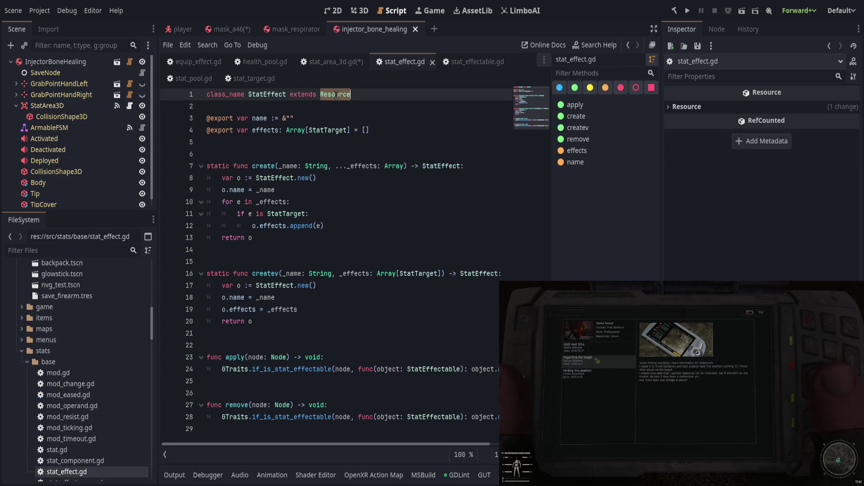
Make StatEffect extend StatMod instead of Resource
{"action": "type", "text": "StatMod"}
{"action": "key", "text": "Escape"}
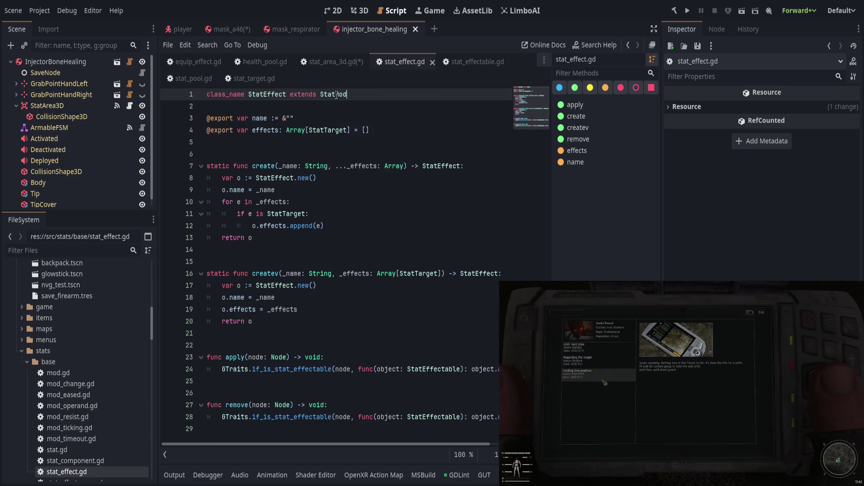
{"action": "left_click", "coordinate": [421, 140]}
{"action": "scroll", "coordinate": [397, 297], "scroll_direction": "down", "scroll_amount": 1}
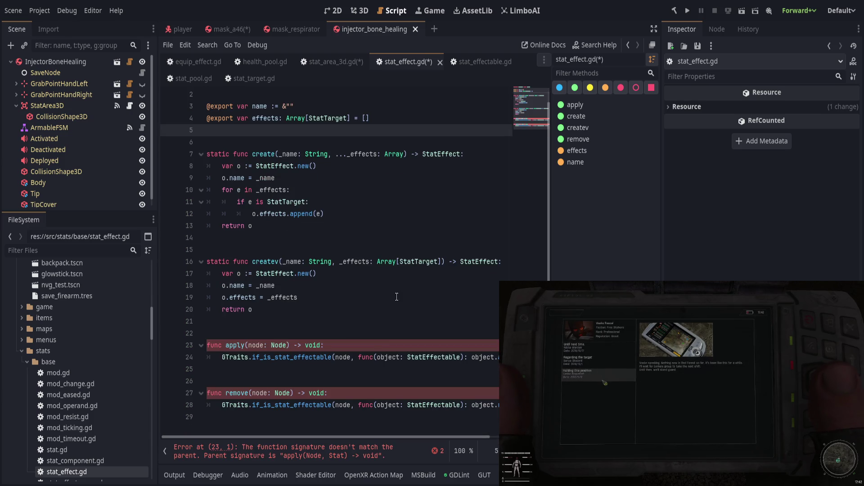
Add a _stat parameter to both apply and remove, then save stat_effect.gd
{"action": "left_click", "coordinate": [287, 346]}
{"action": "type", "text": ", stat"}
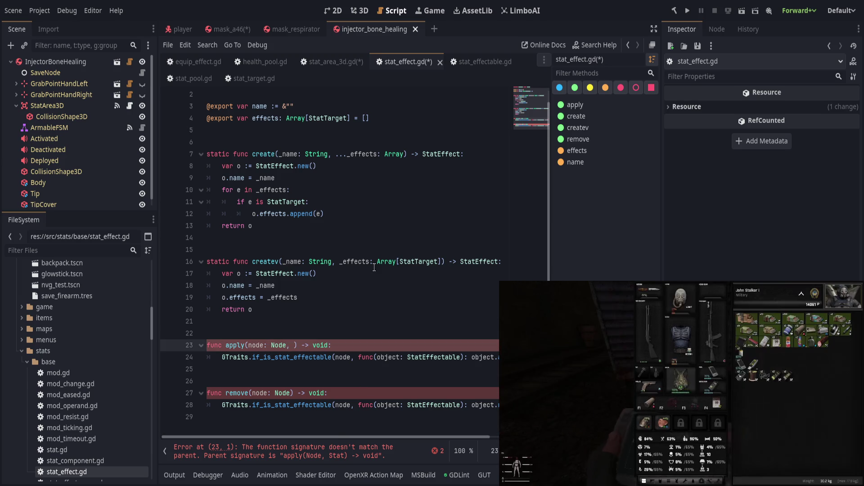
{"action": "left_click", "coordinate": [294, 346]}
{"action": "type", "text": "_stat"}
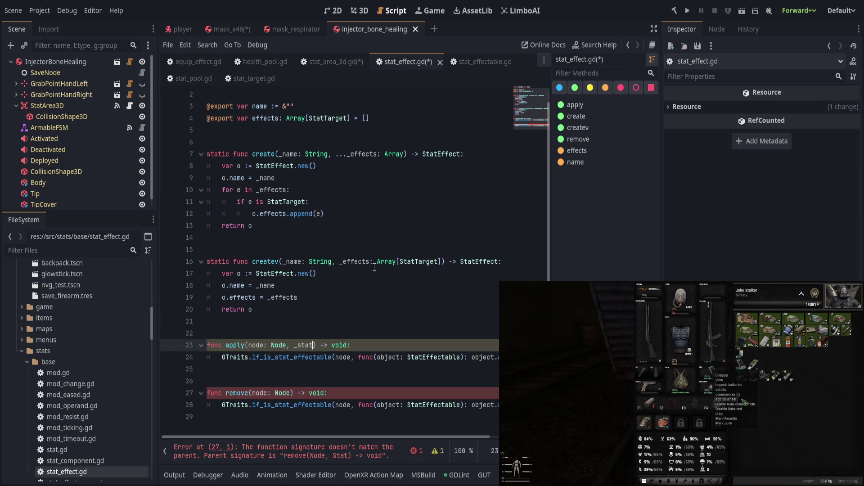
{"action": "double_click", "coordinate": [293, 346]}
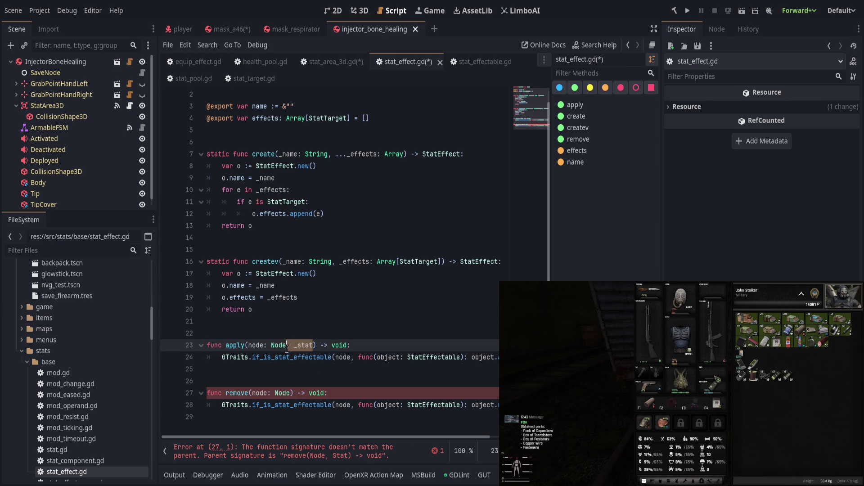
{"action": "left_click", "coordinate": [293, 393]}
{"action": "type", "text": ", _stat)"}
{"action": "key", "text": "Left"}
{"action": "key", "text": "Left"}
{"action": "key", "text": "Left"}
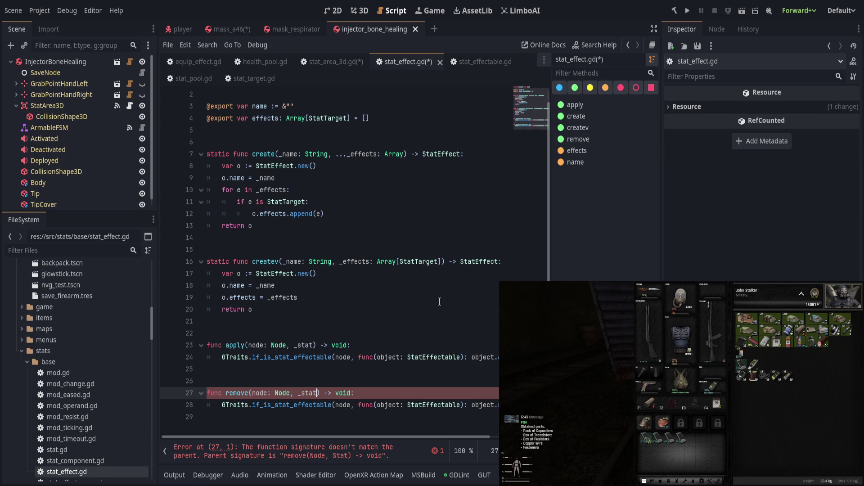
{"action": "key", "text": "BackSpace"}
{"action": "left_click", "coordinate": [378, 335]}
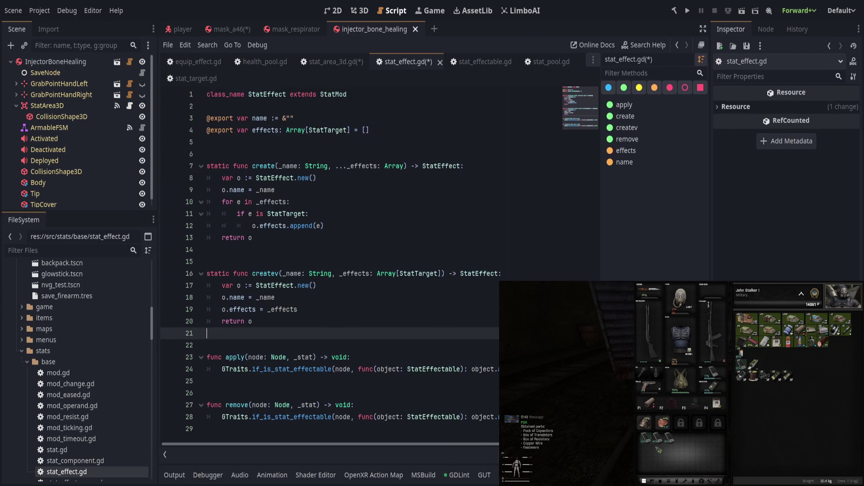
{"action": "key", "text": "ctrl+s"}
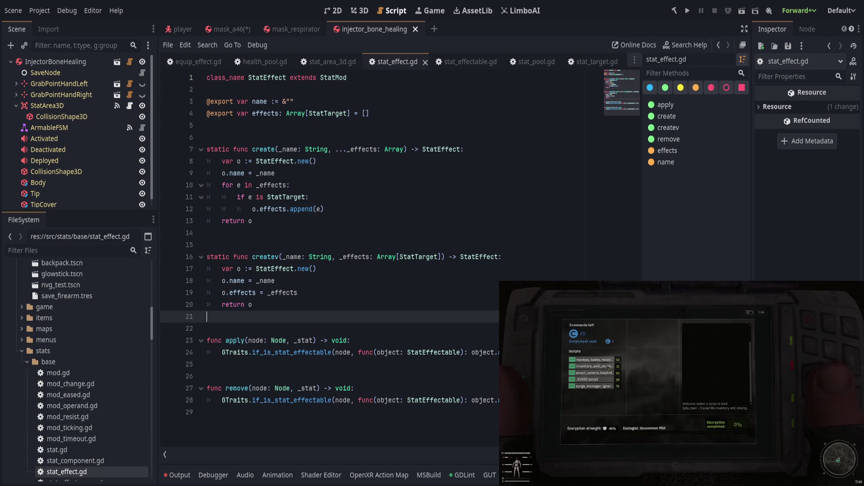
Check the output log, then return to the stat_area_3d.gd script
{"action": "left_click", "coordinate": [603, 361]}
{"action": "left_click", "coordinate": [186, 475]}
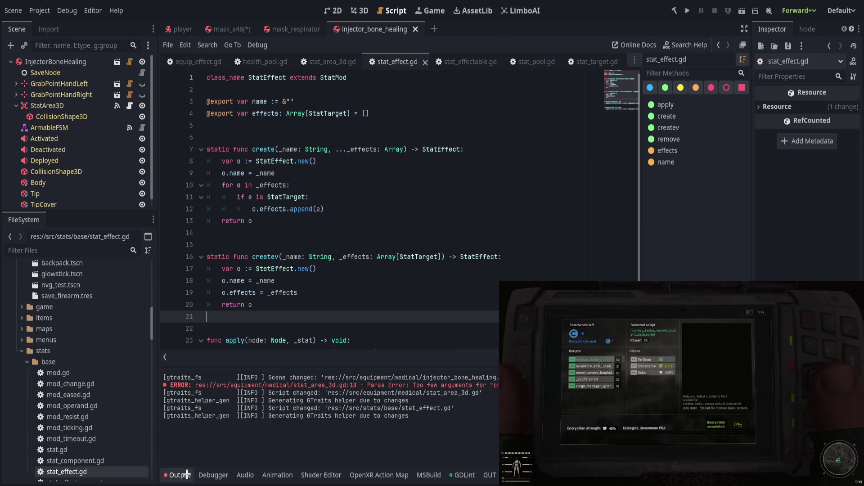
{"action": "left_click", "coordinate": [180, 475]}
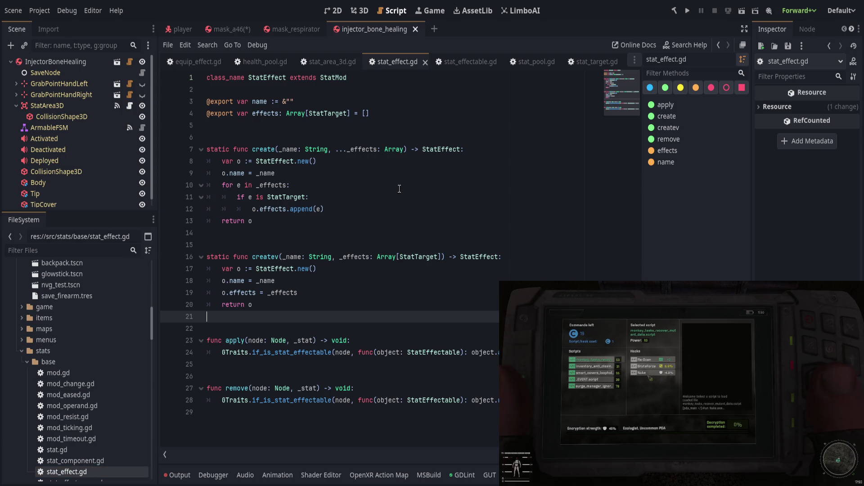
{"action": "left_click", "coordinate": [459, 122]}
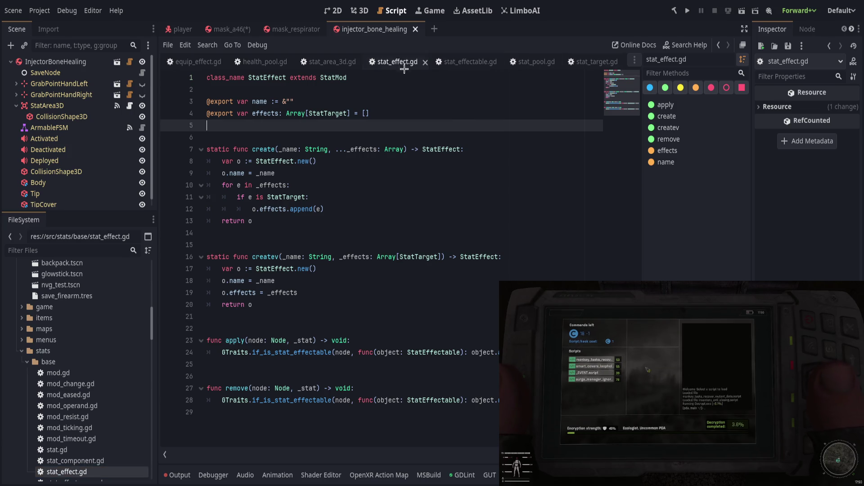
{"action": "left_click", "coordinate": [332, 62]}
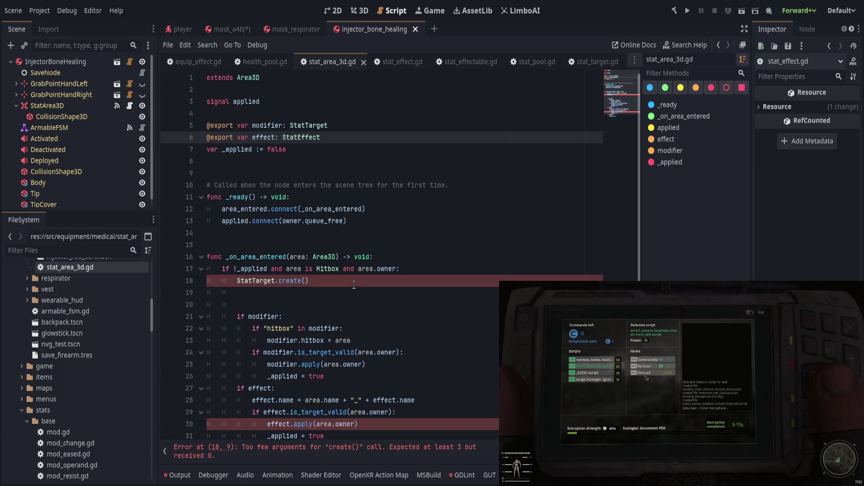
{"action": "left_click", "coordinate": [443, 273]}
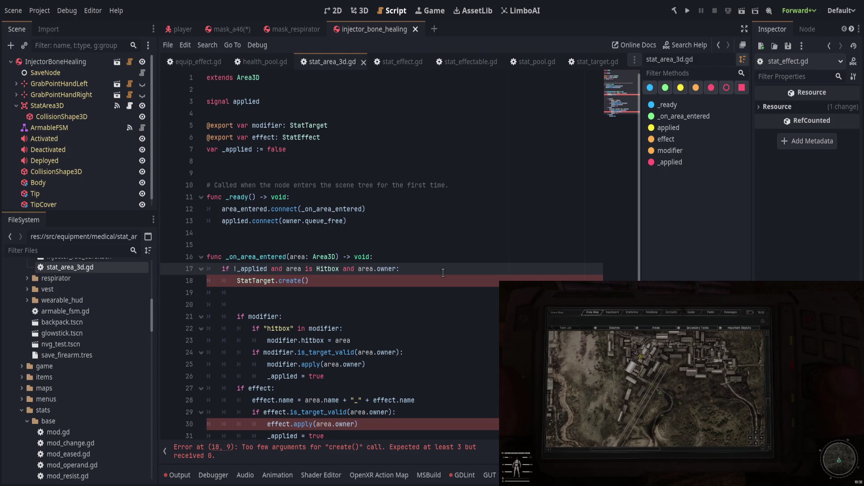
{"action": "left_click", "coordinate": [432, 280]}
{"action": "double_click", "coordinate": [313, 124]}
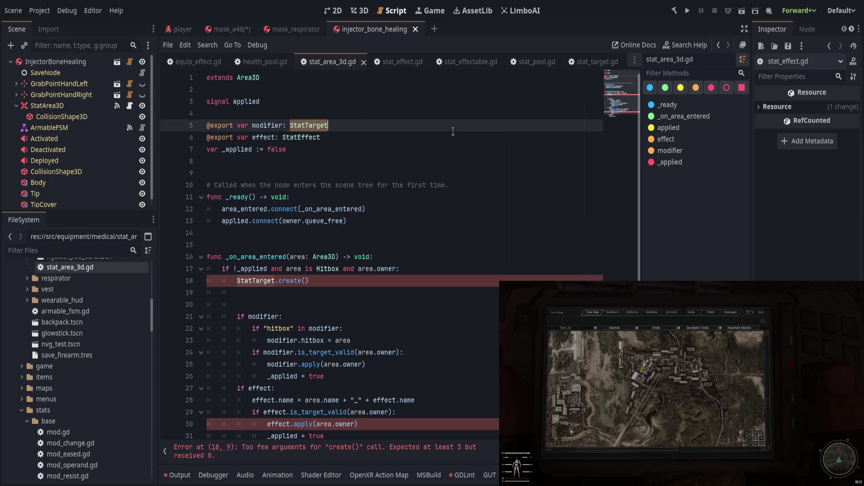
{"action": "key", "text": "ctrl+Left"}
{"action": "key", "text": "ctrl+Left"}
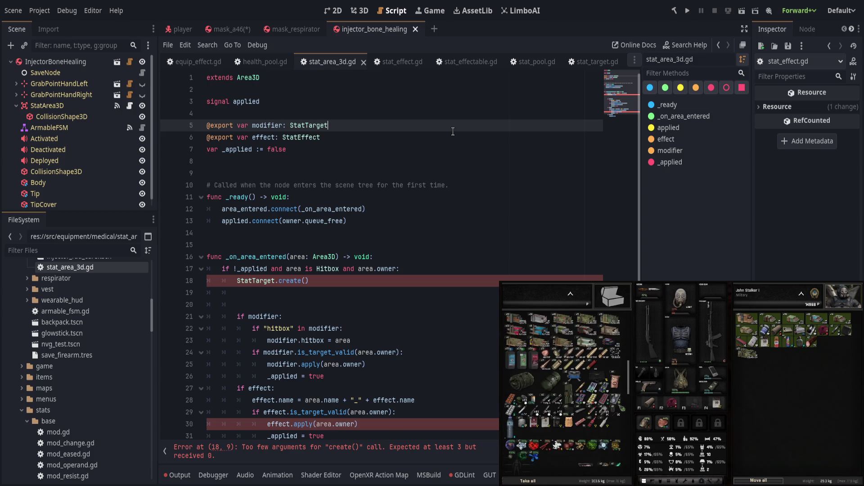
{"action": "key", "text": "ctrl+BackSpace"}
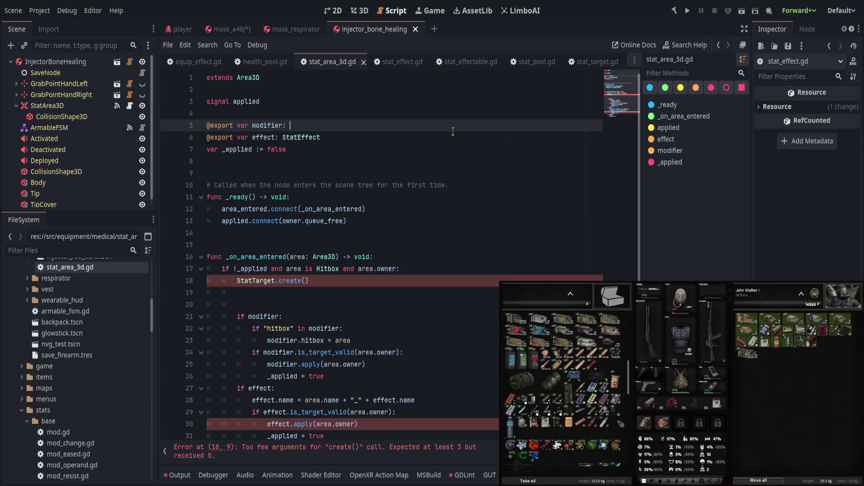
Type the modifier export as StatMod, delete the effect export line, and save the script
{"action": "type", "text": "tatMod"}
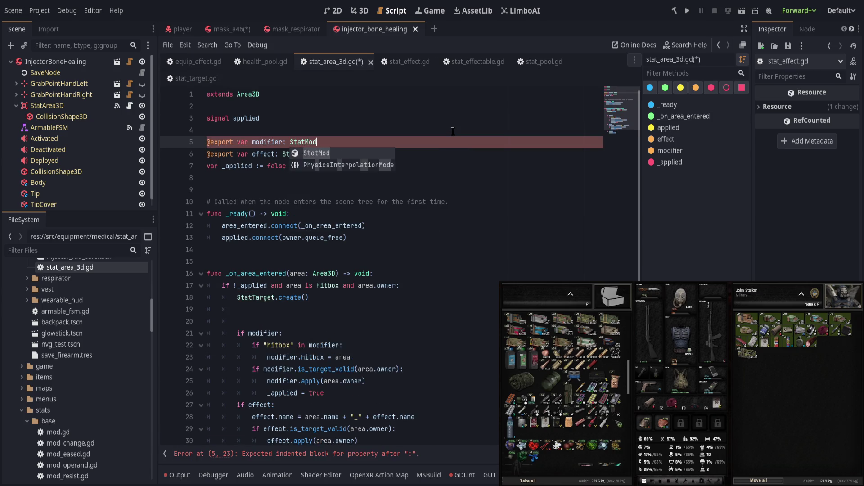
{"action": "key", "text": "Return"}
{"action": "key", "text": "Down"}
{"action": "key", "text": "ctrl+shift+k"}
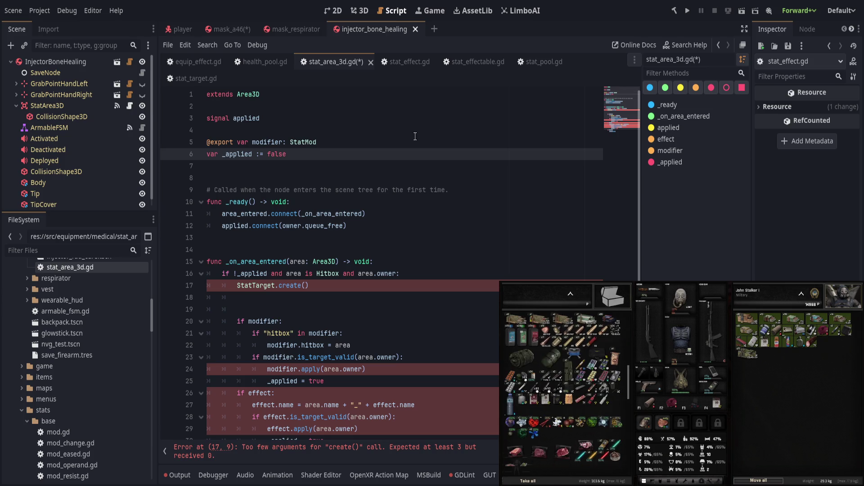
{"action": "left_click", "coordinate": [412, 139]}
{"action": "key", "text": "ctrl+s"}
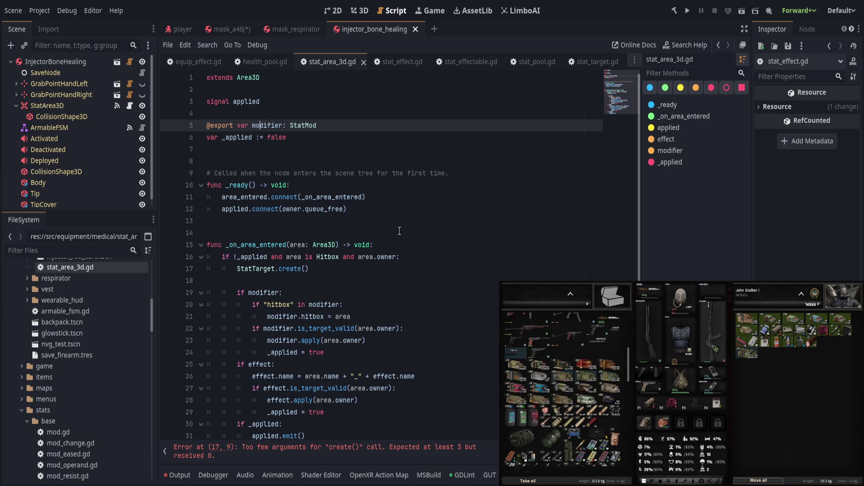
Clear StatArea3D's Modifier and Effect values in the Inspector and save the injector scene
{"action": "left_click", "coordinate": [315, 232]}
{"action": "left_click", "coordinate": [409, 198]}
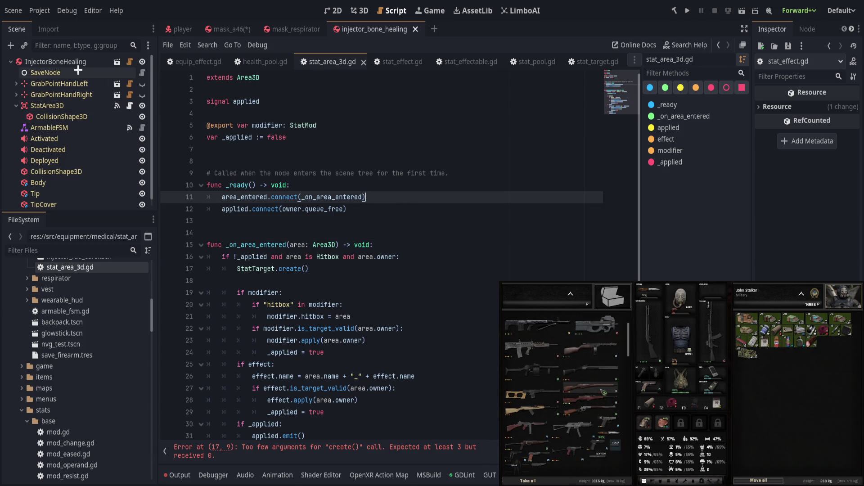
{"action": "left_click", "coordinate": [40, 105]}
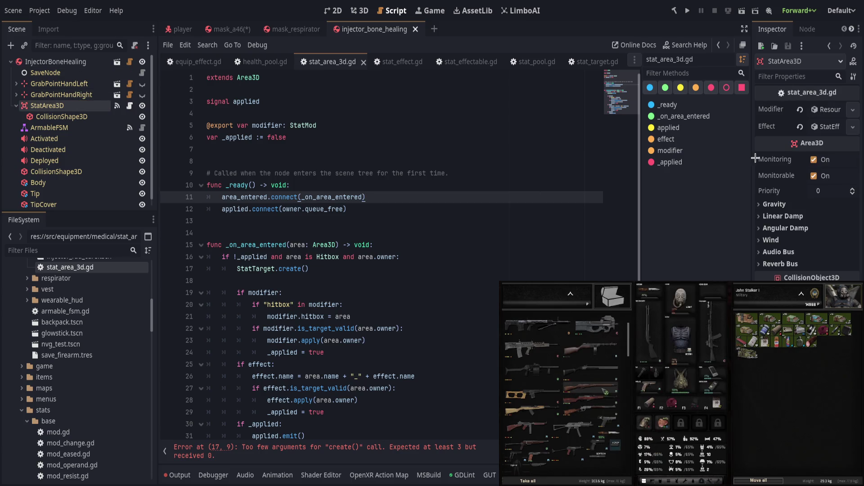
{"action": "left_click_drag", "start_coordinate": [750, 160], "coordinate": [654, 178]}
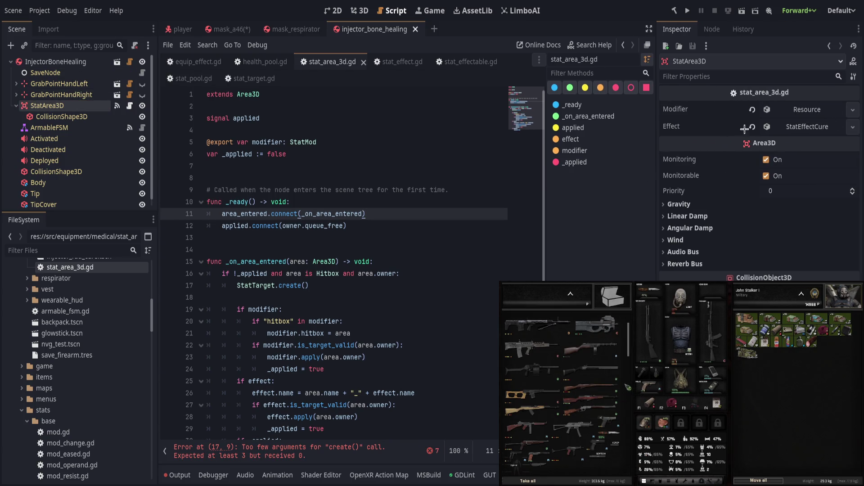
{"action": "left_click", "coordinate": [753, 126]}
{"action": "left_click", "coordinate": [753, 110]}
{"action": "key", "text": "ctrl+s"}
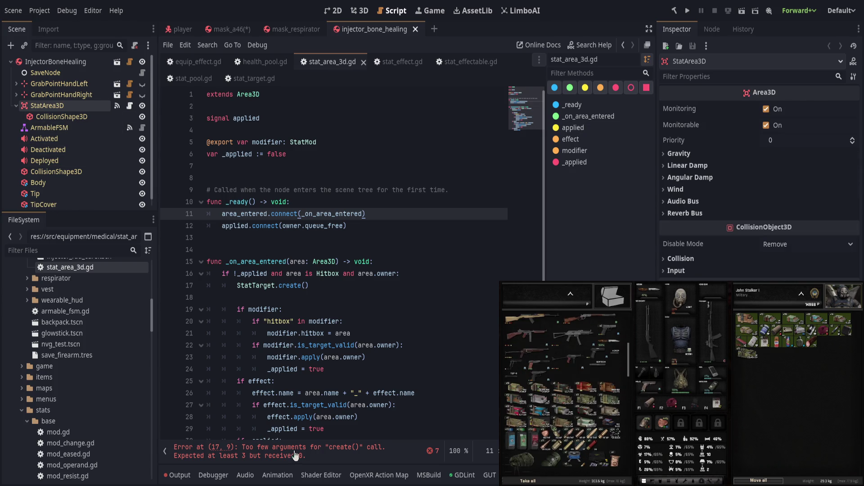
{"action": "scroll", "coordinate": [345, 257], "scroll_direction": "down", "scroll_amount": 1}
{"action": "left_click", "coordinate": [345, 257]}
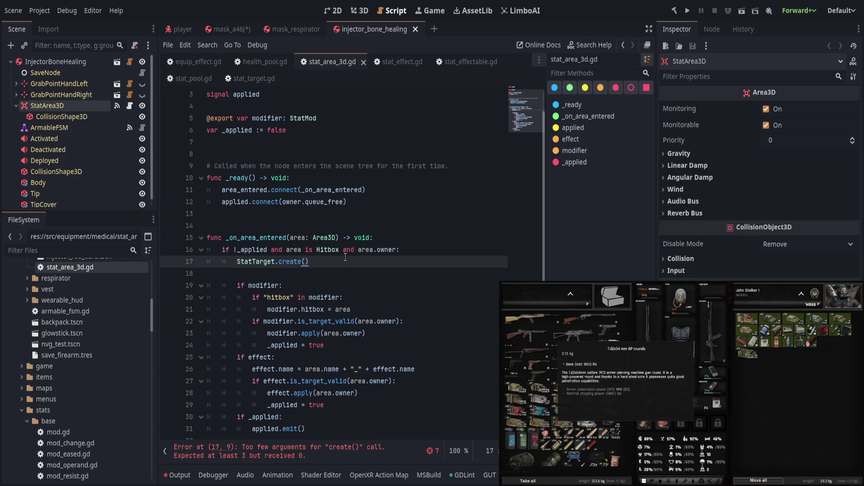
Delete the StatTarget.create() line and save the script
{"action": "key", "text": "ctrl+shift+k"}
{"action": "key", "text": "ctrl+s"}
{"action": "scroll", "coordinate": [339, 254], "scroll_direction": "up", "scroll_amount": 1}
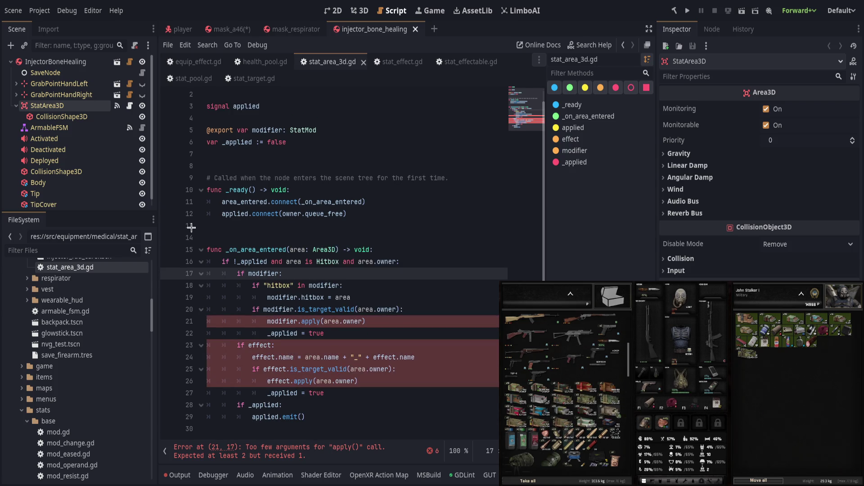
Extend the line 16 Hitbox check with 'and modifier'
{"action": "left_click", "coordinate": [435, 262]}
{"action": "key", "text": "Return"}
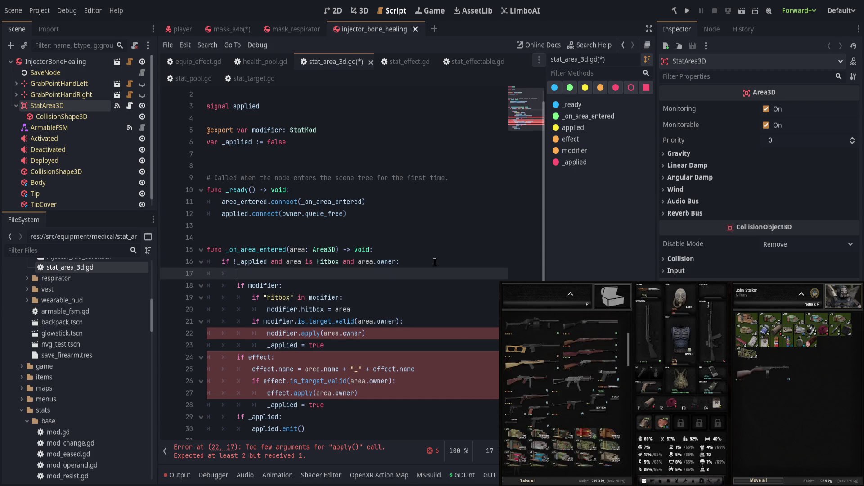
{"action": "left_click", "coordinate": [435, 262]}
{"action": "key", "text": "BackSpace"}
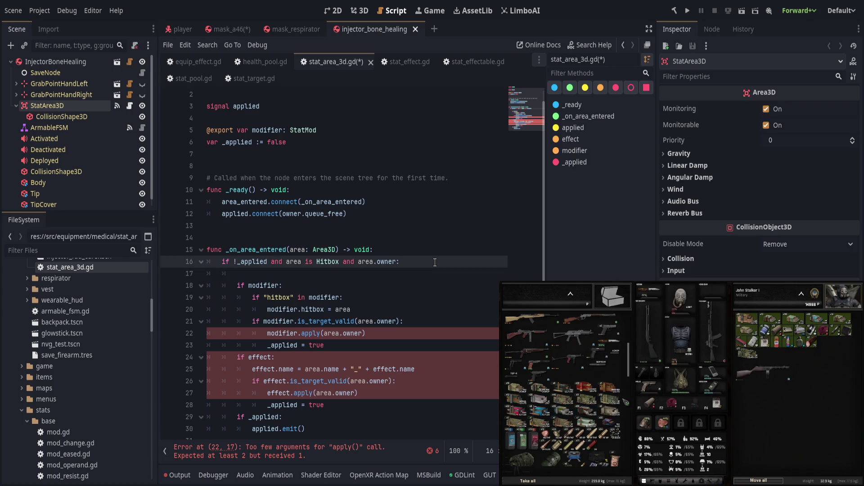
{"action": "type", "text": "and modifier:"}
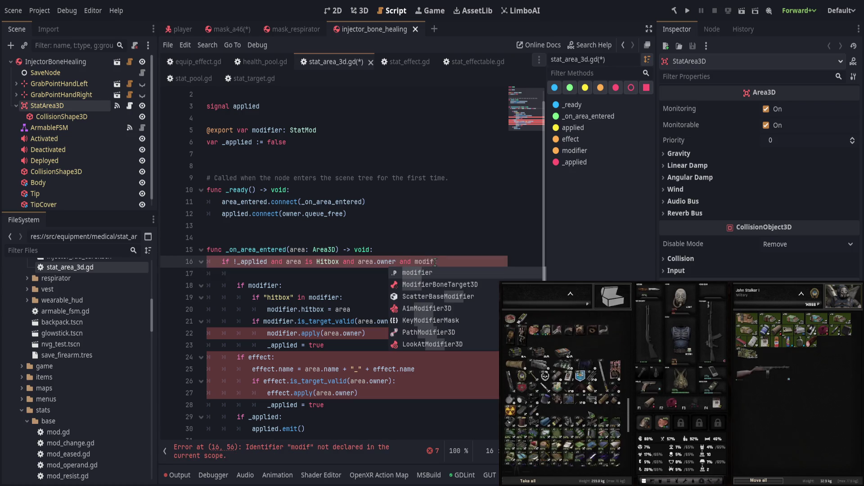
{"action": "key", "text": "Down"}
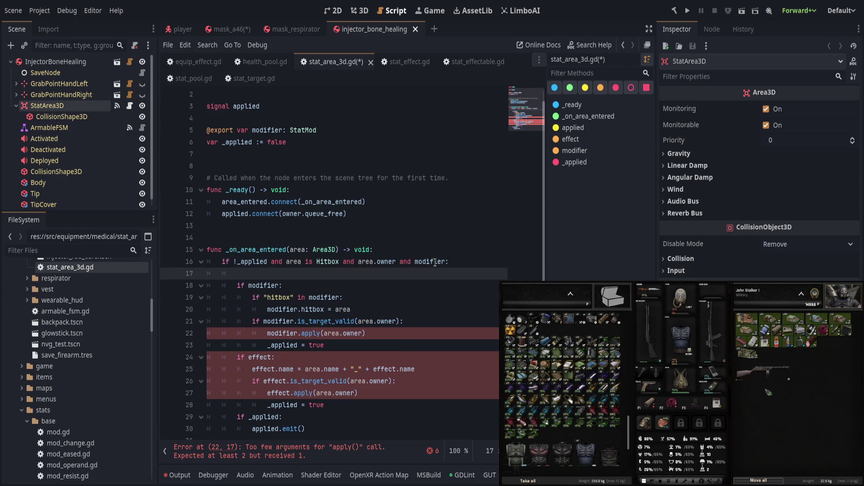
Add modifier.apply(area.owner, null) on the line below the Hitbox check
{"action": "type", "text": "er.apply"}
{"action": "key", "text": "Return"}
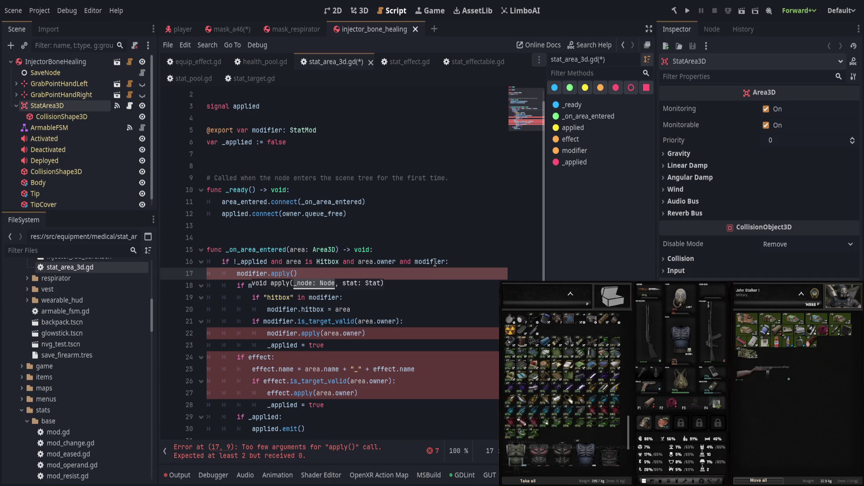
{"action": "type", "text": "area.w"}
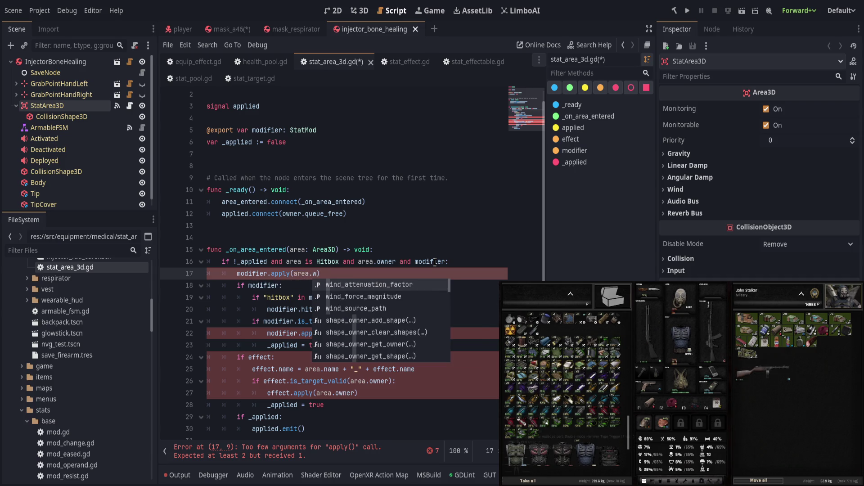
{"action": "key", "text": "BackSpace"}
{"action": "type", "text": "owner,"}
{"action": "key", "text": "Return"}
{"action": "type", "text": ","}
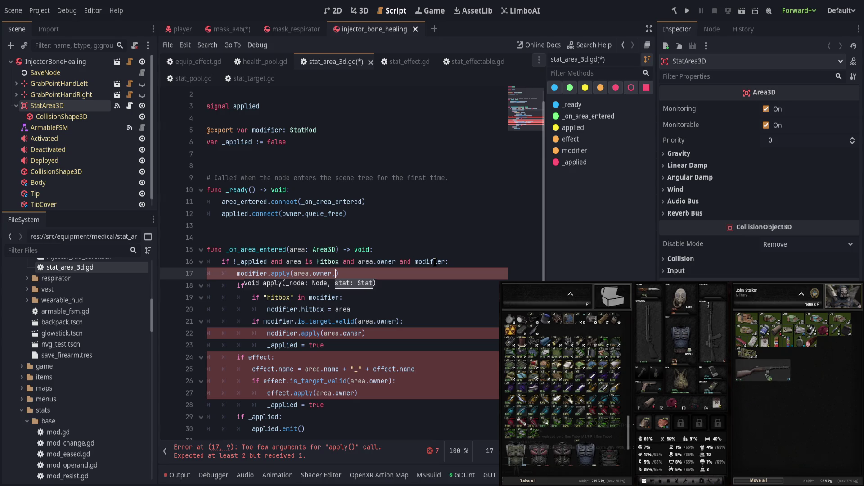
{"action": "type", "text": " null"}
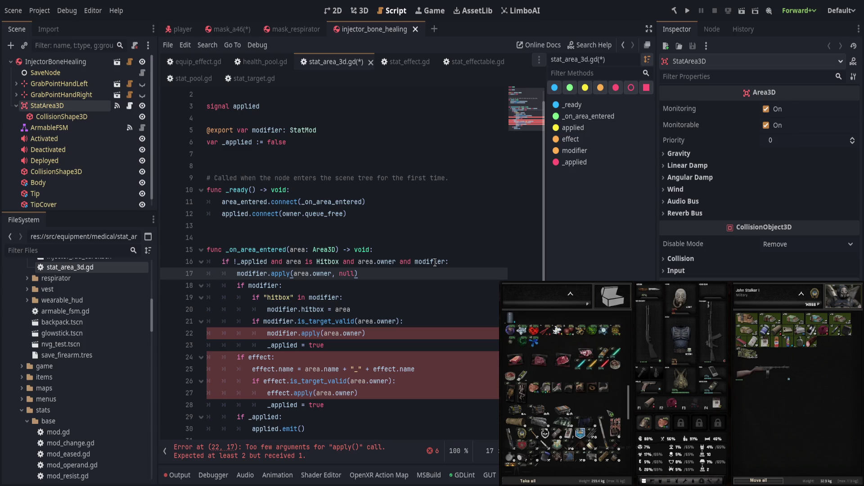
{"action": "left_click", "coordinate": [309, 229]}
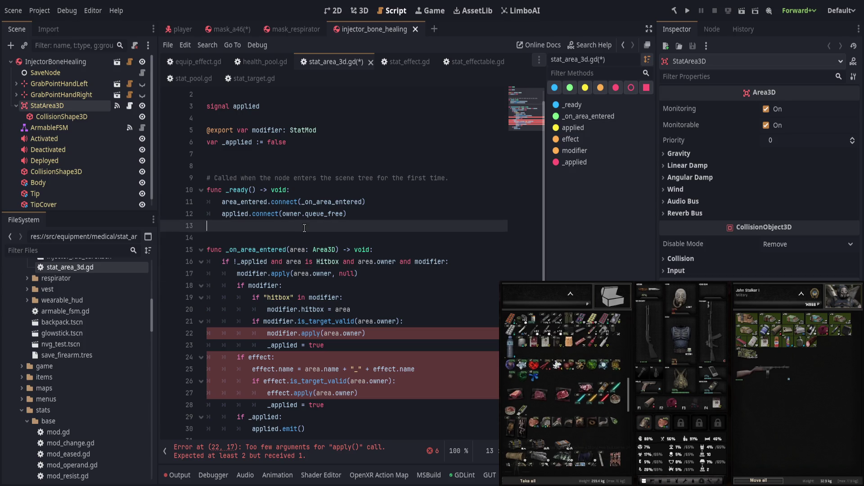
{"action": "left_click", "coordinate": [309, 233]}
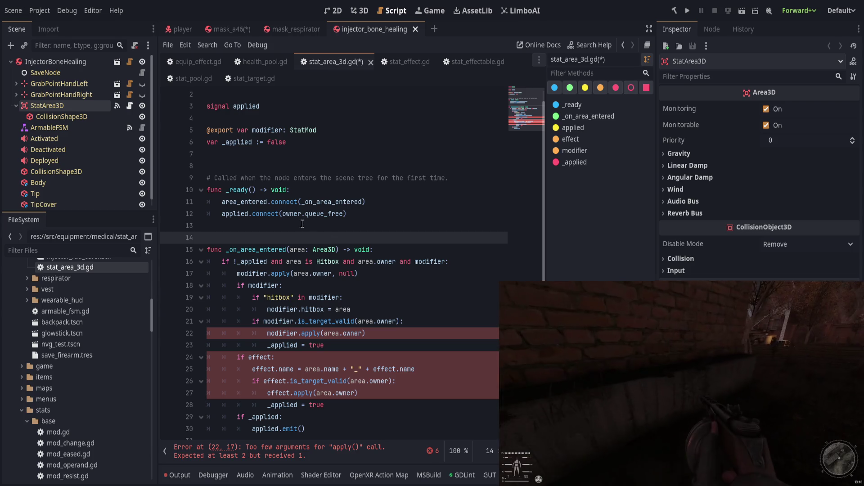
{"action": "left_click", "coordinate": [381, 133]}
Retype the line 5 export as StatTarget, rename it to target, then delete the type
{"action": "type", "text": "Target"}
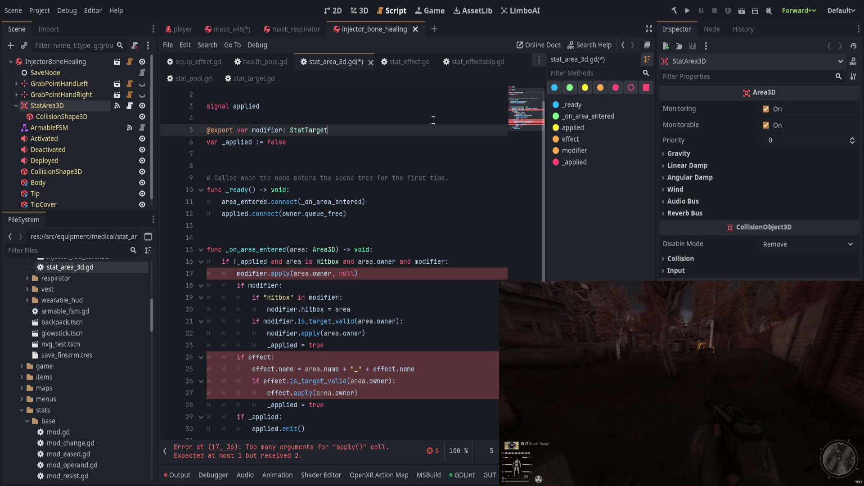
{"action": "left_click", "coordinate": [266, 123]}
{"action": "double_click", "coordinate": [266, 130]}
{"action": "type", "text": "target"}
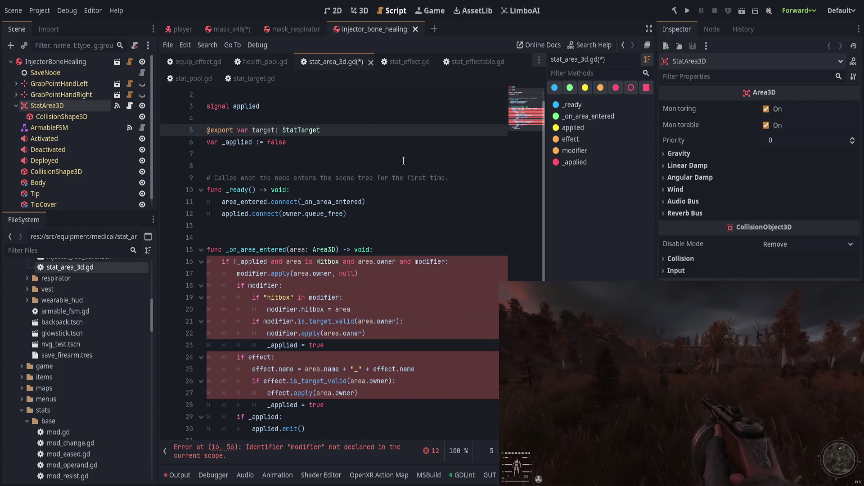
{"action": "left_click", "coordinate": [406, 161]}
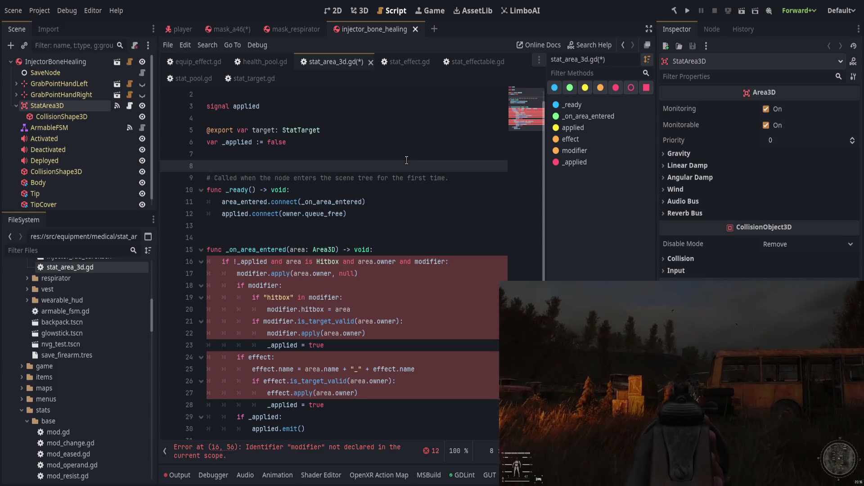
{"action": "left_click", "coordinate": [386, 132]}
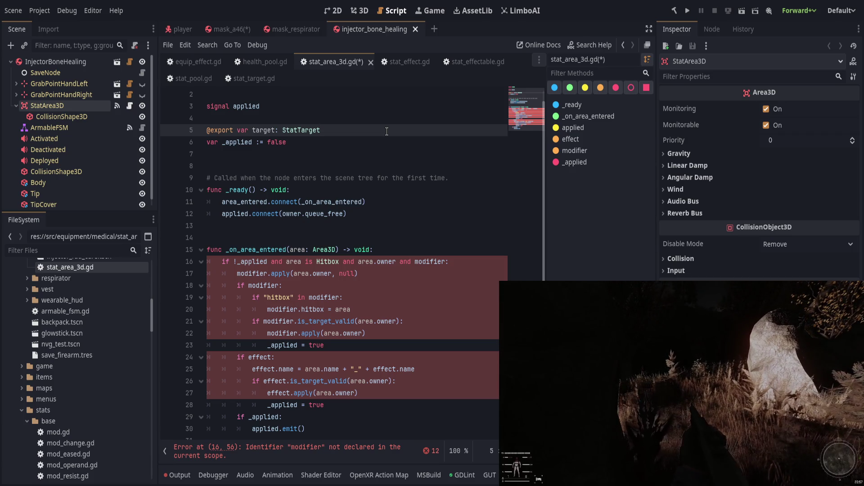
{"action": "key", "text": "ctrl+BackSpace"}
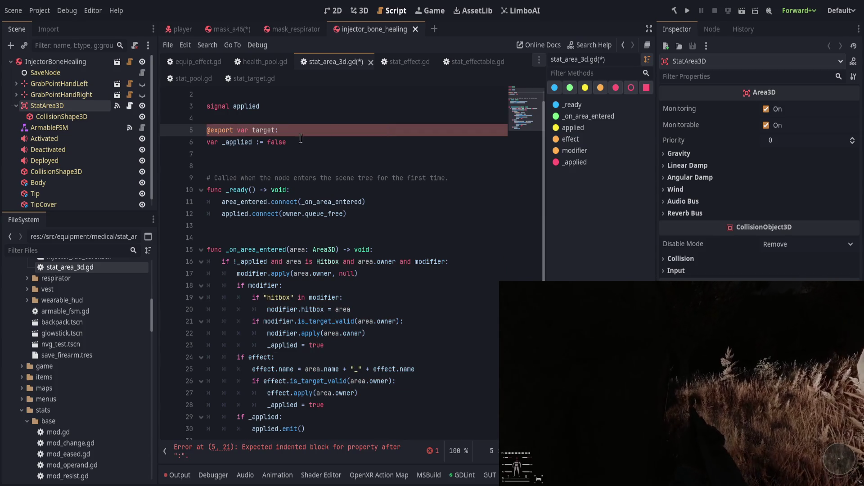
Add a comment: should be able to apply both stat target and stat effect
{"action": "left_click", "coordinate": [330, 169]}
{"action": "key", "text": "Return"}
{"action": "key", "text": "Return"}
{"action": "key", "text": "Return"}
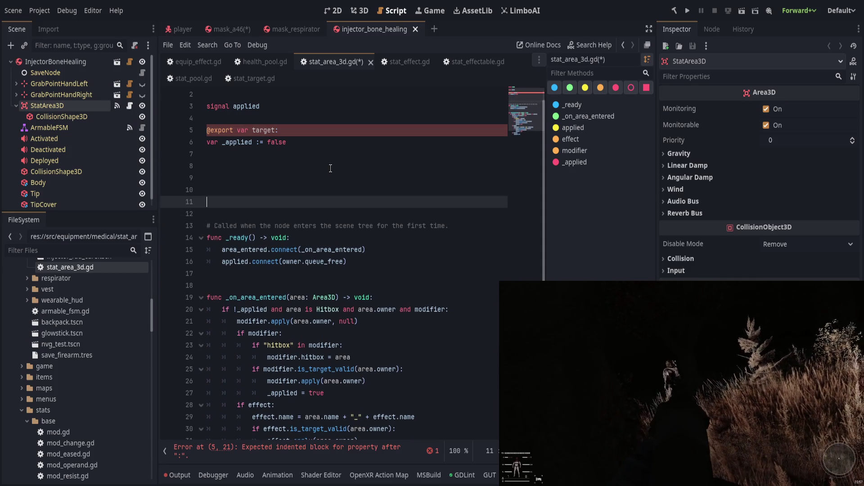
{"action": "left_click", "coordinate": [330, 168]}
{"action": "type", "text": "#"}
{"action": "key", "text": "Return"}
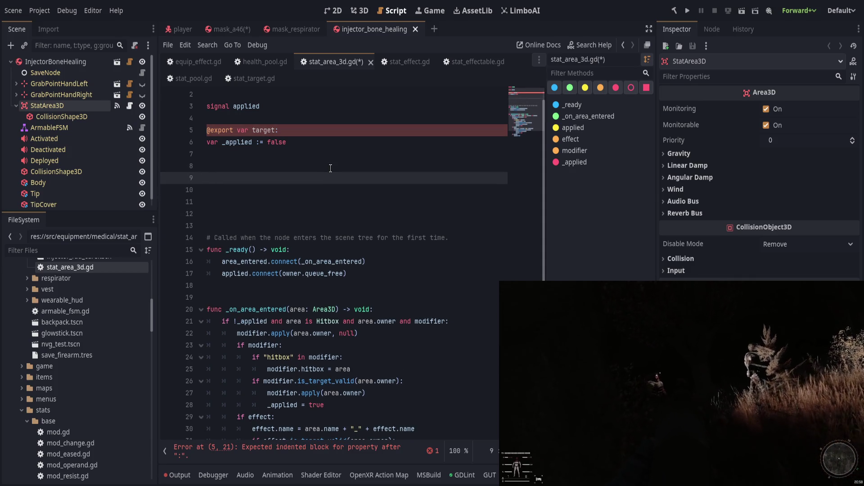
{"action": "type", "text": "uld be able"}
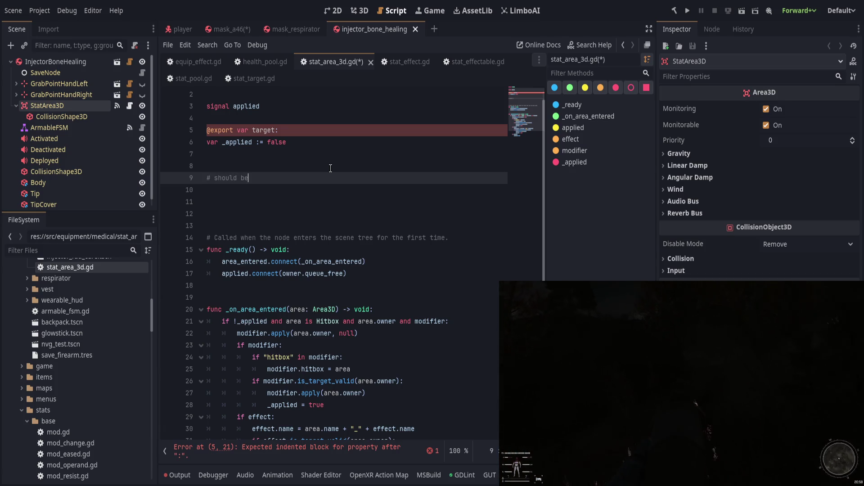
{"action": "type", "text": " to apply both st"}
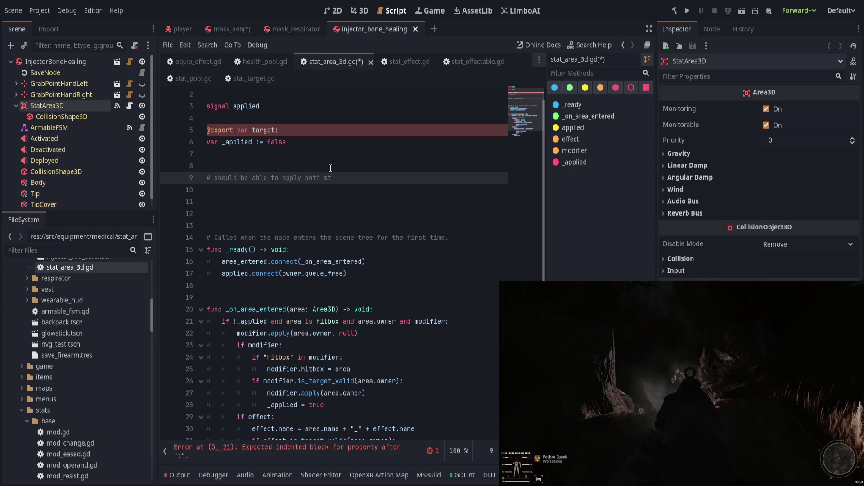
{"action": "type", "text": "at target a"}
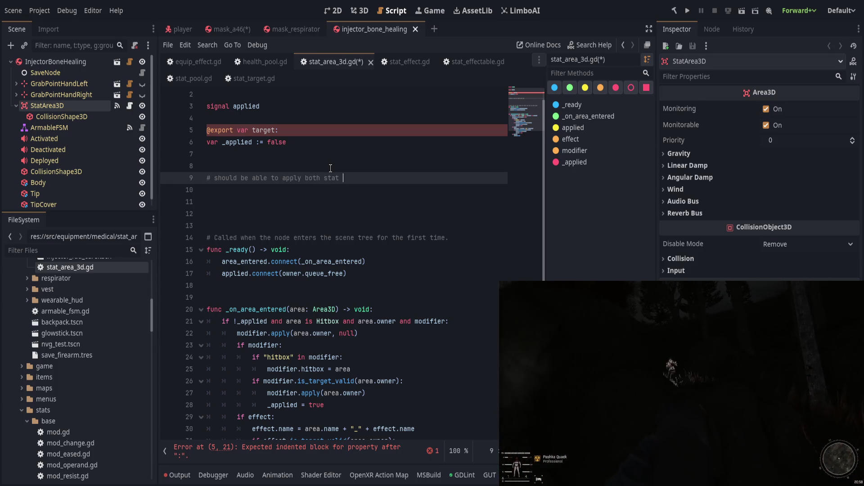
{"action": "type", "text": "nd stat effe"}
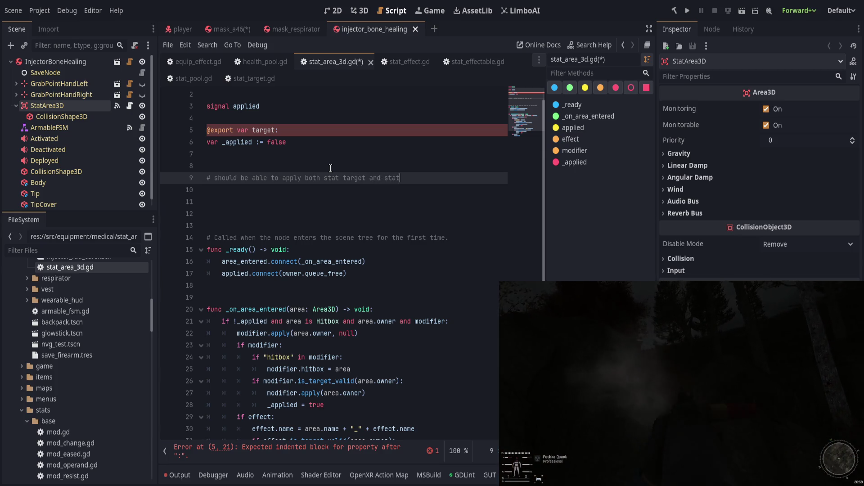
{"action": "type", "text": "ct"}
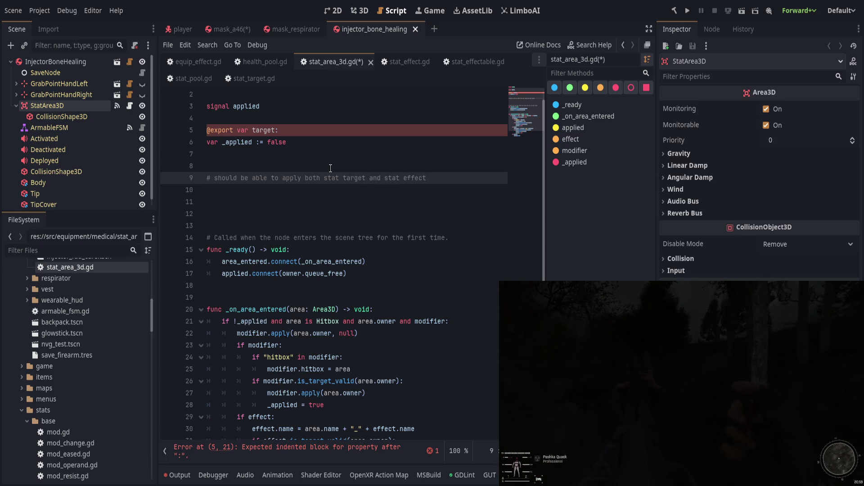
Add a comment: intended to hit body parts, so adjust targets like hitbox
{"action": "left_click", "coordinate": [306, 193]}
{"action": "type", "text": "#"}
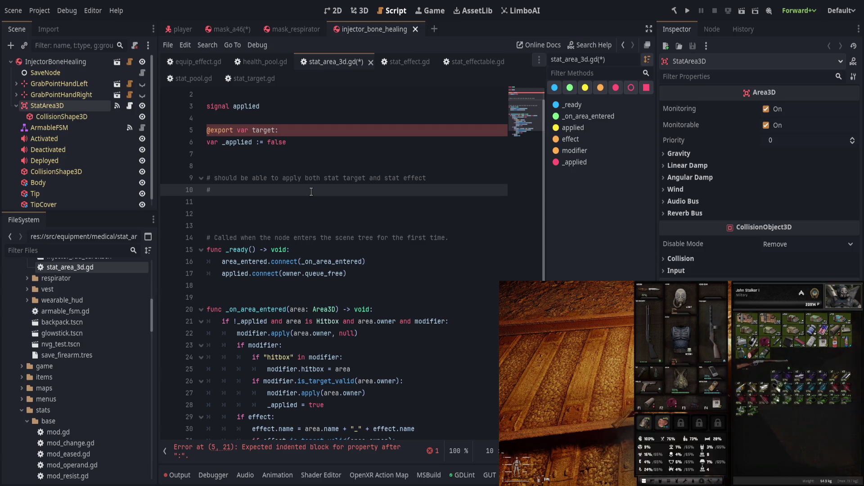
{"action": "type", "text": " hits body"}
{"action": "key", "text": "BackSpace"}
{"action": "key", "text": "BackSpace"}
{"action": "key", "text": "BackSpace"}
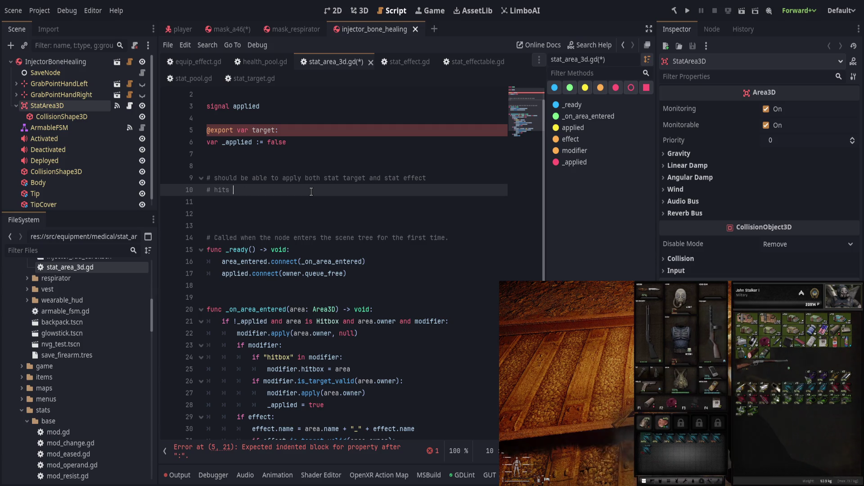
{"action": "type", "text": "intended to hit box"}
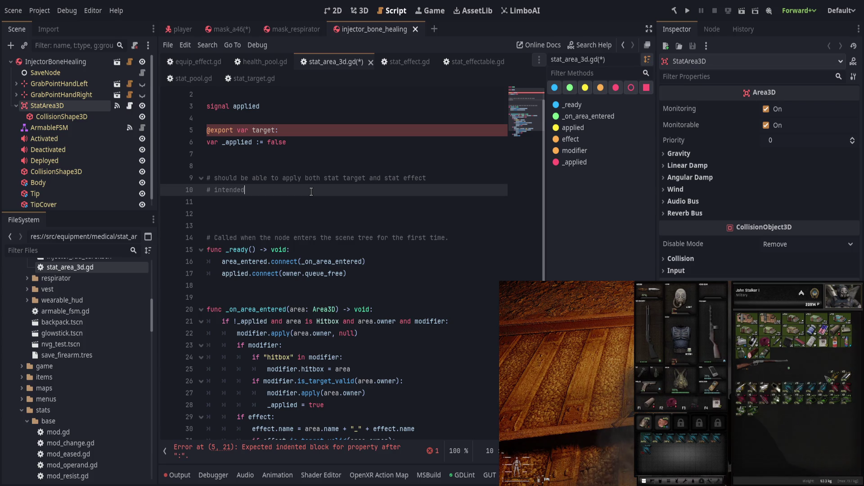
{"action": "key", "text": "BackSpace"}
{"action": "type", "text": "dy a"}
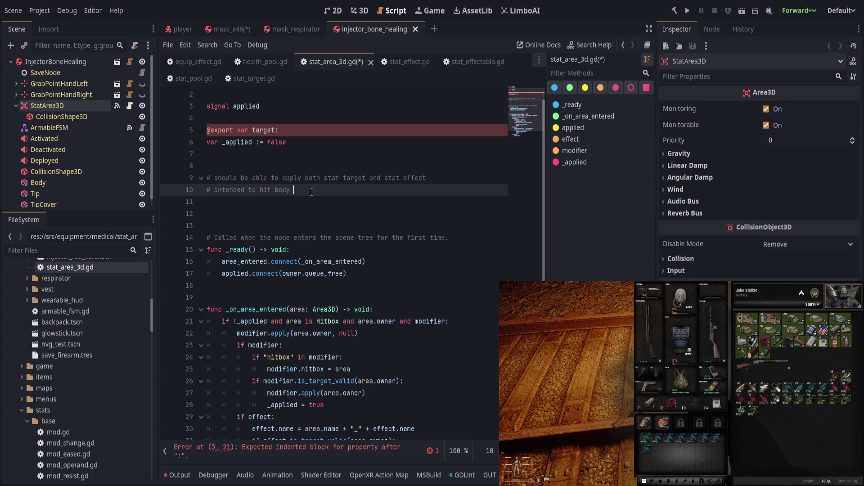
{"action": "key", "text": "BackSpace"}
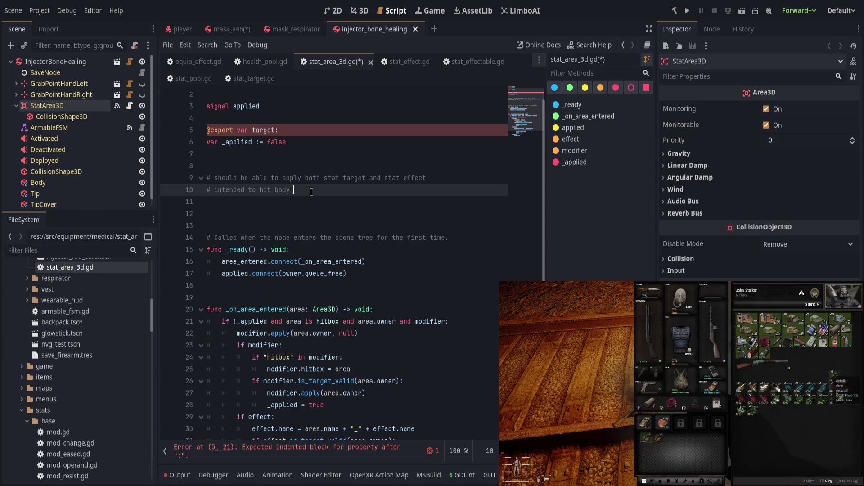
{"action": "type", "text": "ts, so adju"}
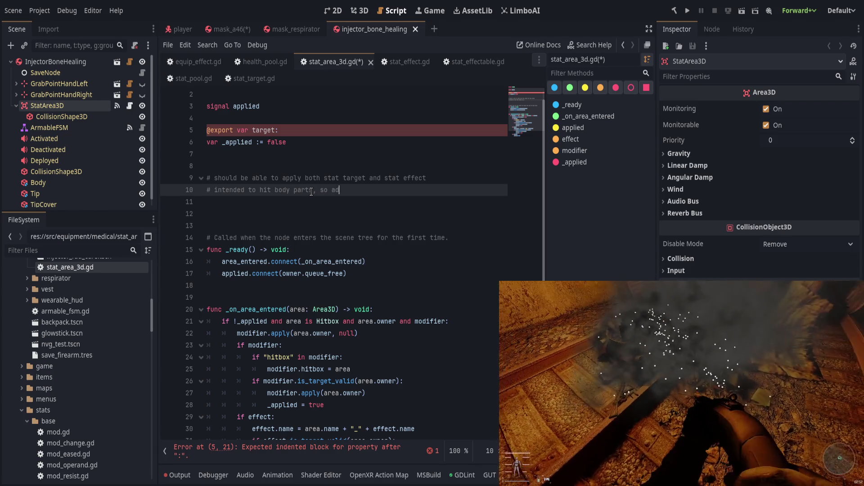
{"action": "type", "text": "st targets li"}
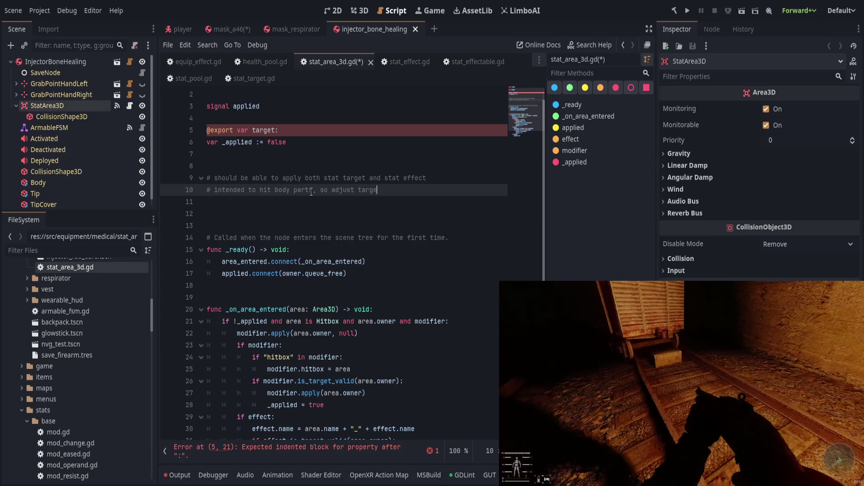
{"action": "type", "text": "ke hitbox?"}
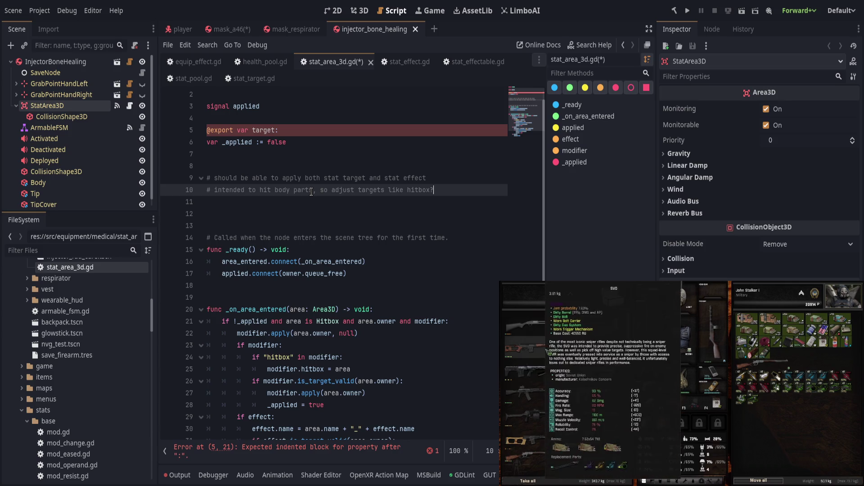
{"action": "key", "text": "Return"}
{"action": "key", "text": "Return"}
{"action": "key", "text": "Return"}
Comment that non-targeting mods get wrapped in a target for the hit body part, as hitbox does
{"action": "type", "text": "# t"}
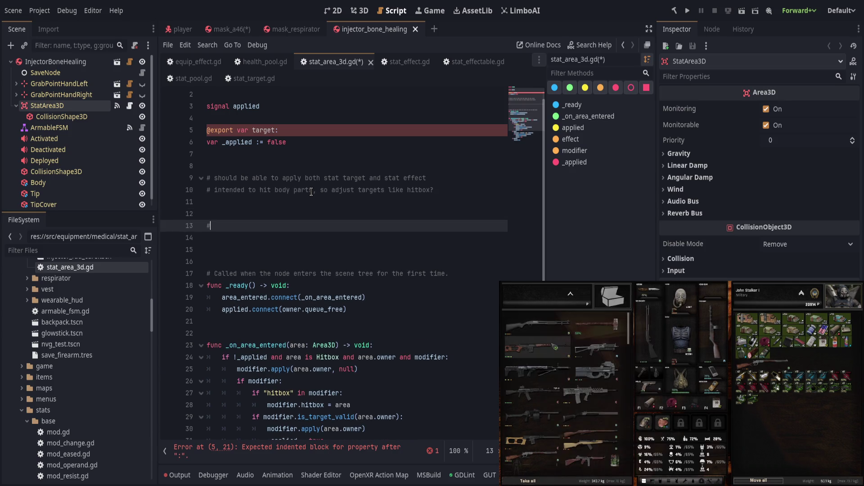
{"action": "type", "text": "-targetting"}
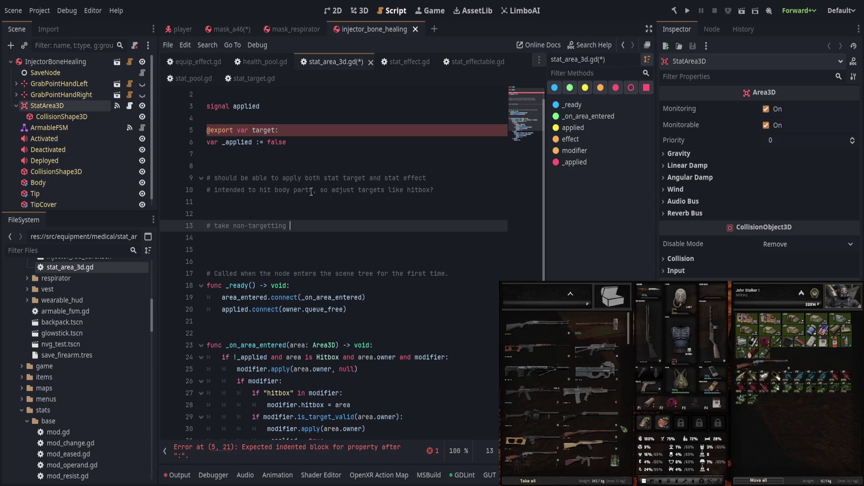
{"action": "type", "text": " mods lik"}
{"action": "key", "text": "BackSpace"}
{"action": "key", "text": "BackSpace"}
{"action": "key", "text": "BackSpace"}
{"action": "type", "text": "as hitbox does, "}
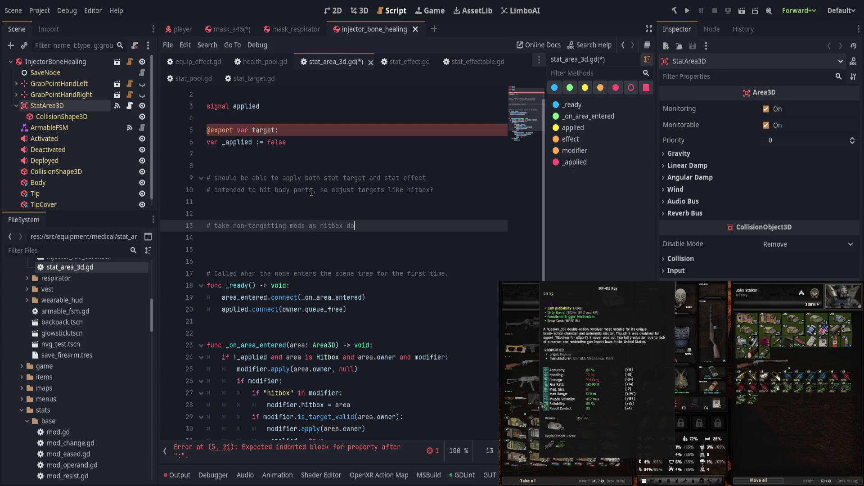
{"action": "type", "text": "then wrap in a "}
{"action": "type", "text": "target "}
{"action": "type", "text": "for body part"}
{"action": "key", "text": "BackSpace"}
{"action": "key", "text": "BackSpace"}
{"action": "key", "text": "BackSpace"}
{"action": "type", "text": "hit"}
{"action": "key", "text": "Return"}
{"action": "type", "text": "# "}
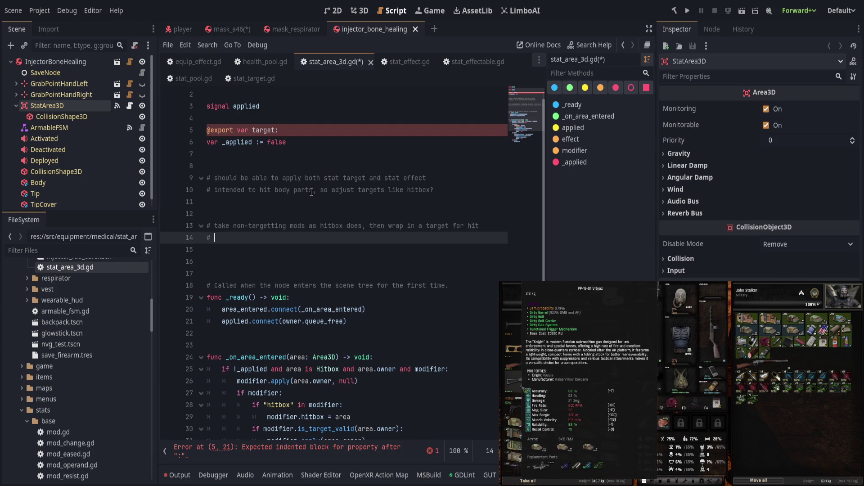
{"action": "type", "text": "body part"}
Comment on optionally taking whole-body targets and needing two separate classes
{"action": "key", "text": "Return"}
{"action": "key", "text": "Return"}
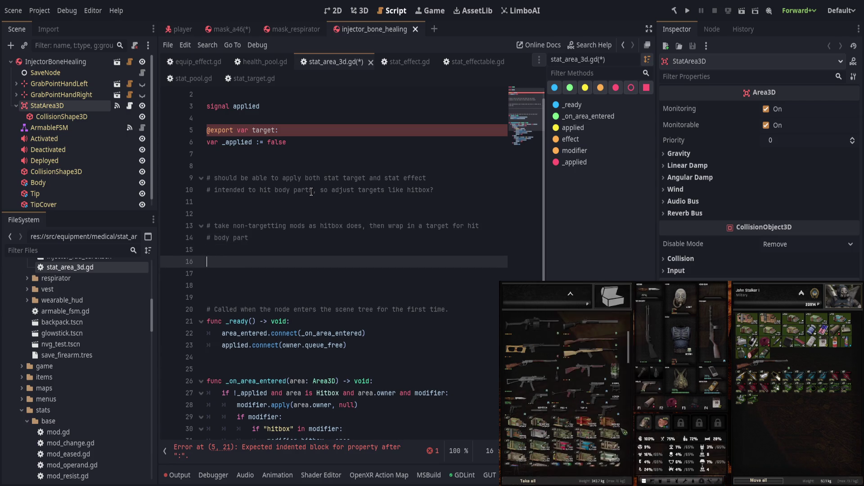
{"action": "type", "text": "# take "}
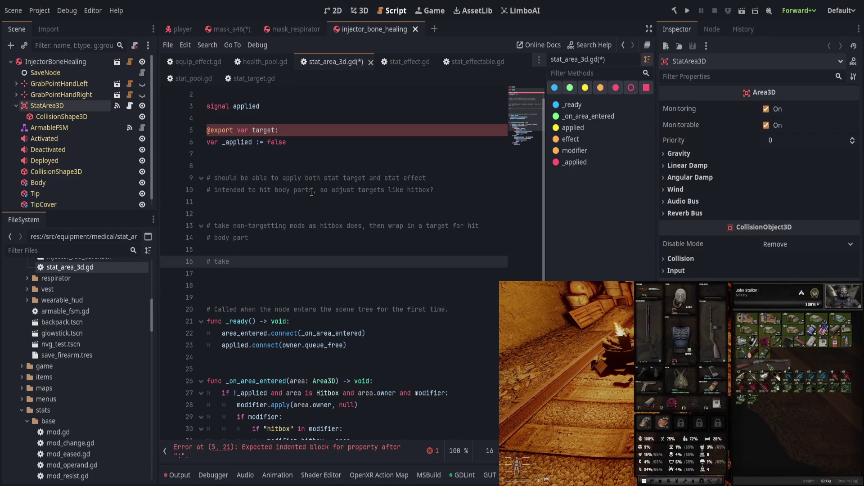
{"action": "type", "text": "whole-"}
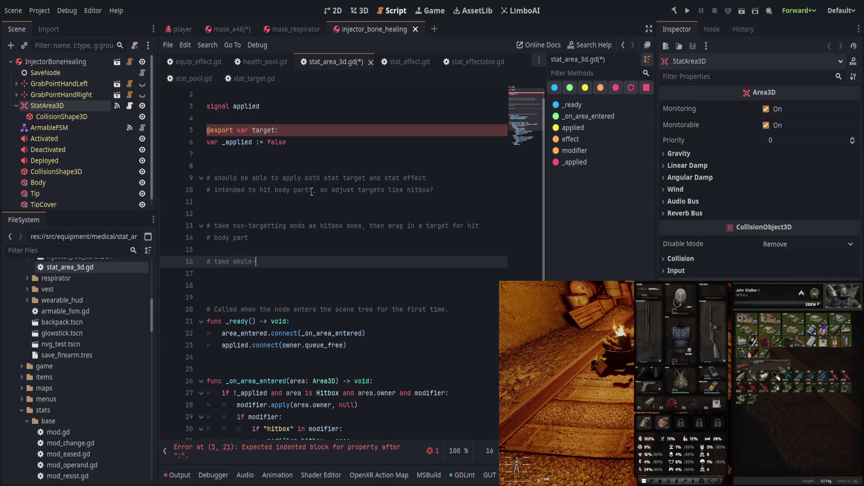
{"action": "type", "text": "body ta"}
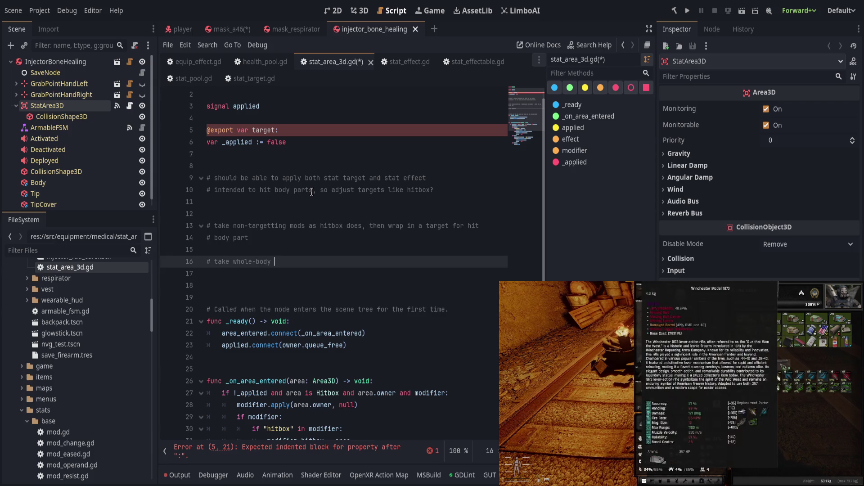
{"action": "type", "text": "rgets"}
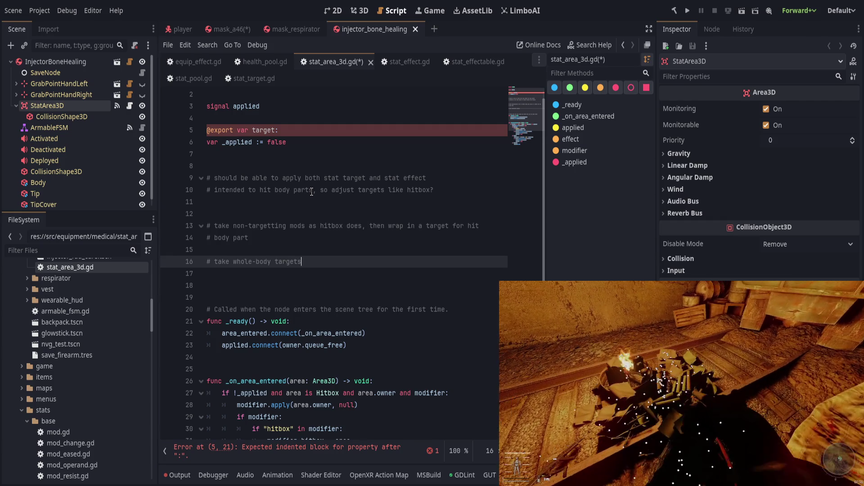
{"action": "type", "text": " optionally?"}
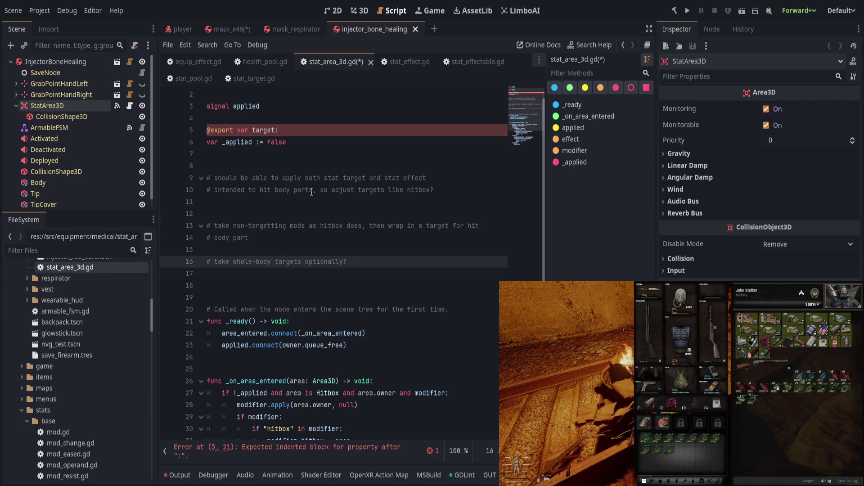
{"action": "key", "text": "Return"}
{"action": "type", "text": "# requires separating into two different clas"}
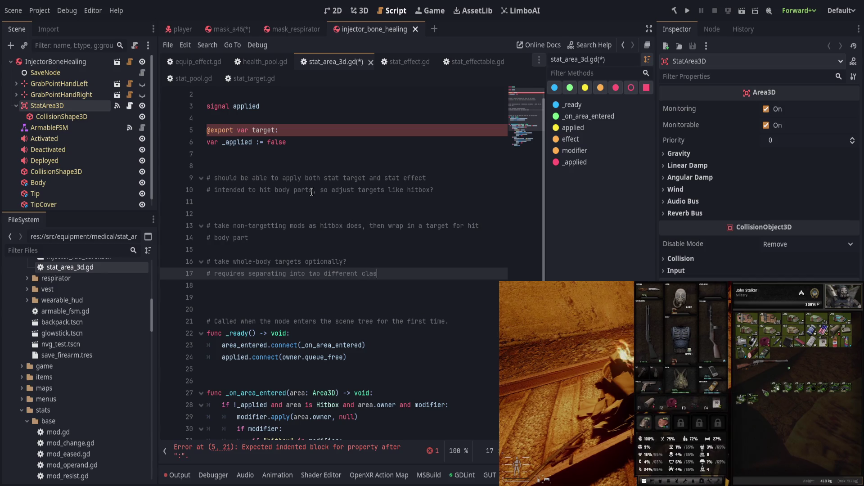
{"action": "type", "text": "ses, St"}
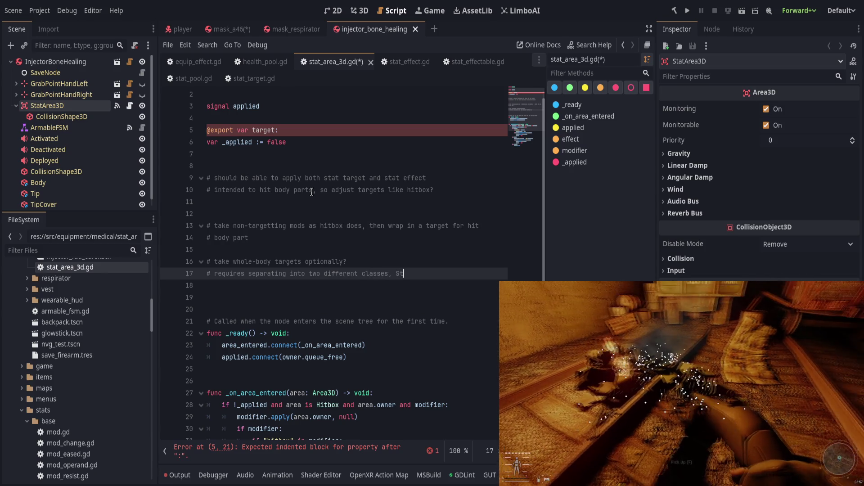
{"action": "type", "text": "atArae"}
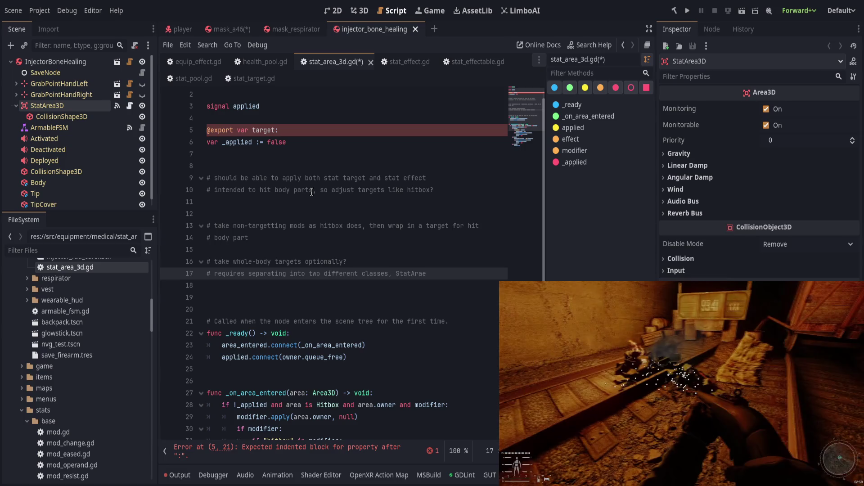
{"action": "key", "text": "BackSpace"}
{"action": "key", "text": "BackSpace"}
{"action": "key", "text": "BackSpace"}
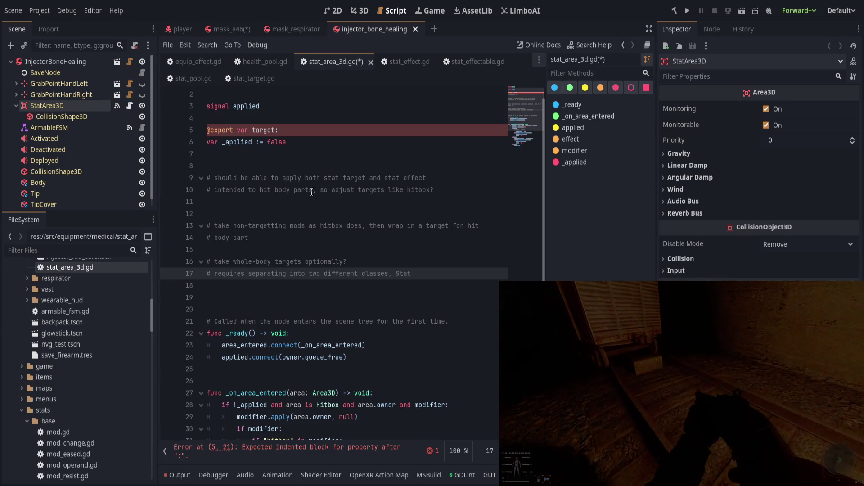
{"action": "type", "text": "tboxApply, S"}
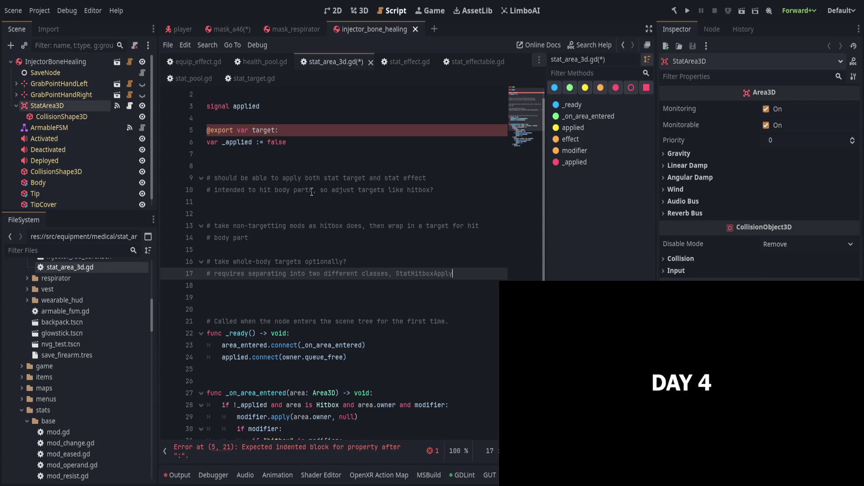
{"action": "type", "text": "tat"}
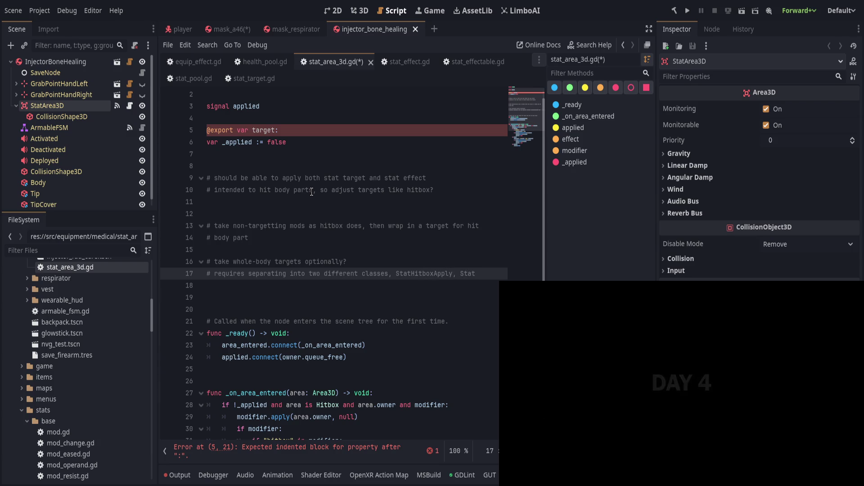
{"action": "type", "text": "Apply"}
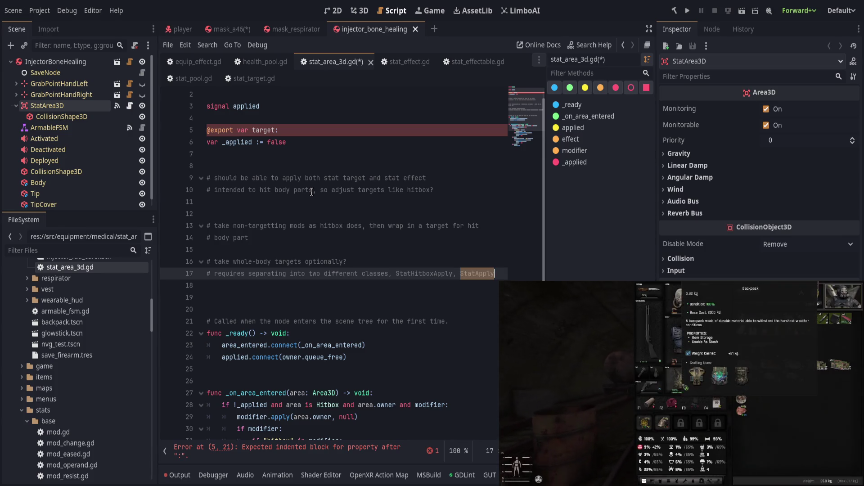
{"action": "key", "text": "BackSpace"}
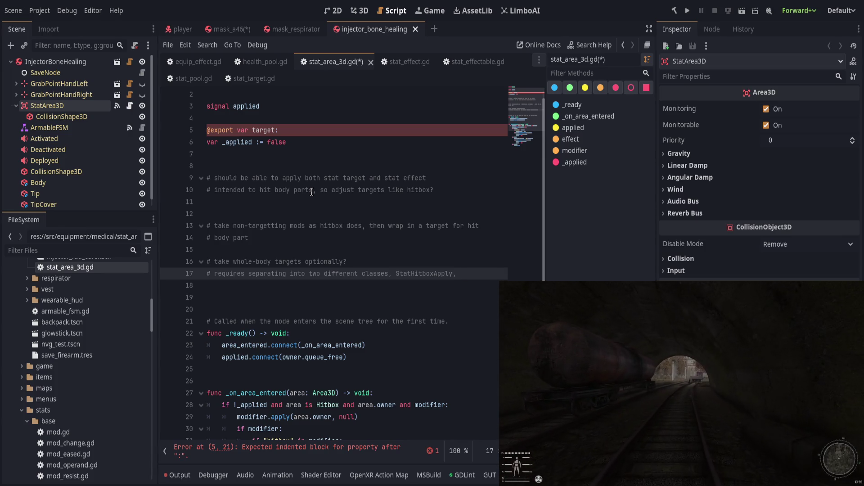
{"action": "key", "text": "BackSpace"}
{"action": "key", "text": "BackSpace"}
{"action": "key", "text": "BackSpace"}
Put '# StatArea3D' and '# StatAreaPart3D' comment headers on separate lines
{"action": "type", "text": ":#"}
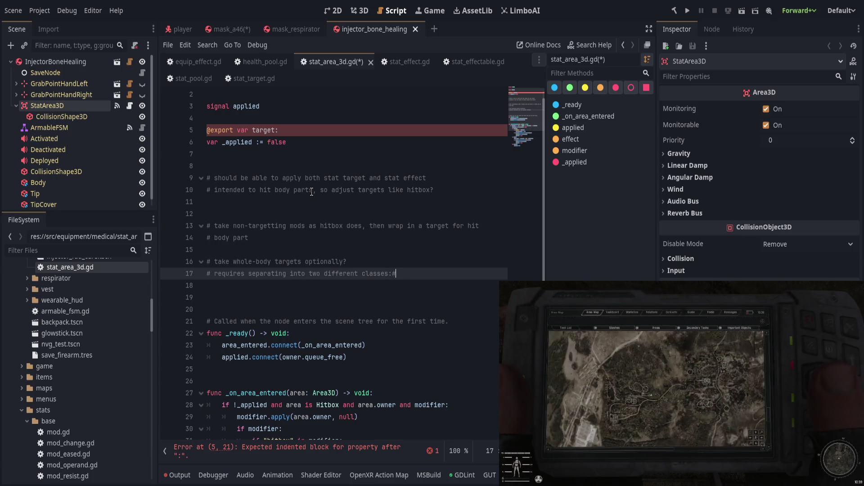
{"action": "key", "text": "BackSpace"}
{"action": "key", "text": "Return"}
{"action": "type", "text": "# StatArea"}
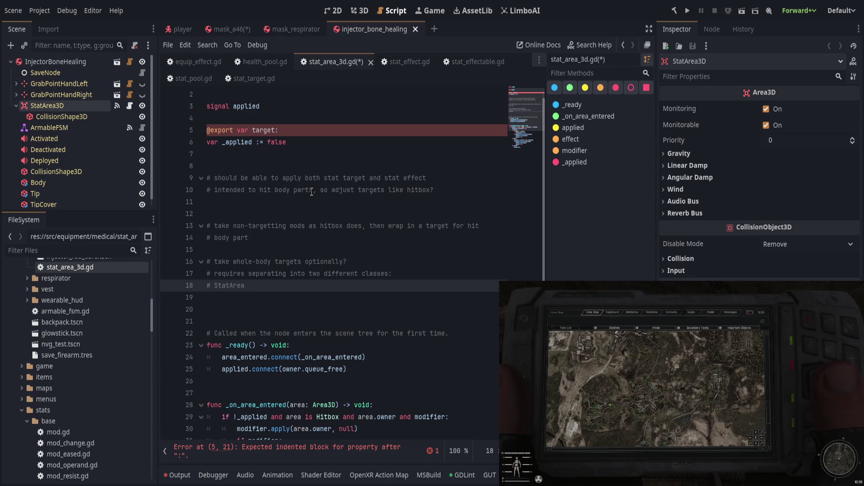
{"action": "type", "text": "Hit"}
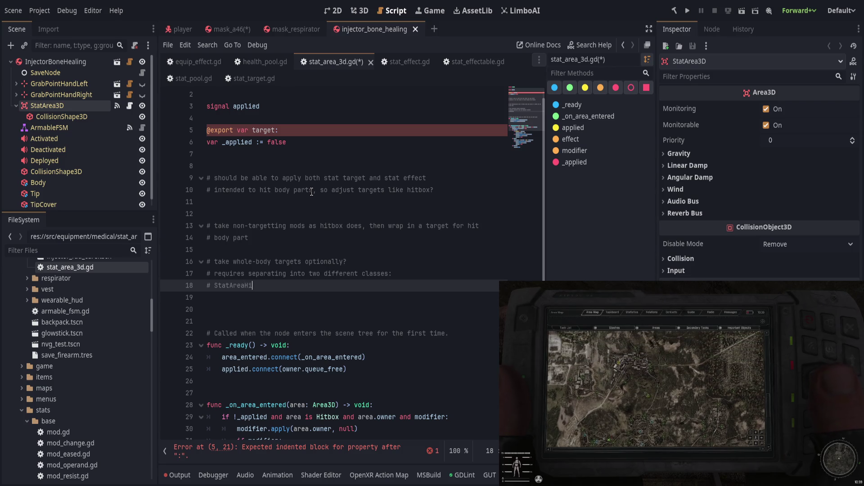
{"action": "type", "text": "box"}
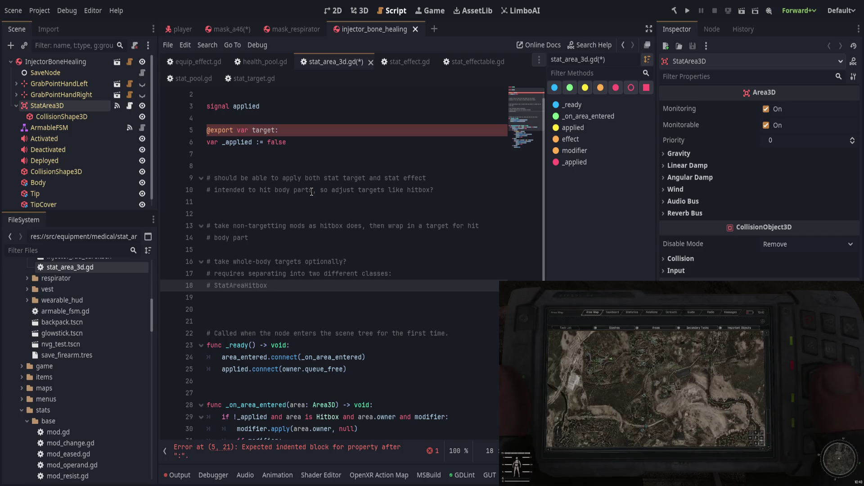
{"action": "key", "text": "Return"}
{"action": "type", "text": "# StatArea"}
{"action": "key", "text": "Up"}
{"action": "key", "text": "shift+End"}
{"action": "key", "text": "BackSpace"}
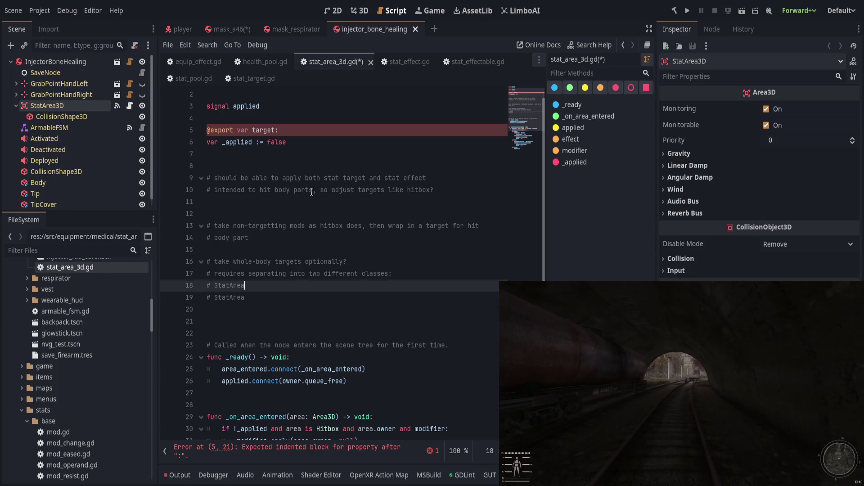
{"action": "key", "text": "Down"}
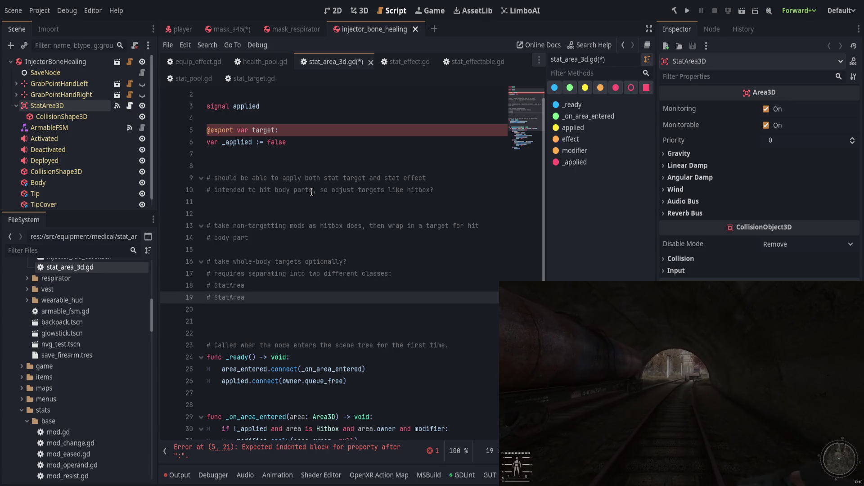
{"action": "key", "text": "Up"}
{"action": "type", "text": "3D"}
{"action": "key", "text": "Down"}
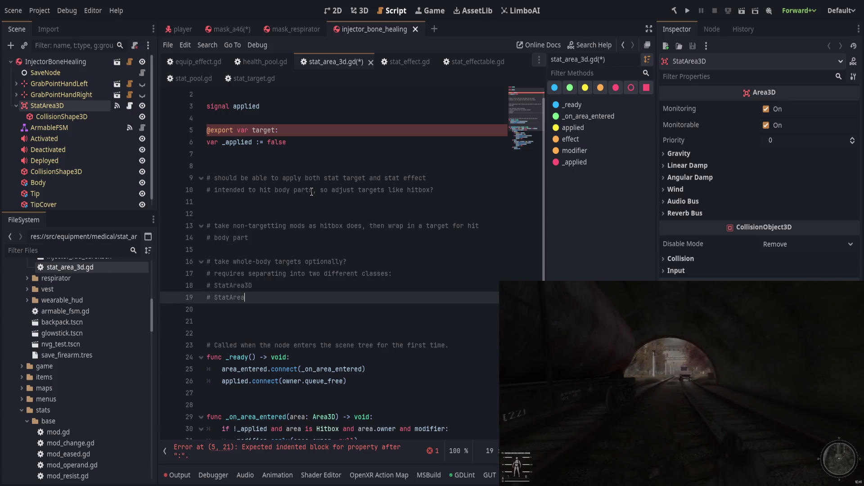
{"action": "type", "text": "Part#"}
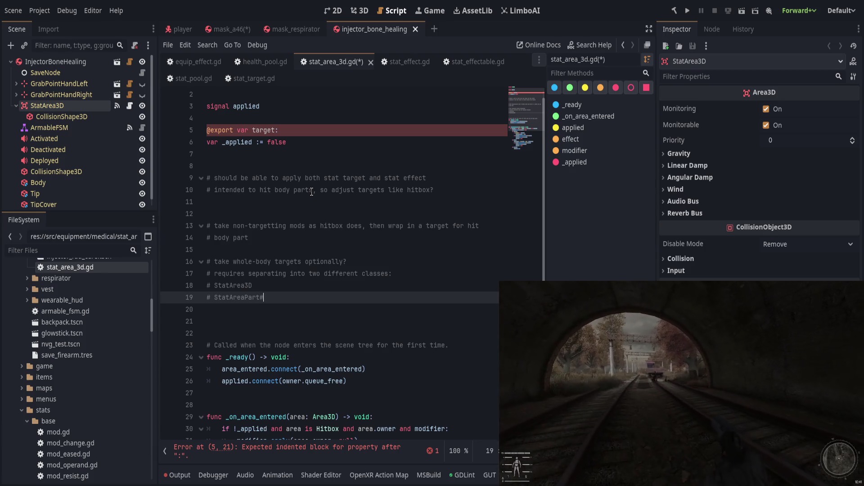
{"action": "type", "text": "3D #"}
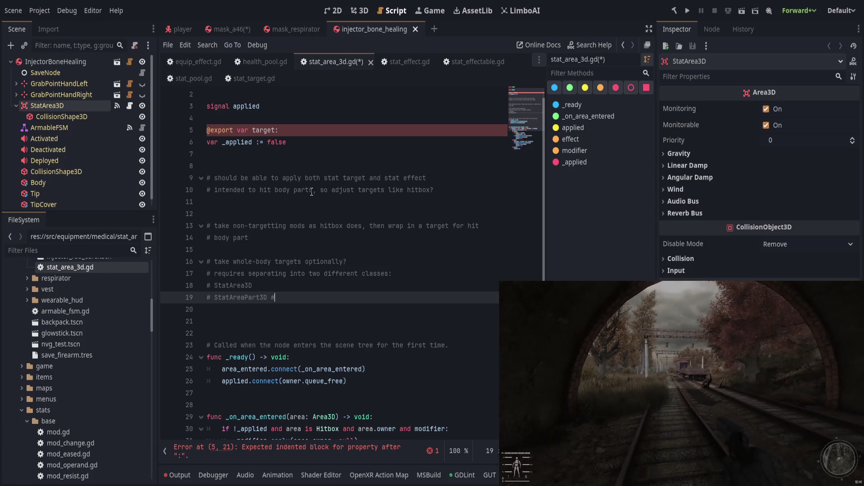
{"action": "type", "text": "argets"}
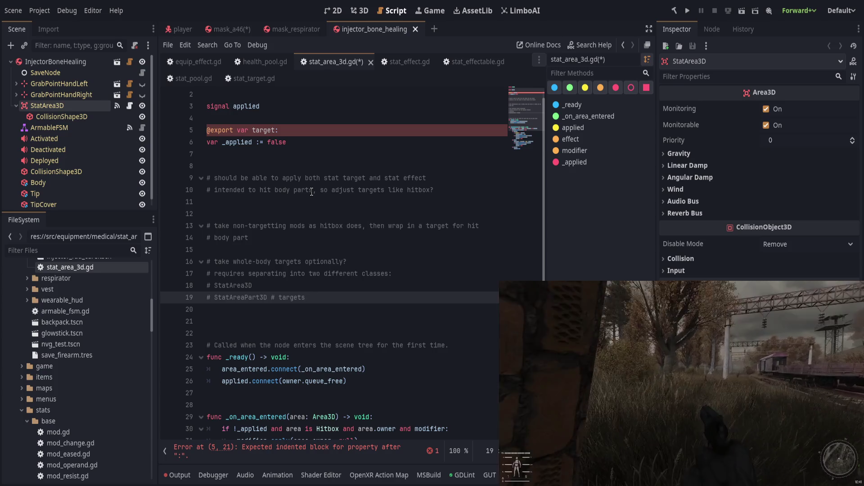
{"action": "type", "text": " the hitbody"}
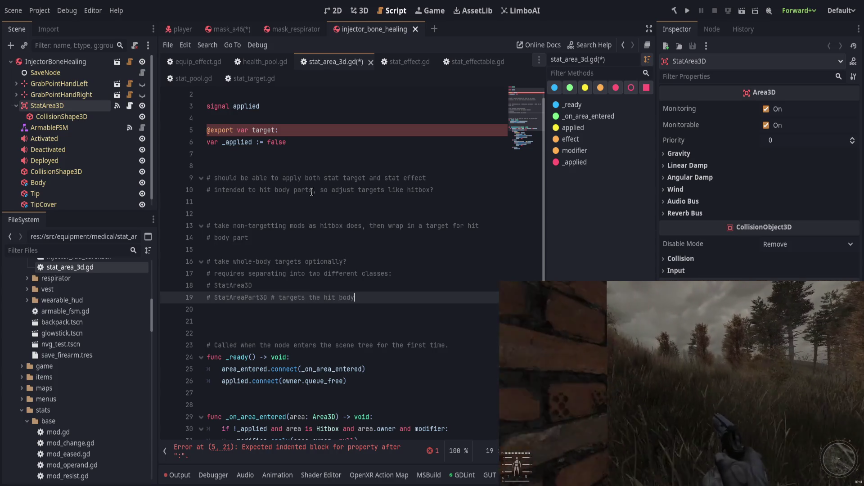
{"action": "type", "text": "rt"}
Describe StatArea3D as passing the hit object's owner and StatAreaPart3D as targeting the hit object, then save
{"action": "key", "text": "Up"}
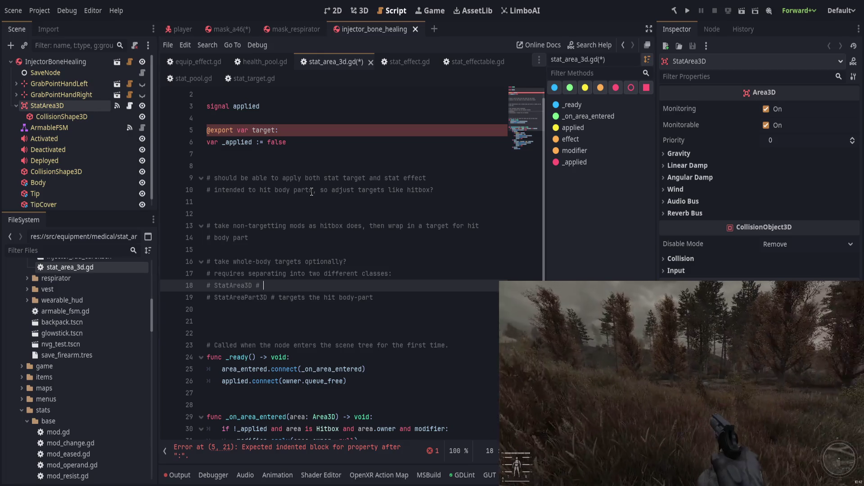
{"action": "type", "text": "targ"}
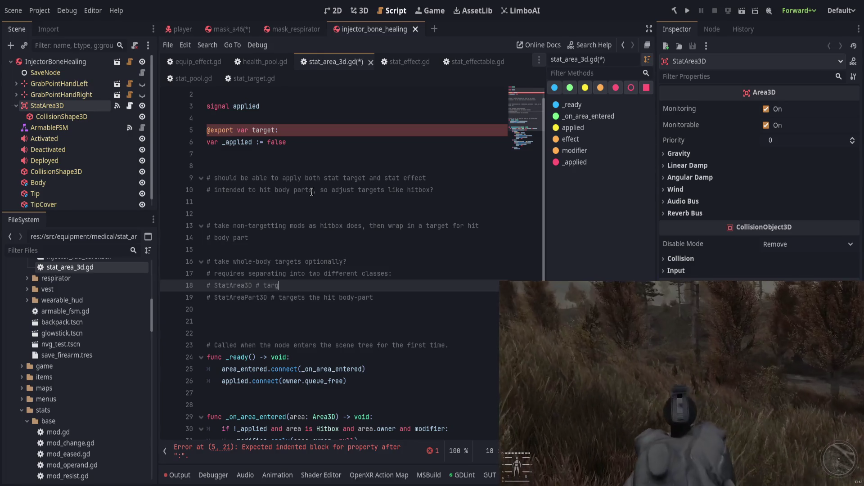
{"action": "type", "text": "ets"}
{"action": "key", "text": "ctrl+BackSpace"}
{"action": "type", "text": "passes th"}
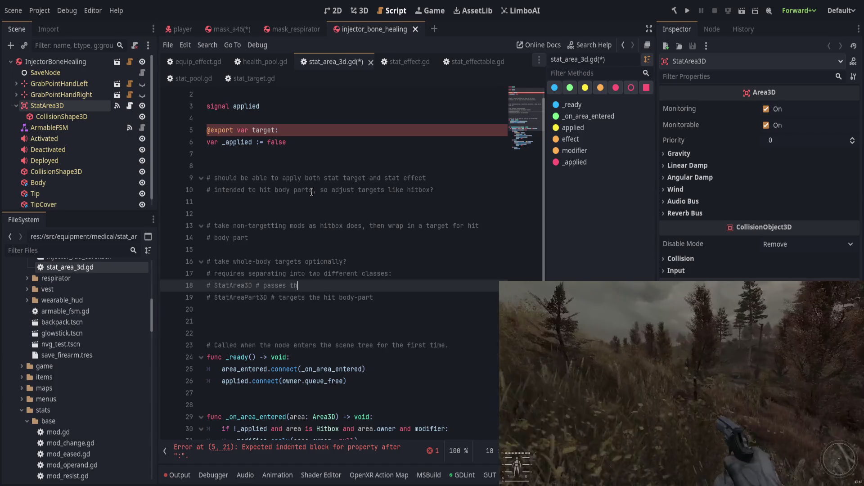
{"action": "type", "text": " owner and"}
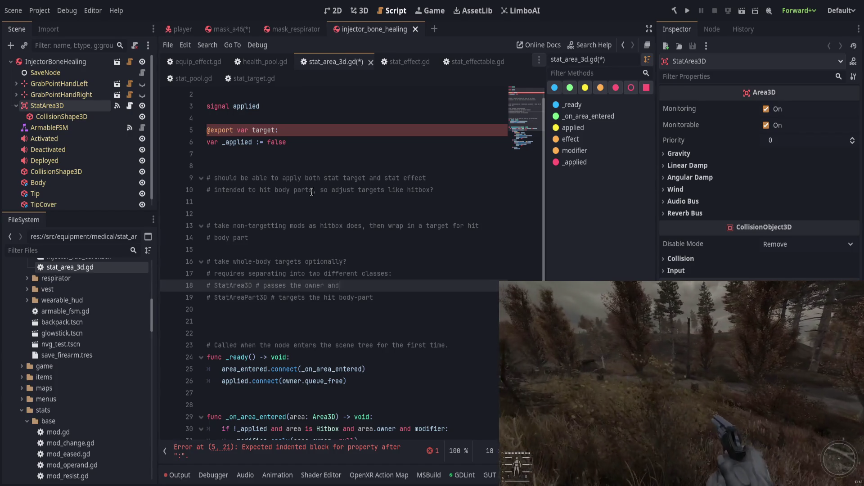
{"action": "type", "text": "gets"}
{"action": "key", "text": "ctrl+BackSpace"}
{"action": "key", "text": "ctrl+BackSpace"}
{"action": "key", "text": "ctrl+BackSpace"}
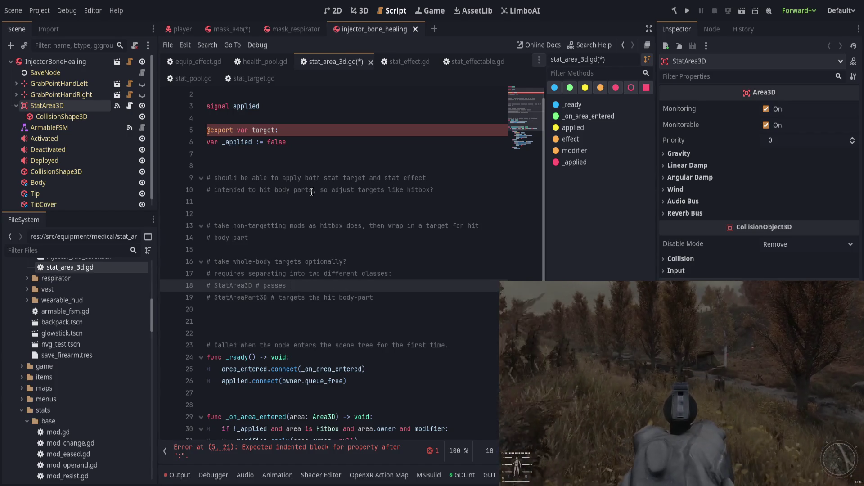
{"action": "type", "text": "he hit own"}
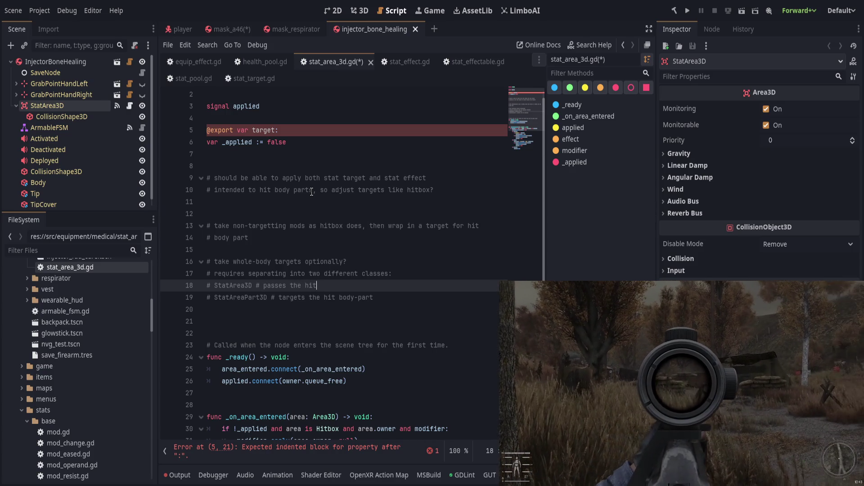
{"action": "type", "text": "er,"}
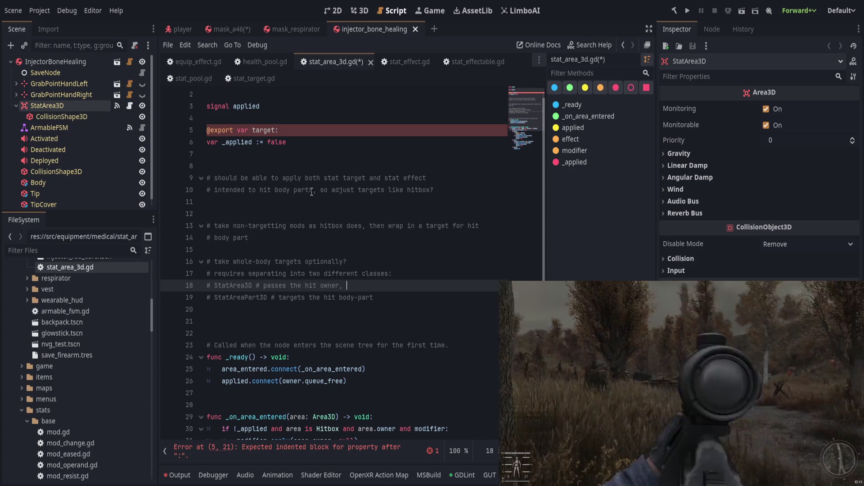
{"action": "key", "text": "ctrl+BackSpace"}
{"action": "key", "text": "ctrl+BackSpace"}
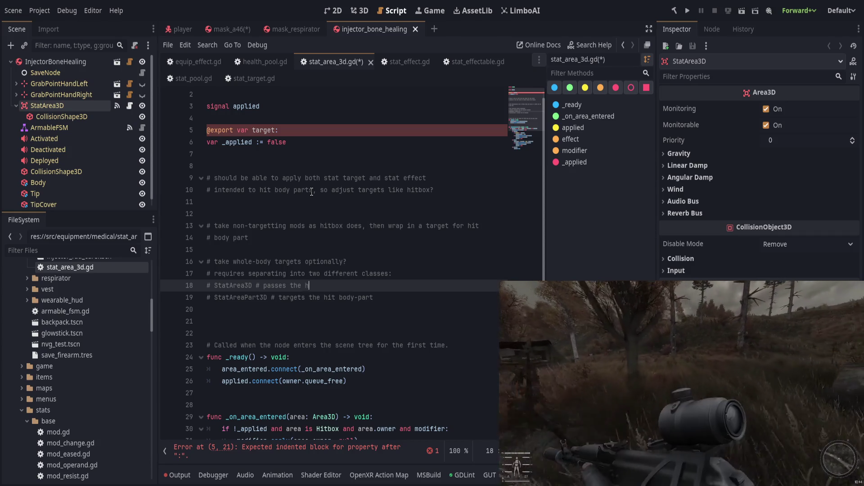
{"action": "type", "text": "objects owner, "}
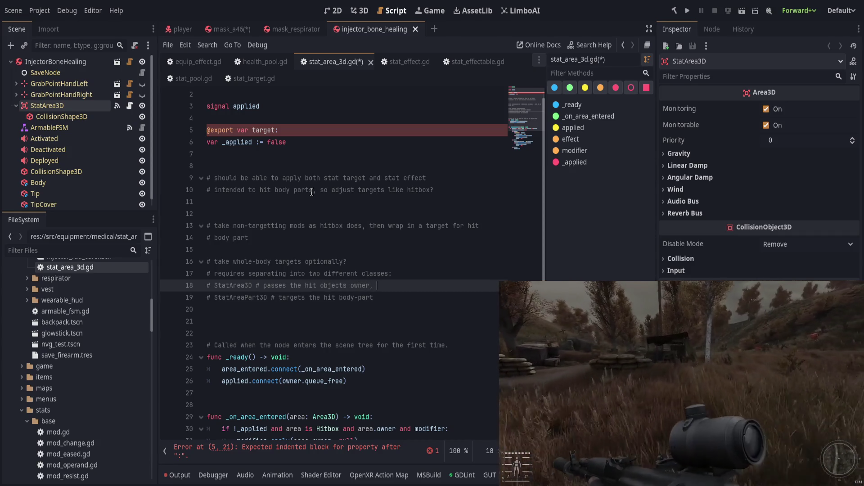
{"action": "type", "text": "targets "}
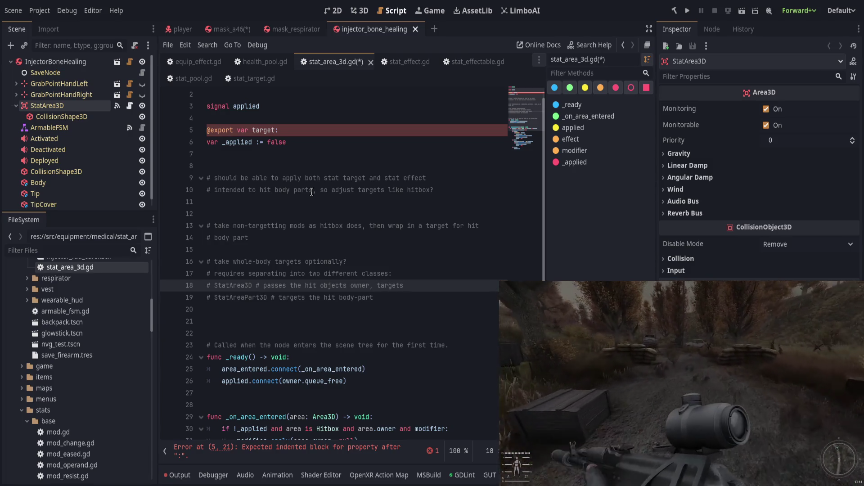
{"action": "type", "text": "what it w"}
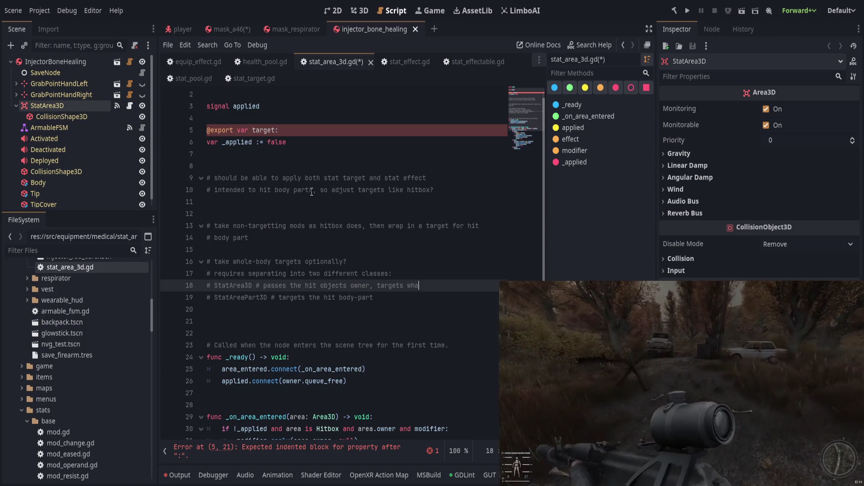
{"action": "type", "text": "ants"}
{"action": "key", "text": "Down"}
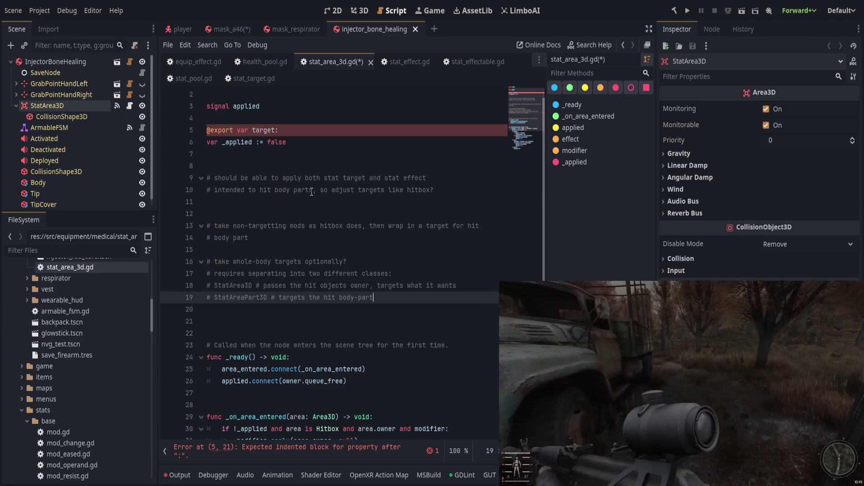
{"action": "key", "text": "ctrl+BackSpace"}
{"action": "key", "text": "ctrl+BackSpace"}
{"action": "key", "text": "ctrl+BackSpace"}
{"action": "key", "text": "ctrl+BackSpace"}
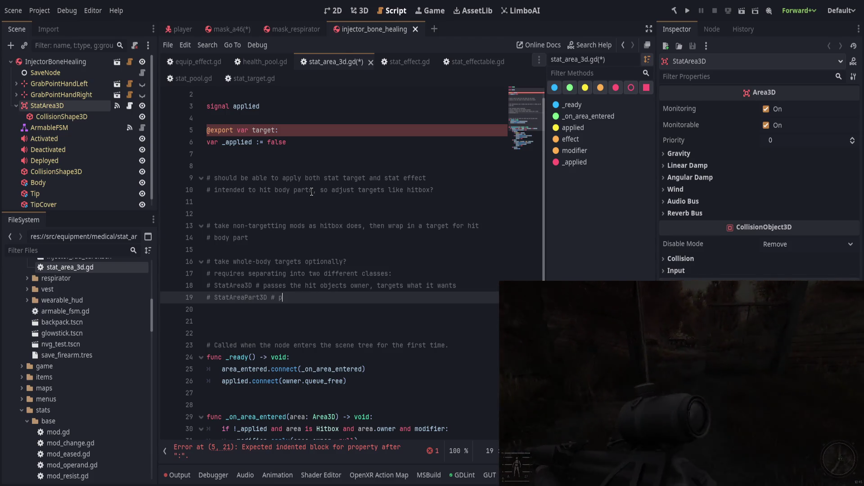
{"action": "type", "text": "asses the hit o"}
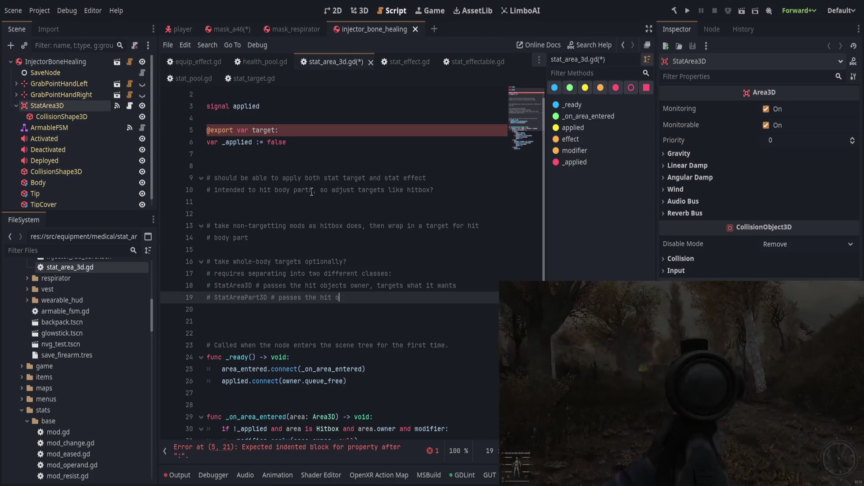
{"action": "type", "text": "bject, targets the"}
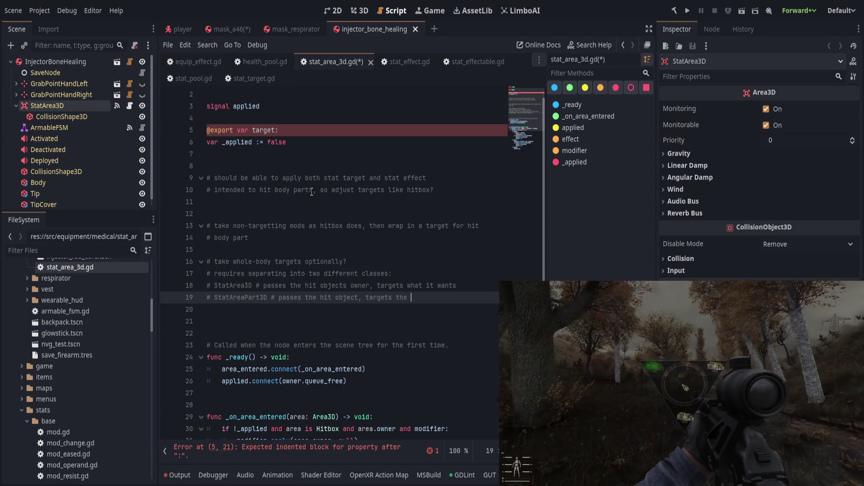
{"action": "type", "text": " hit object"}
{"action": "key", "text": "ctrl+s"}
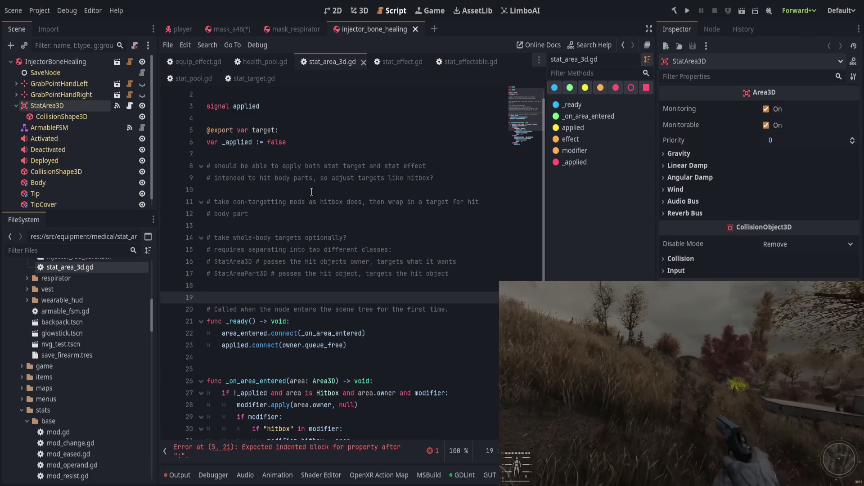
{"action": "left_click_drag", "start_coordinate": [272, 261], "coordinate": [356, 261]}
{"action": "left_click", "coordinate": [288, 273]}
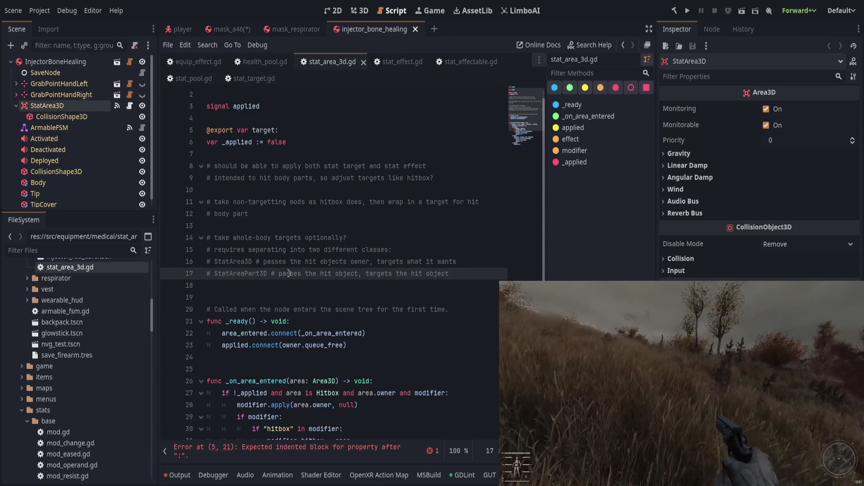
Change the line 17 comment so StatAreaPart3D passes the hit object's owner
{"action": "left_click", "coordinate": [358, 274]}
{"action": "type", "text": "s owner"}
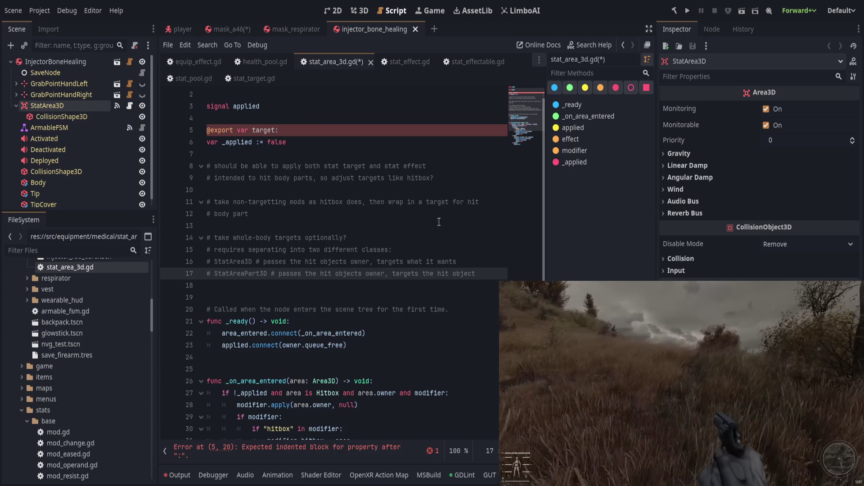
{"action": "left_click", "coordinate": [373, 238]}
{"action": "left_click", "coordinate": [463, 274]}
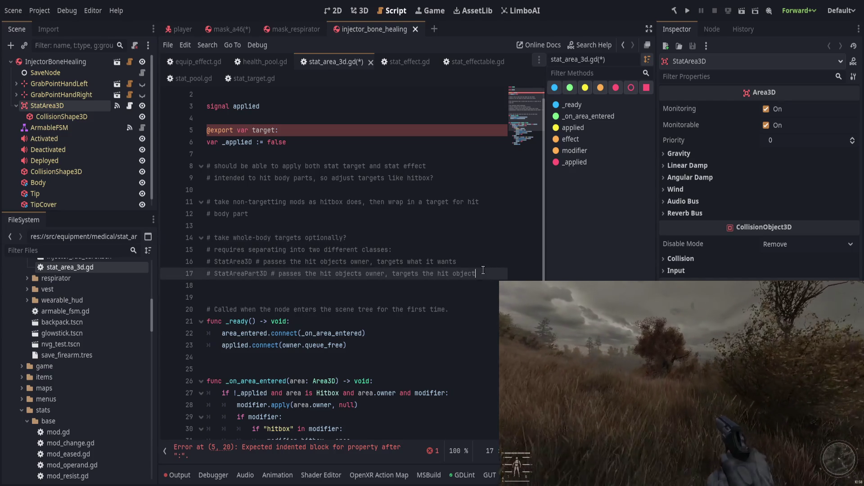
Type the exported target as StatMod, checking stat_effect.gd's types, and save the script
{"action": "left_click", "coordinate": [324, 129]}
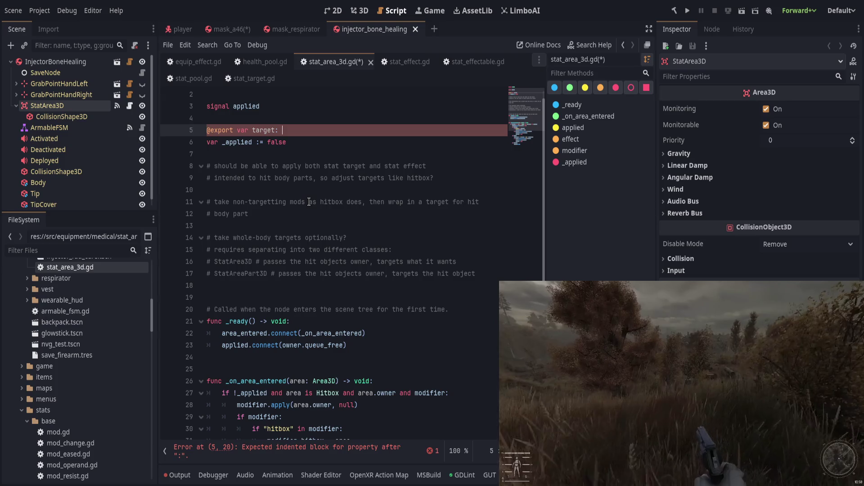
{"action": "type", "text": "source"}
{"action": "key", "text": "ctrl+s"}
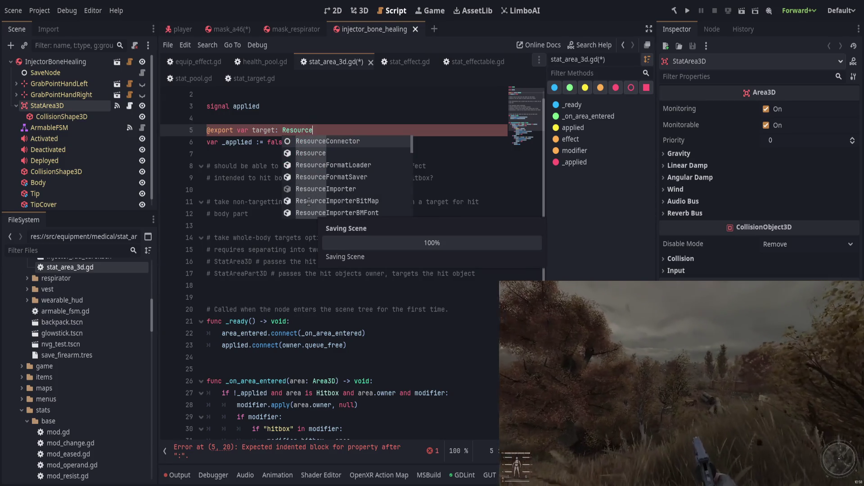
{"action": "left_click", "coordinate": [396, 250]}
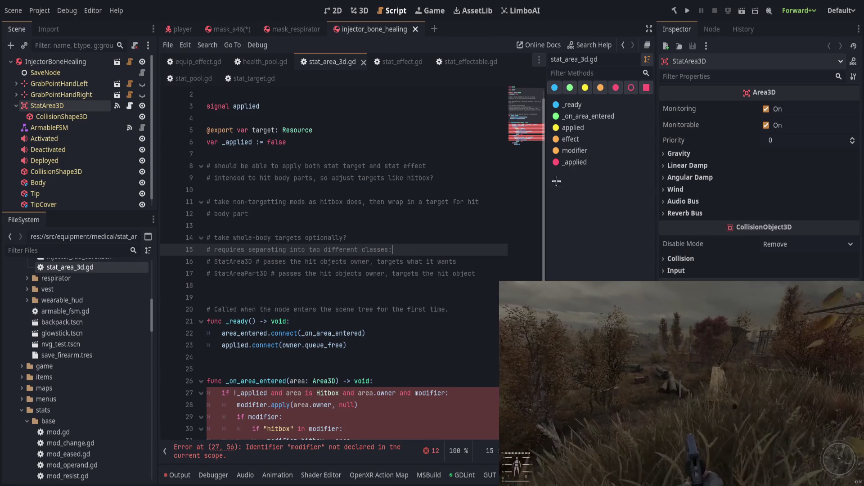
{"action": "left_click", "coordinate": [388, 61]}
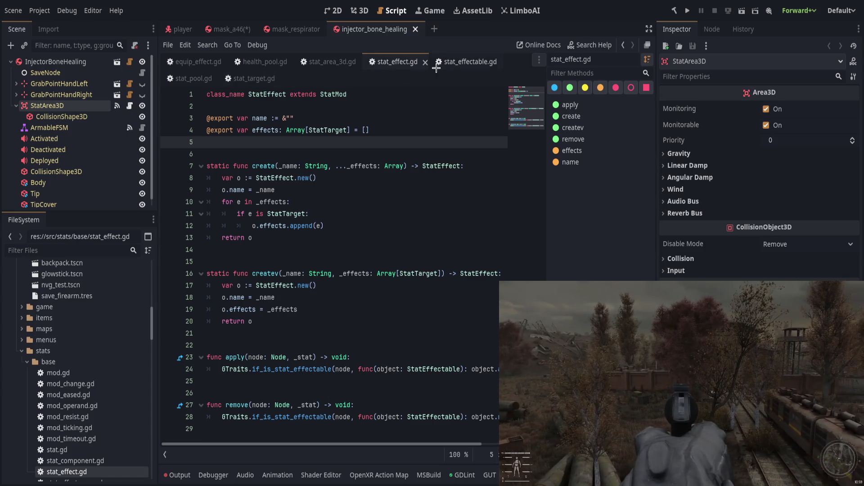
{"action": "left_click", "coordinate": [331, 62]}
{"action": "scroll", "coordinate": [331, 155], "scroll_direction": "up", "scroll_amount": 1}
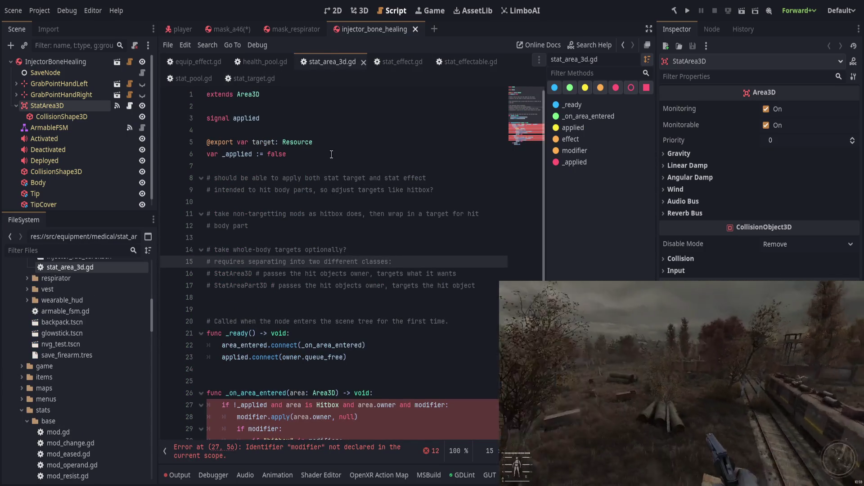
{"action": "double_click", "coordinate": [294, 142]}
{"action": "type", "text": "StatMod"}
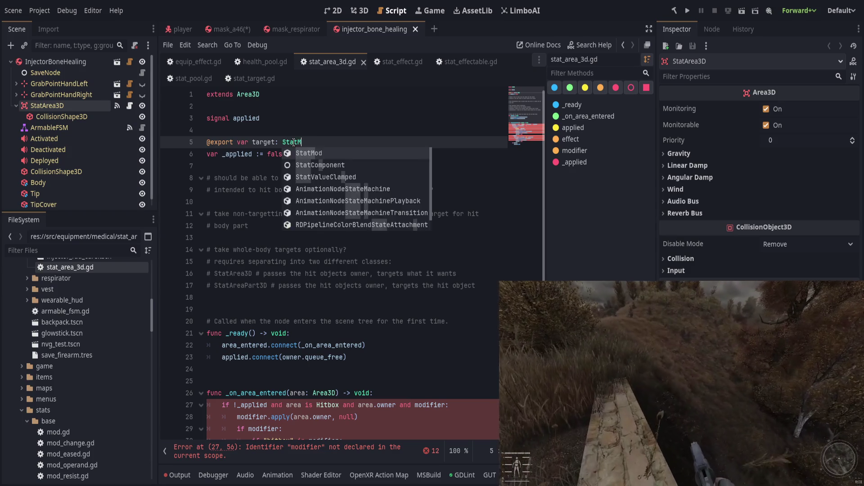
{"action": "key", "text": "ctrl+s"}
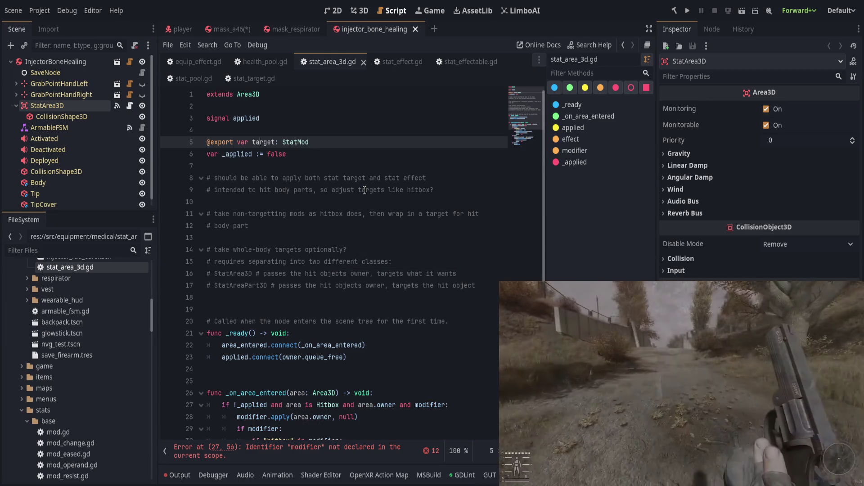
Rename the exported variable to modifier and add an empty line inside the Hitbox check
{"action": "scroll", "coordinate": [364, 190], "scroll_direction": "down", "scroll_amount": 3}
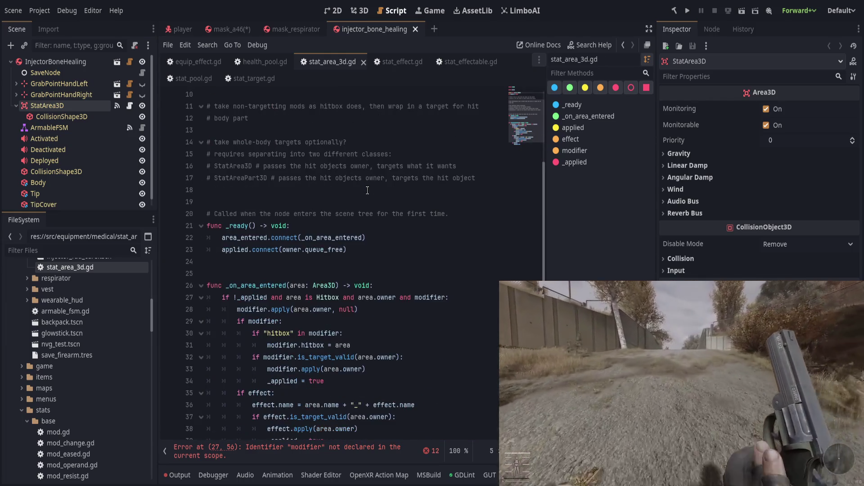
{"action": "left_click", "coordinate": [455, 300]}
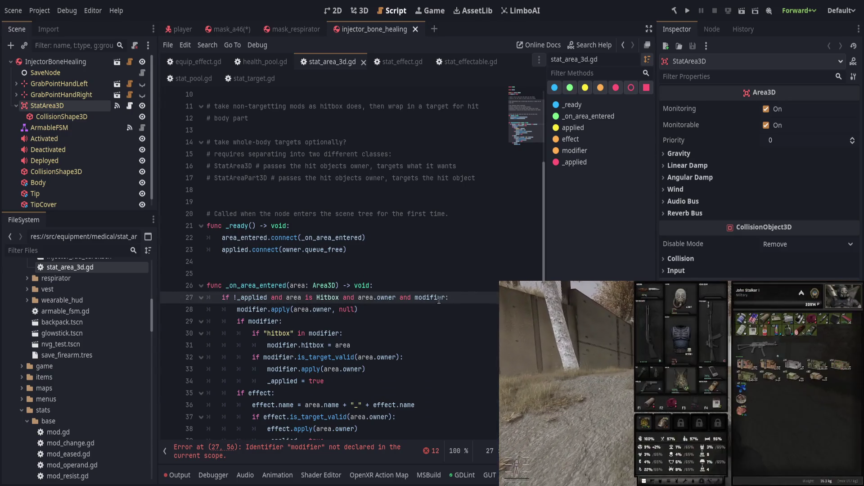
{"action": "double_click", "coordinate": [432, 300]}
{"action": "type", "text": "t"}
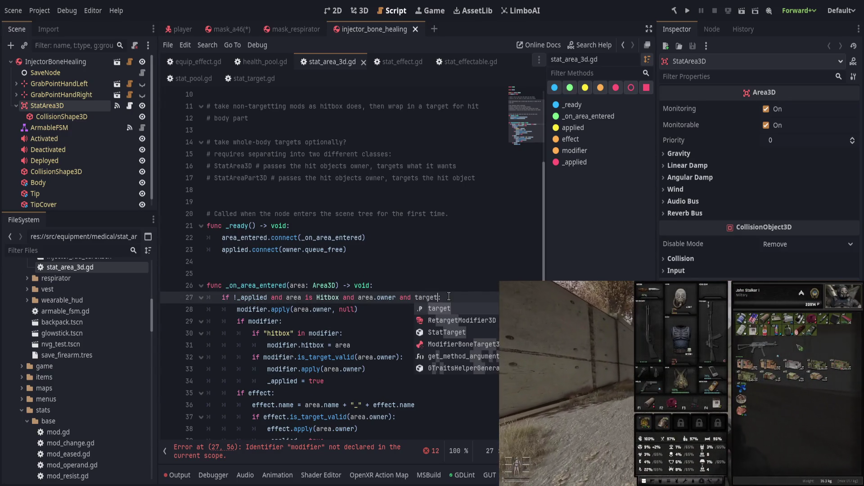
{"action": "key", "text": "ctrl+z"}
{"action": "scroll", "coordinate": [315, 210], "scroll_direction": "up", "scroll_amount": 3}
{"action": "double_click", "coordinate": [270, 142]}
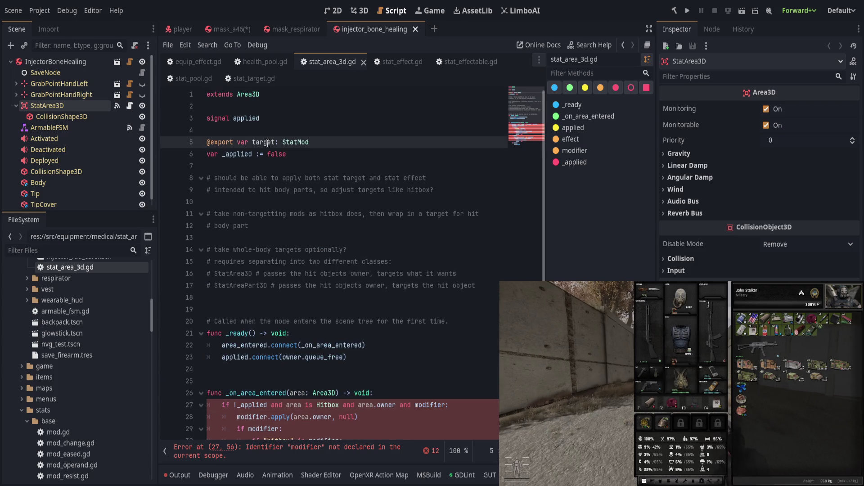
{"action": "type", "text": "modifier"}
{"action": "scroll", "coordinate": [376, 270], "scroll_direction": "down", "scroll_amount": 3}
{"action": "left_click", "coordinate": [426, 310]}
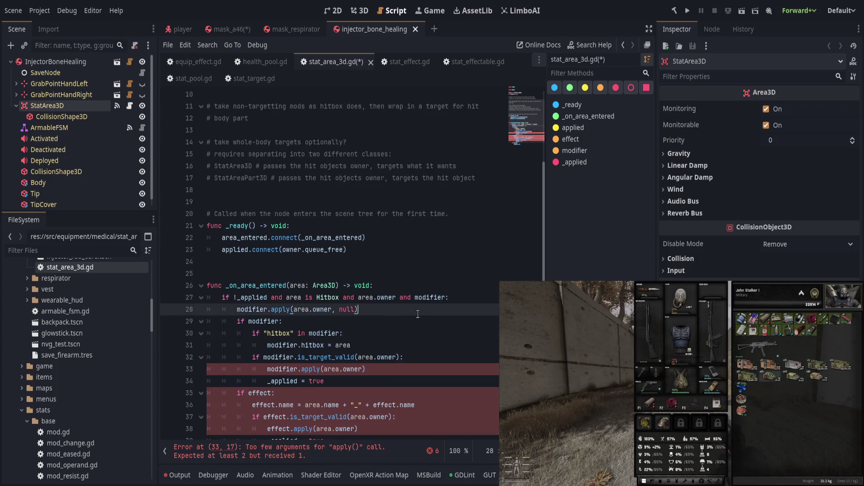
{"action": "left_click", "coordinate": [466, 297]}
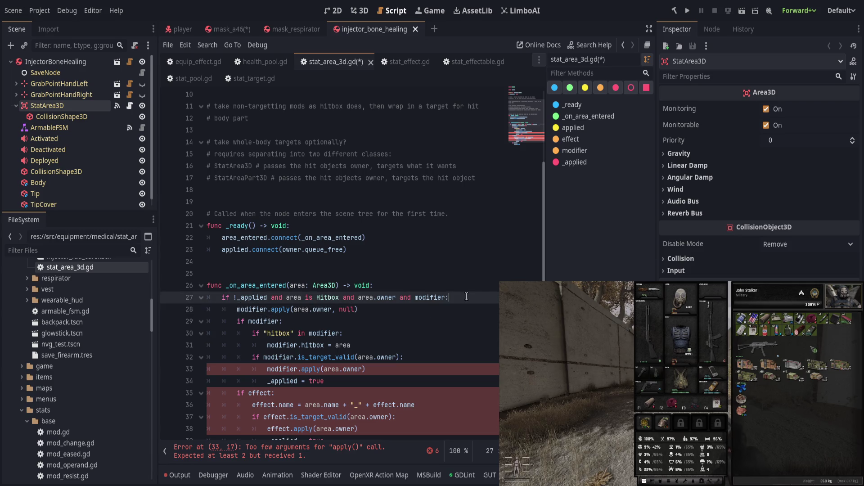
{"action": "key", "text": "Return"}
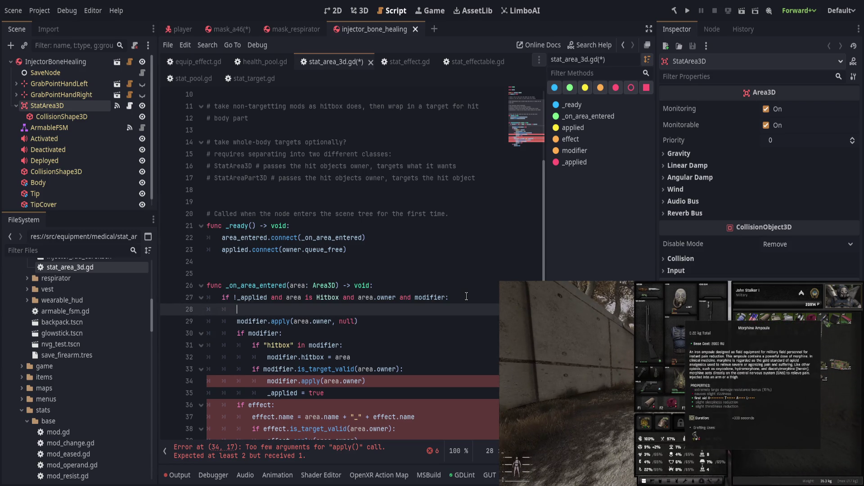
Add a StatTarget.create() call on line 28, then switch over to hitbox_part.gd
{"action": "type", "text": "tatTarget."}
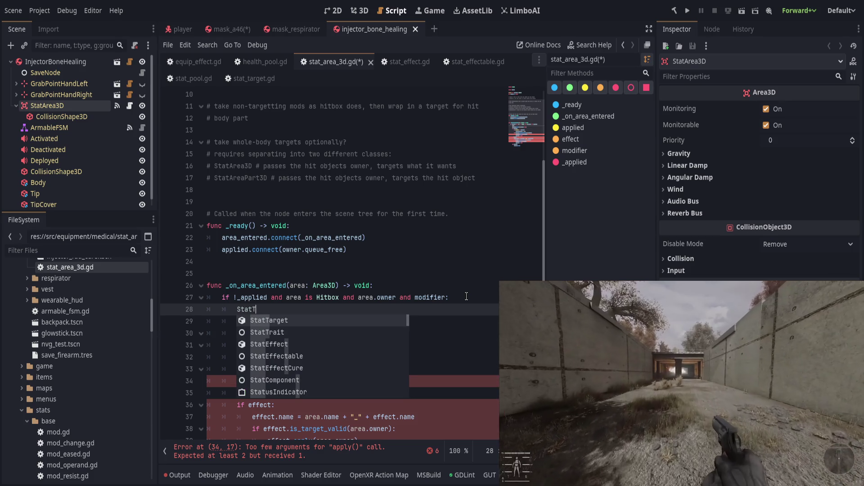
{"action": "type", "text": "create("}
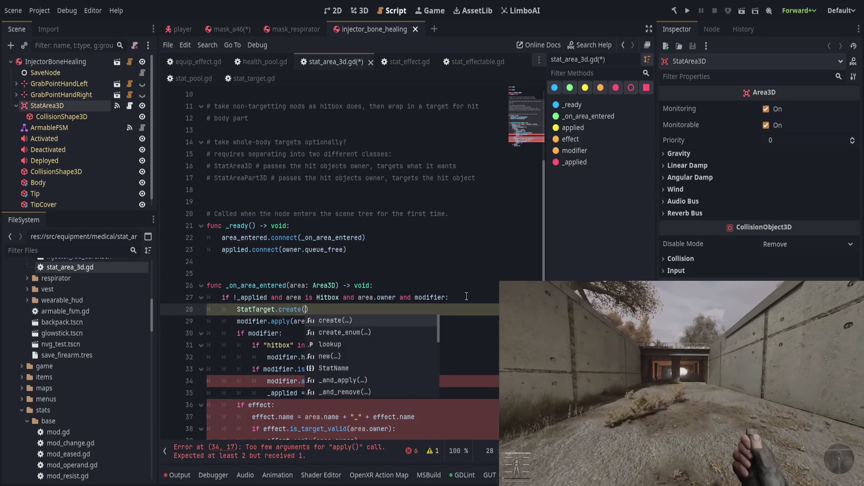
{"action": "key", "text": "Return"}
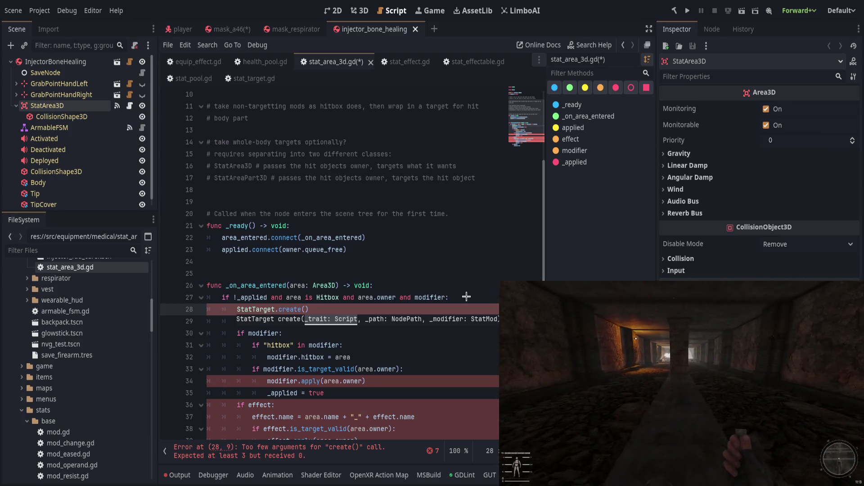
{"action": "key", "text": "alt+Left"}
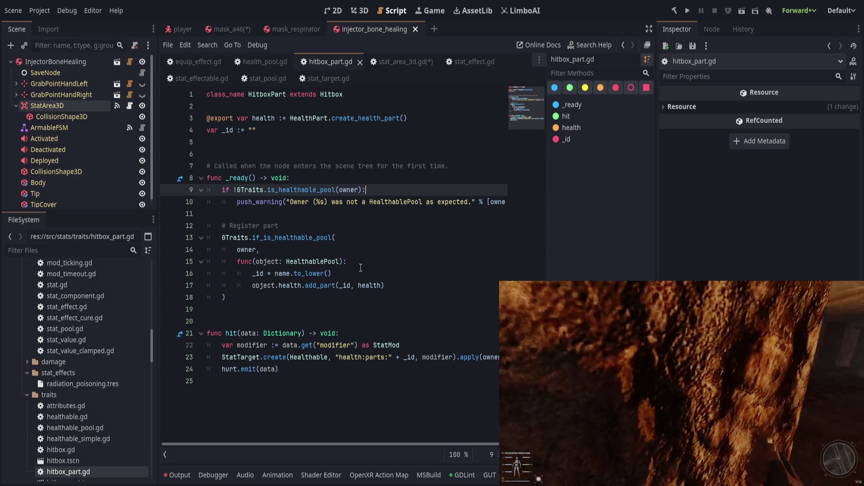
Review hit() in hitbox_part.gd, then go back to stat_area_3d.gd's blank line below the comments
{"action": "left_click_drag", "start_coordinate": [291, 370], "coordinate": [207, 345]}
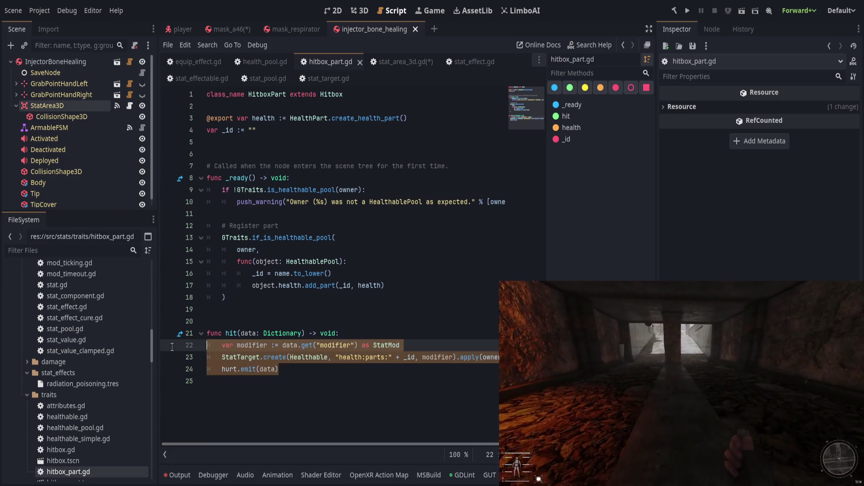
{"action": "left_click", "coordinate": [346, 240]}
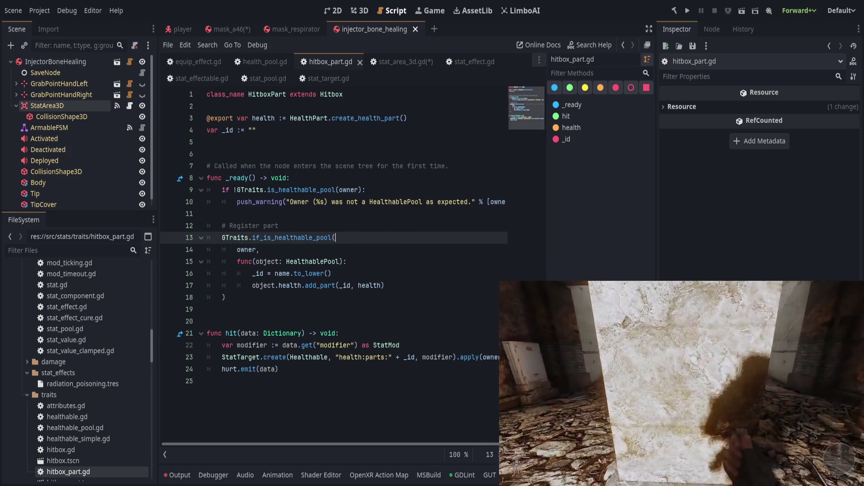
{"action": "left_click", "coordinate": [485, 357]}
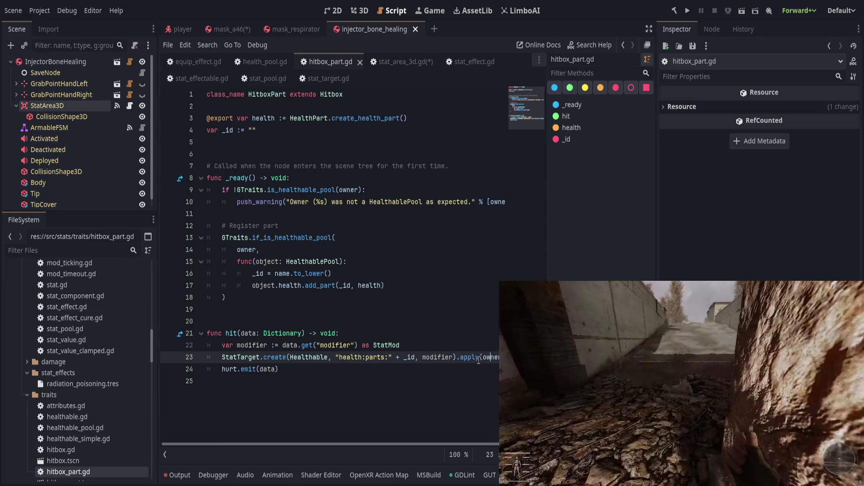
{"action": "left_click", "coordinate": [361, 189]}
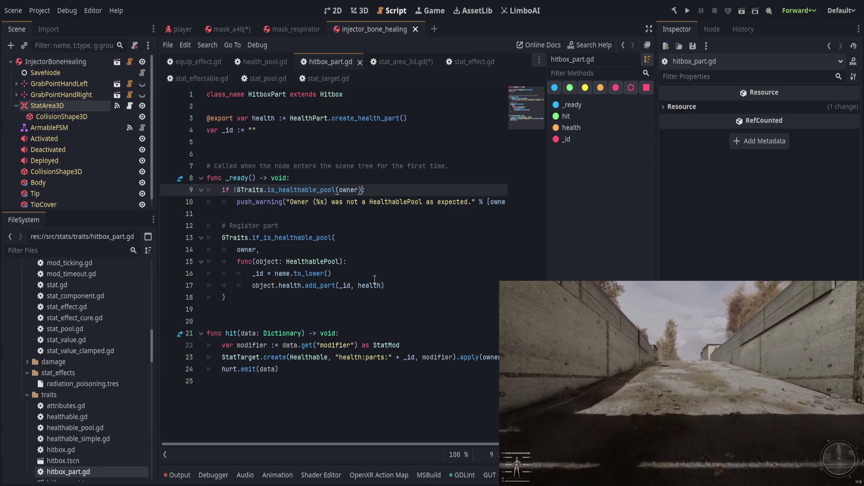
{"action": "left_click", "coordinate": [407, 65]}
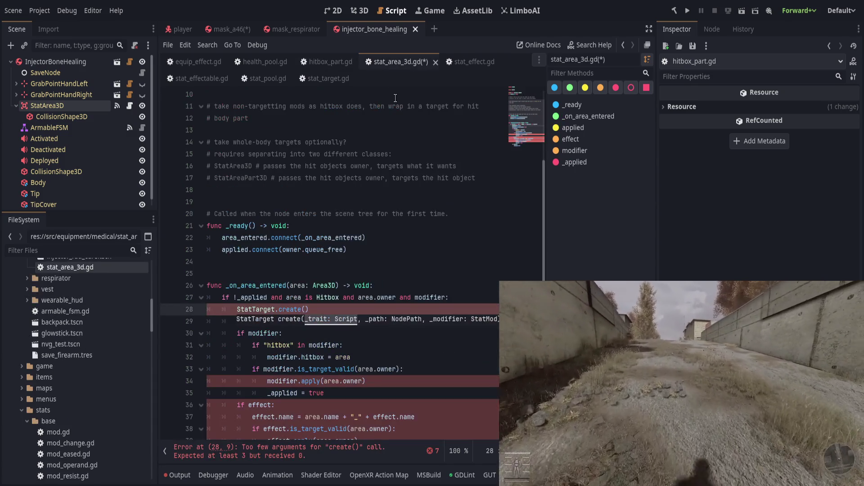
{"action": "key", "text": "ctrl+z"}
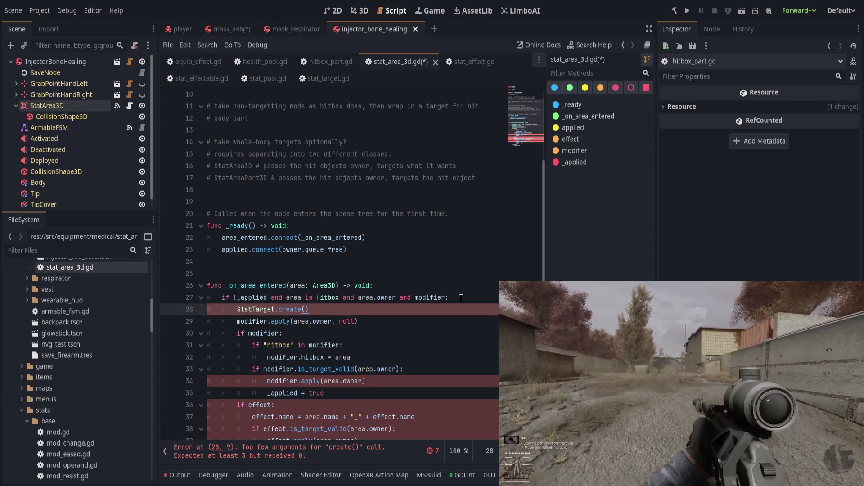
{"action": "left_click", "coordinate": [458, 298]}
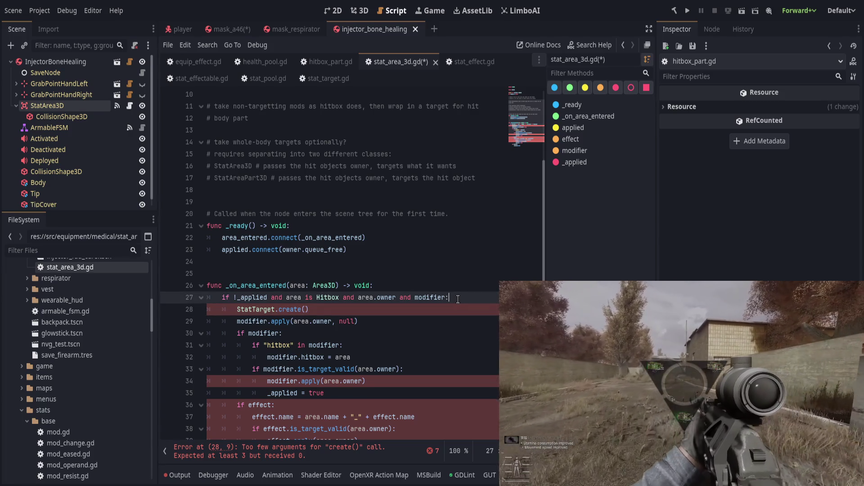
{"action": "left_click", "coordinate": [431, 203]}
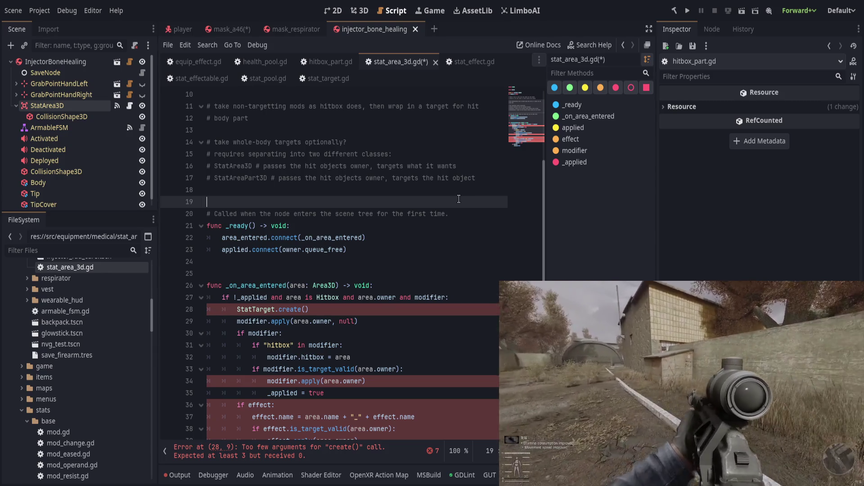
Add the comment '# Hitbox.hit(data) if data.modifier, targets &"health:parts:<hitbox id>"' and save
{"action": "left_click", "coordinate": [456, 191]}
{"action": "key", "text": "Return"}
{"action": "type", "text": "# Hitbo"}
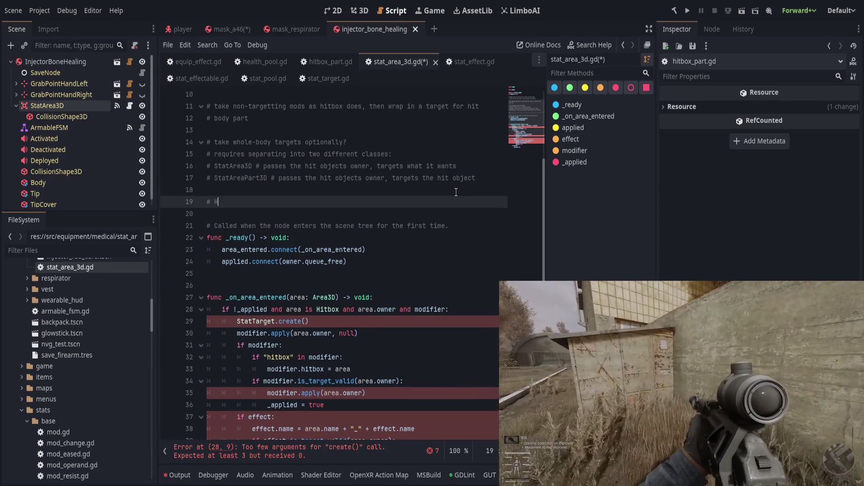
{"action": "type", "text": "x.hit"}
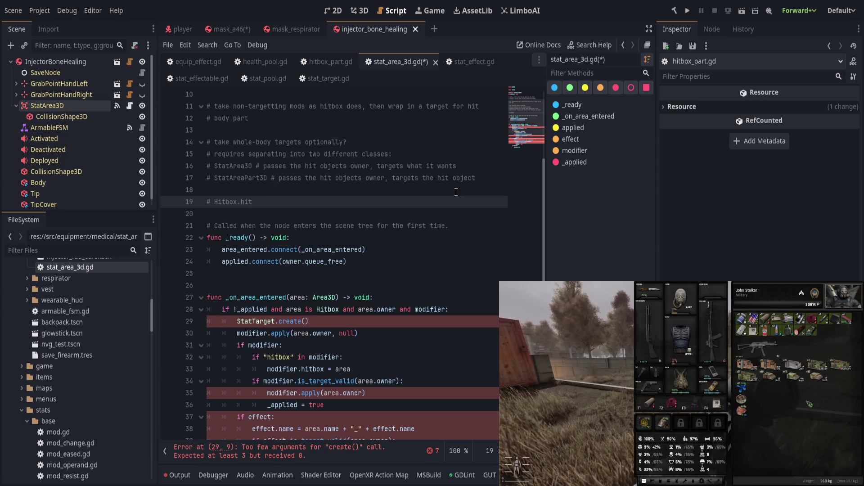
{"action": "type", "text": "(data) "}
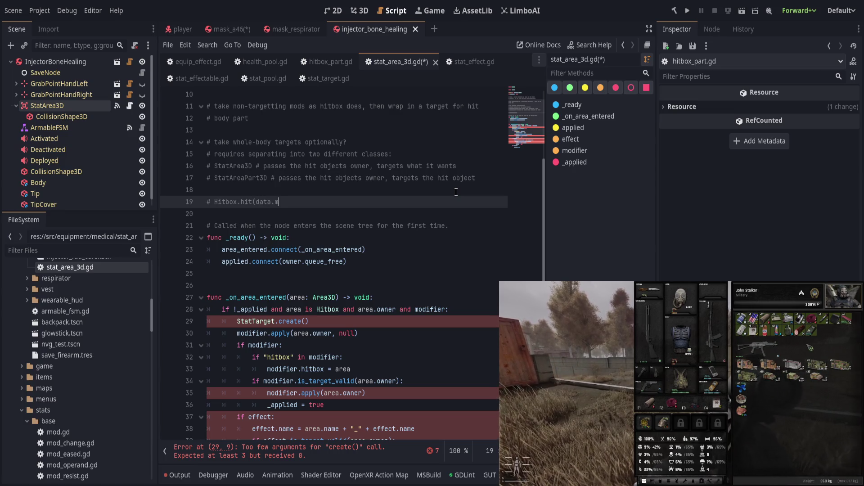
{"action": "type", "text": "if data.modif"}
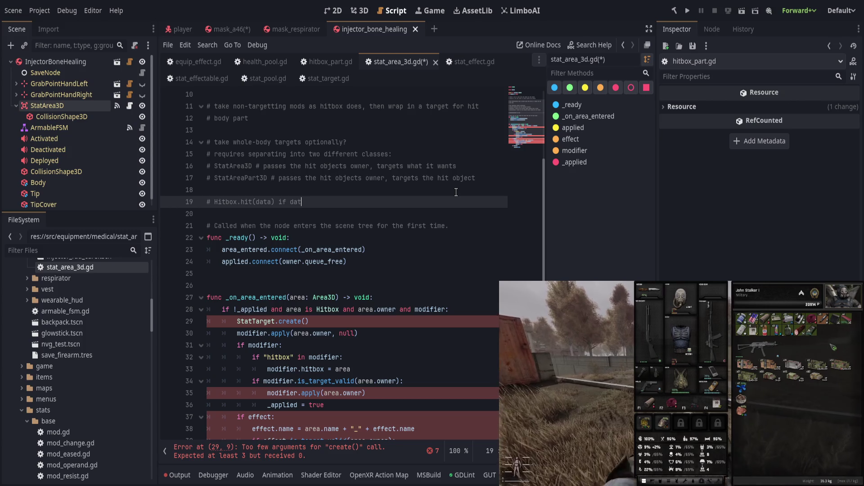
{"action": "type", "text": "ier, applies "}
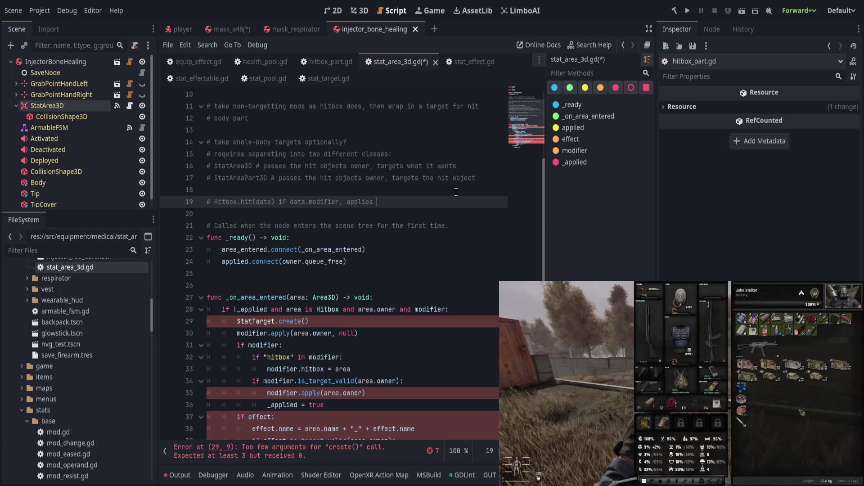
{"action": "type", "text": "to part"}
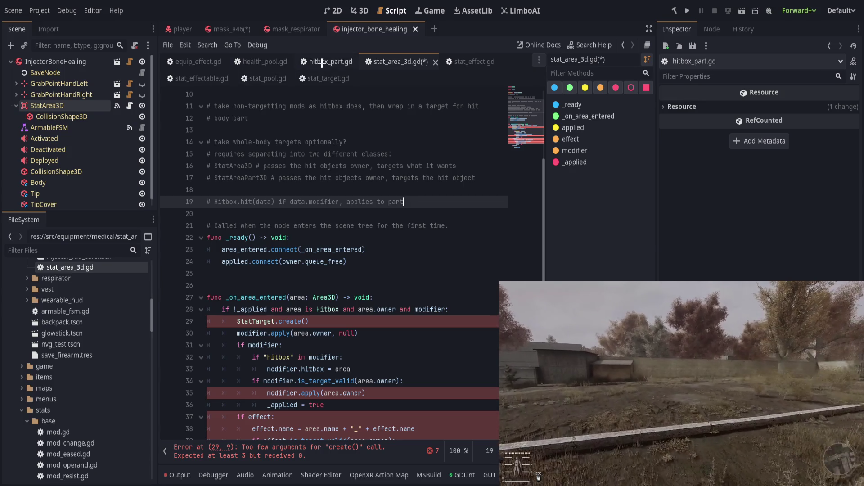
{"action": "left_click", "coordinate": [323, 63]}
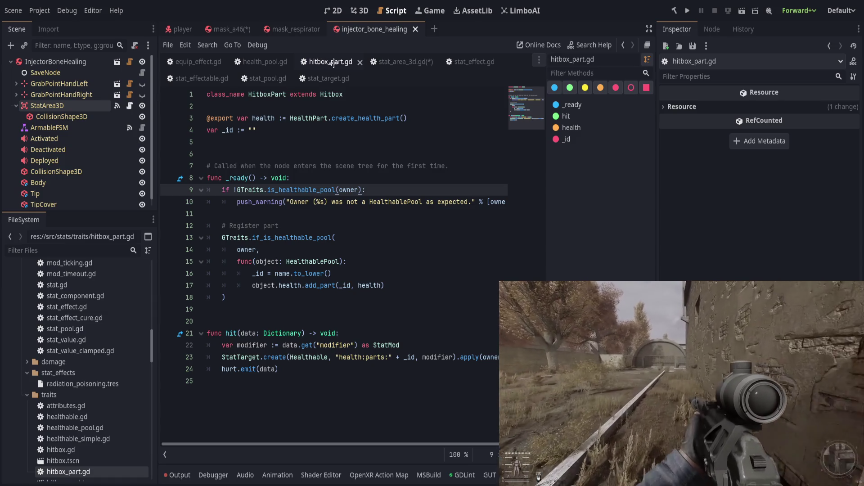
{"action": "left_click", "coordinate": [399, 62]}
{"action": "key", "text": "ctrl+BackSpace"}
{"action": "key", "text": "ctrl+BackSpace"}
{"action": "key", "text": "ctrl+BackSpace"}
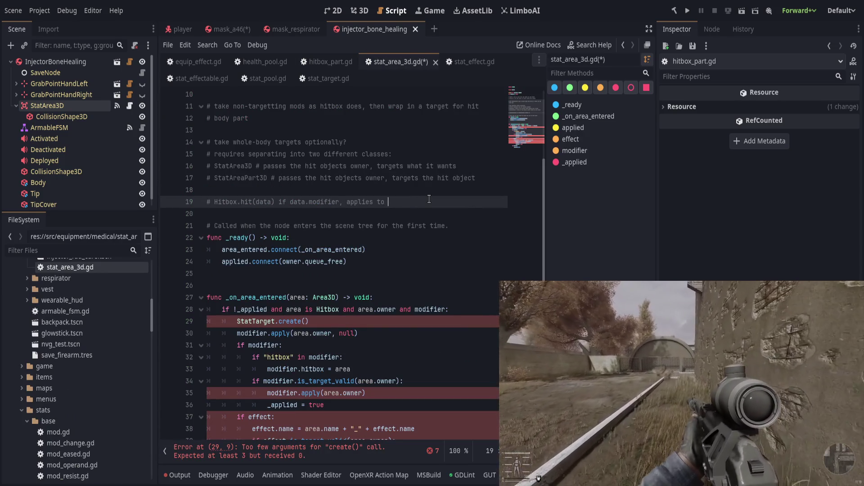
{"action": "type", "text": "targets "}
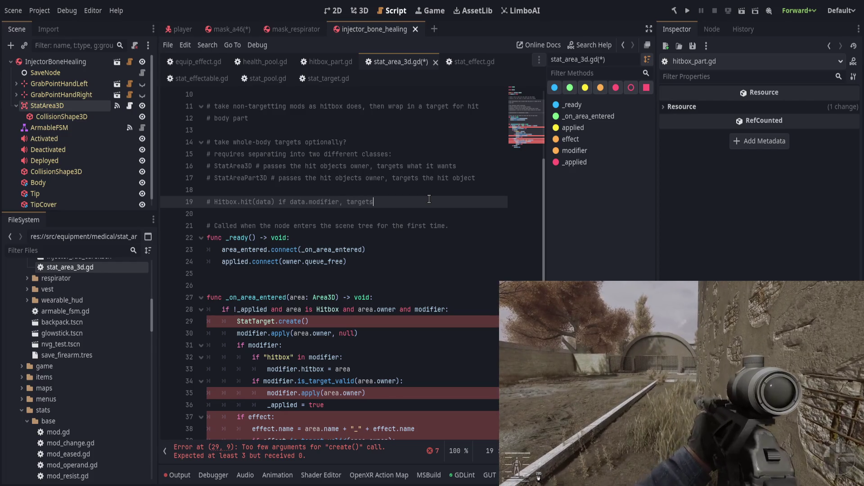
{"action": "type", "text": "\"heat"}
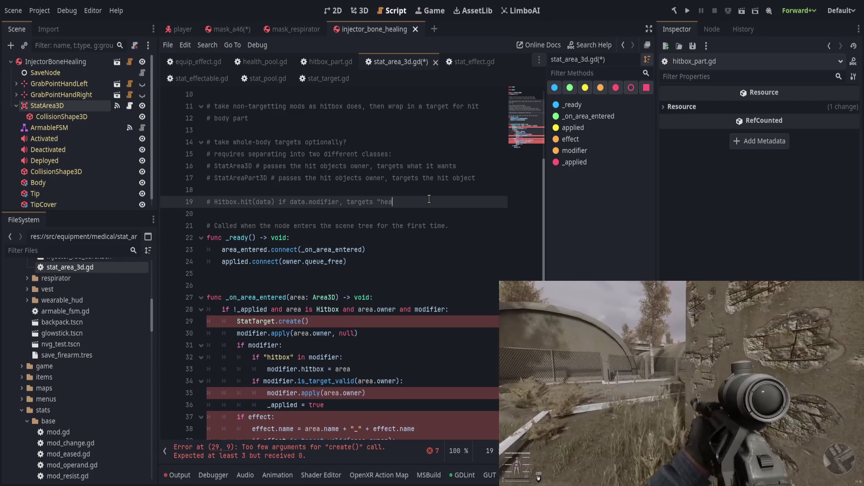
{"action": "key", "text": "BackSpace"}
{"action": "key", "text": "BackSpace"}
{"action": "key", "text": "BackSpace"}
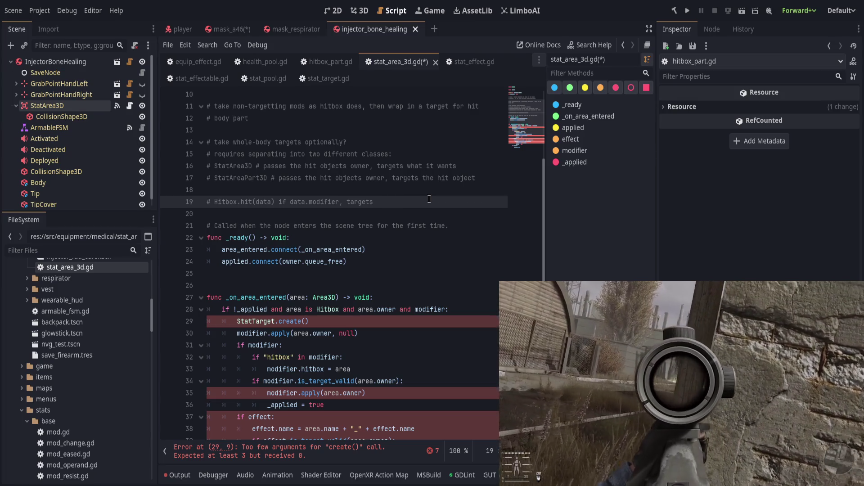
{"action": "type", "text": "&\"health:parts:"}
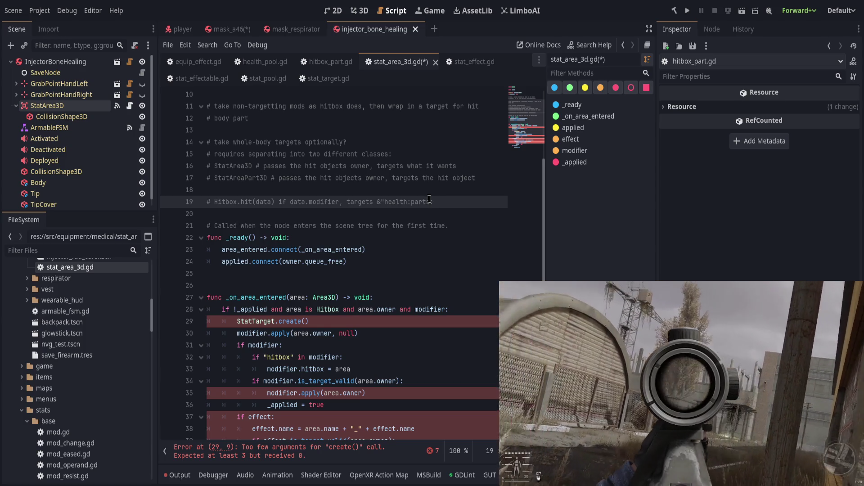
{"action": "type", "text": "<1"}
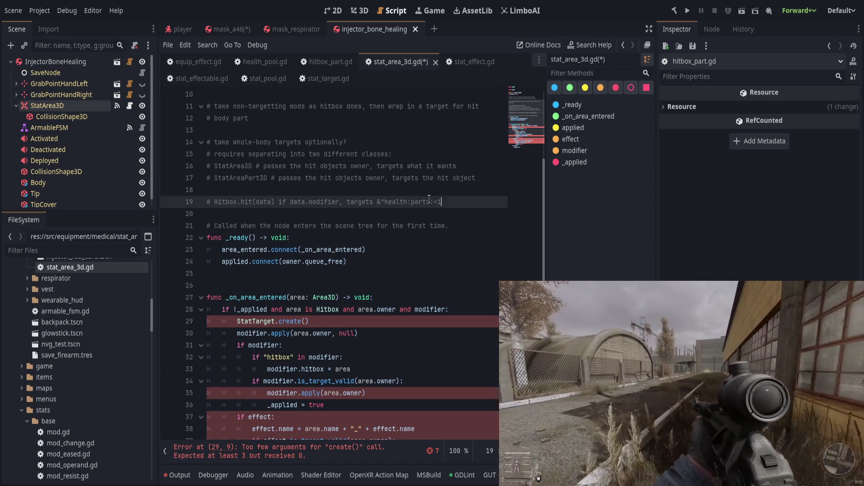
{"action": "type", "text": "hitbox"}
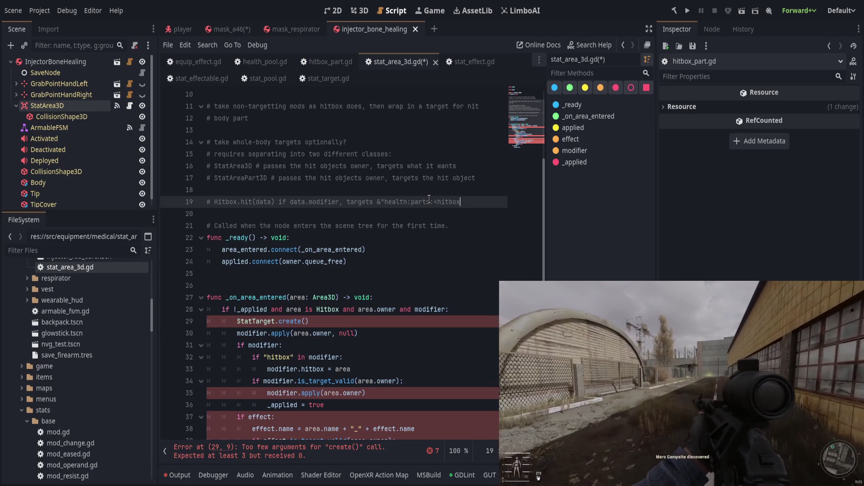
{"action": "type", "text": " id>"}
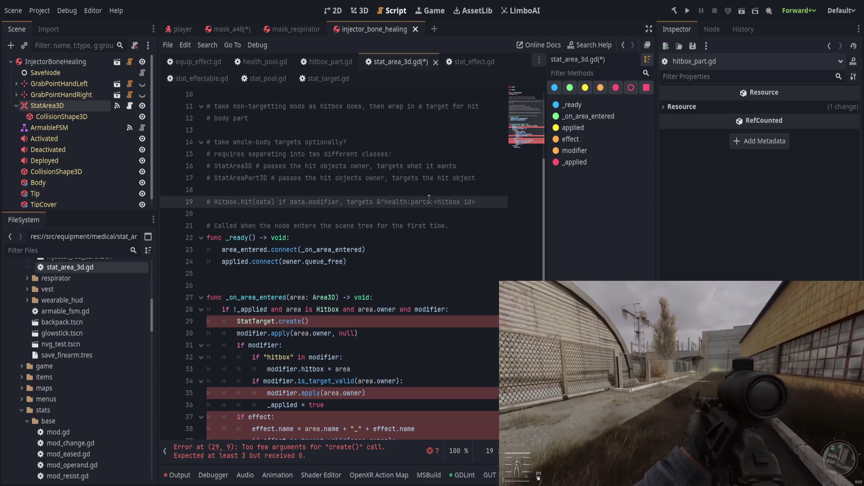
{"action": "key", "text": "ctrl+s"}
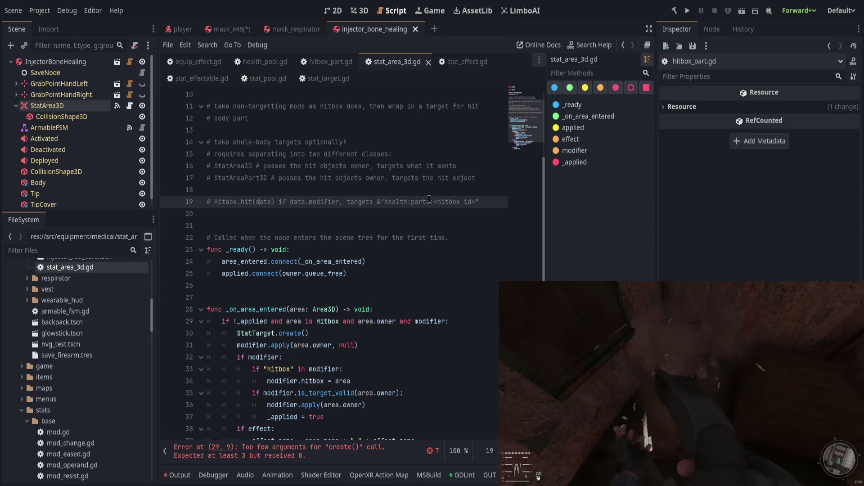
{"action": "left_click", "coordinate": [375, 226]}
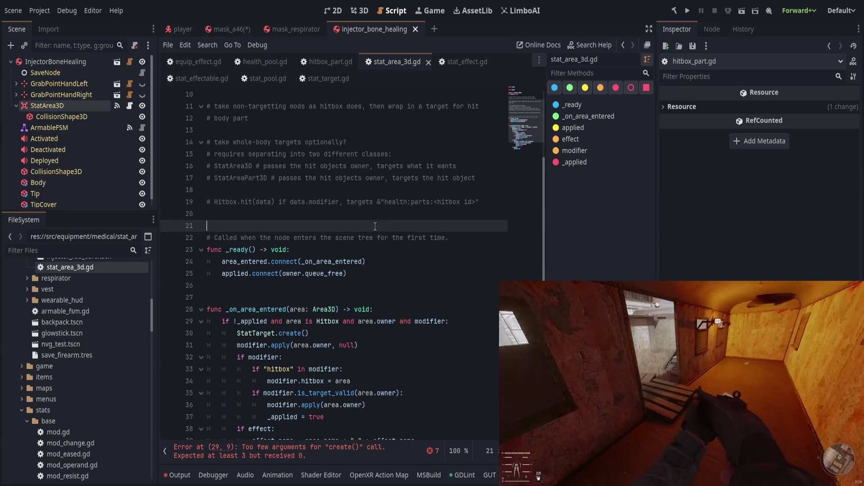